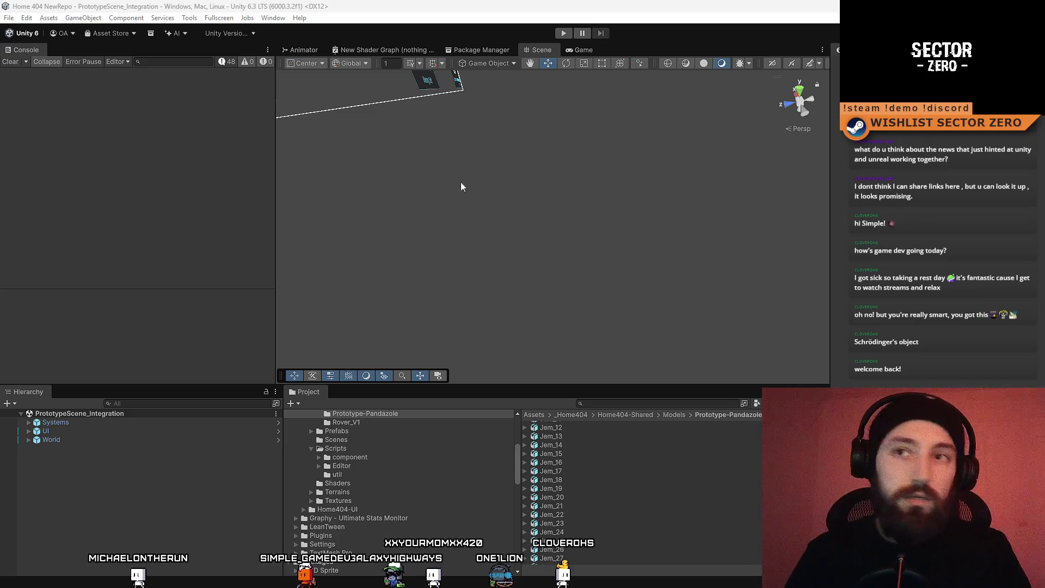
# Step: Minimize Unity and switch to Sourcetree's history of the Home 404 NewRepo repository
pyautogui.press('super+d')
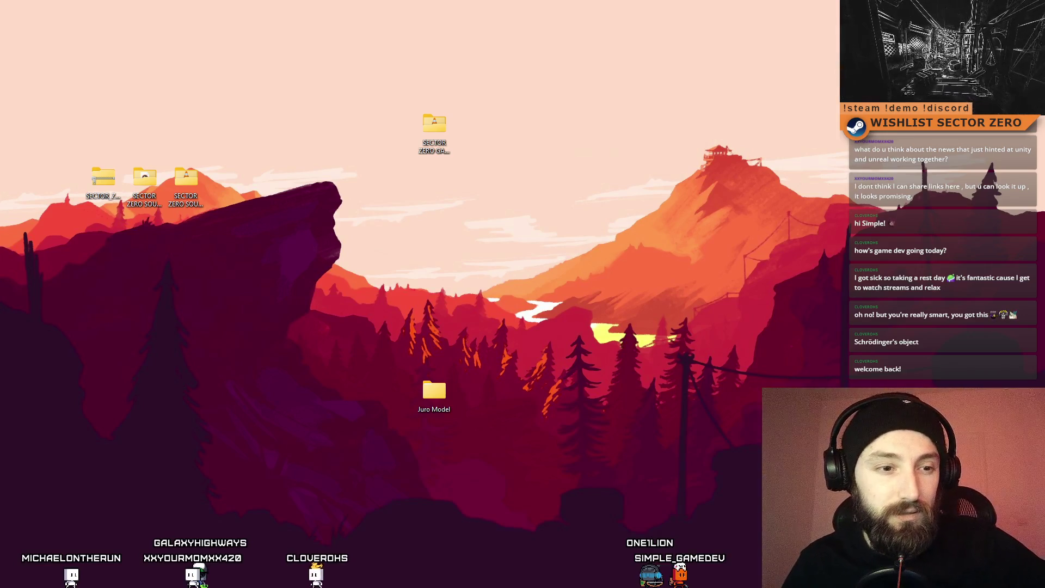
pyautogui.hotkey('alt', 'Tab')
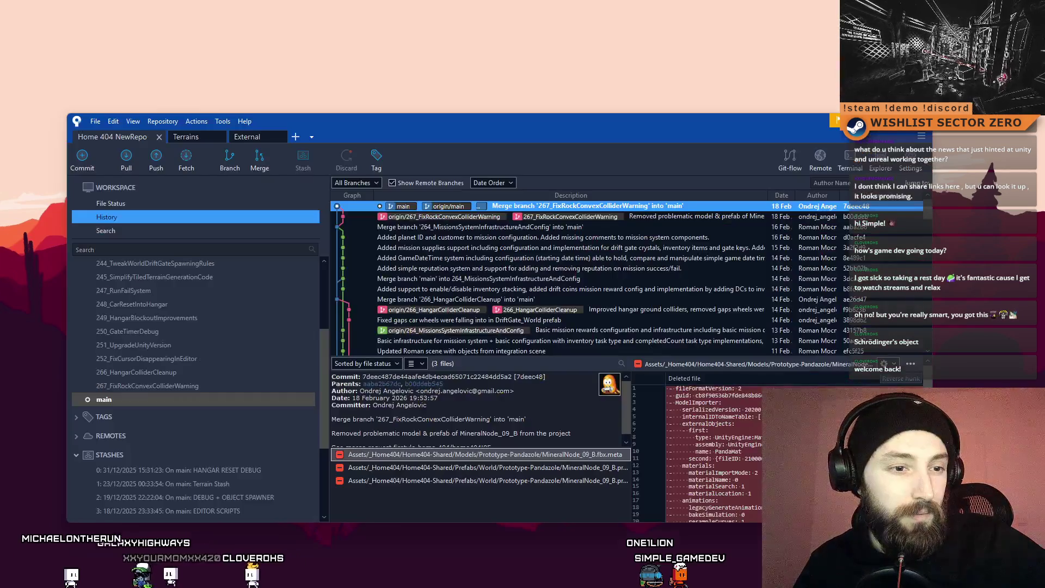
pyautogui.moveTo(430, 131); pyautogui.dragTo(440, 126)
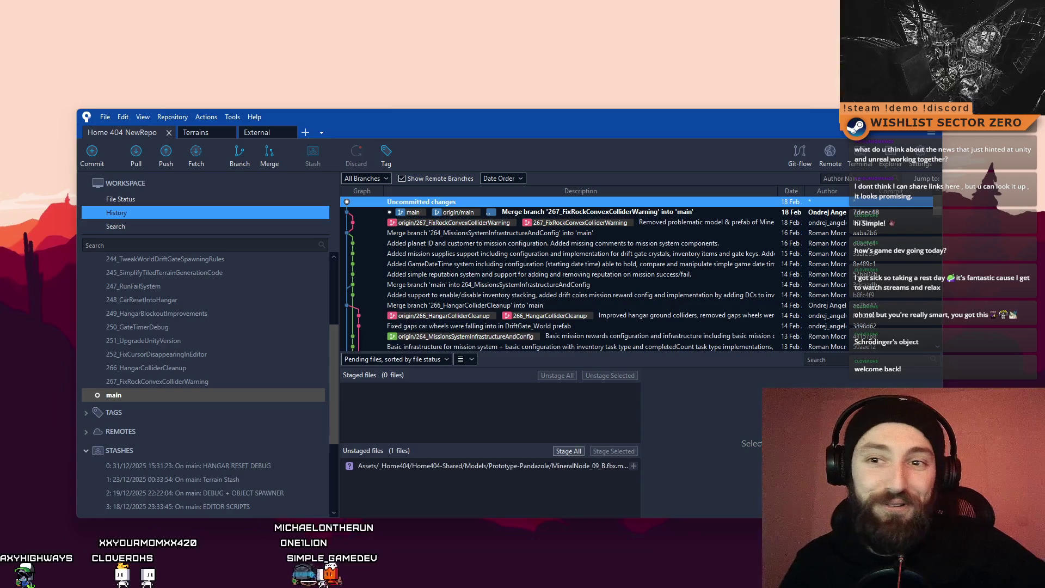
pyautogui.moveTo(429, 116); pyautogui.dragTo(414, 87)
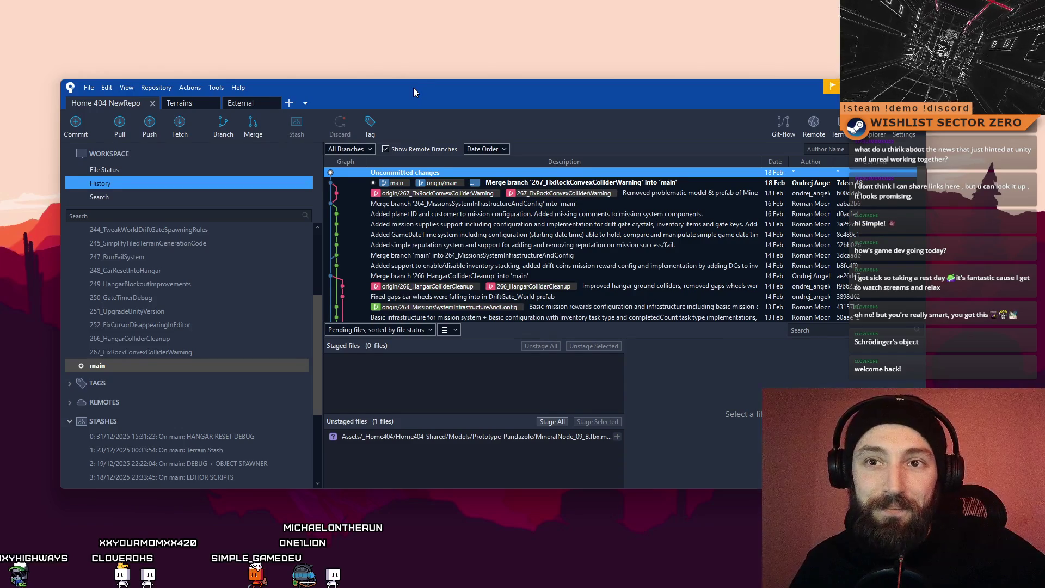
pyautogui.moveTo(413, 87); pyautogui.dragTo(426, 86)
pyautogui.moveTo(326, 370)
pyautogui.mouseDown()
pyautogui.moveTo(331, 293)
pyautogui.moveTo(333, 357)
pyautogui.mouseUp()
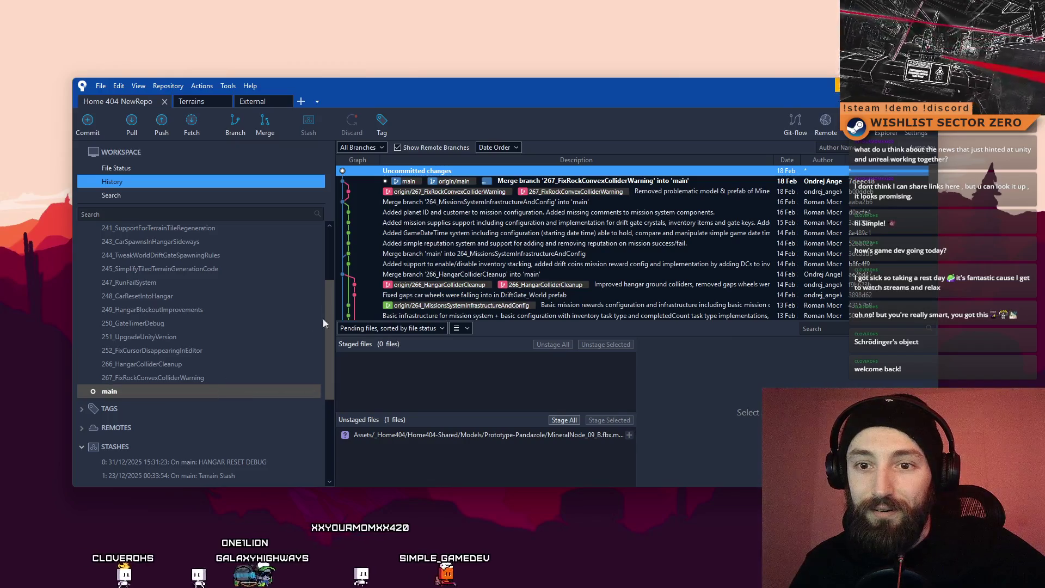
pyautogui.click(241, 129)
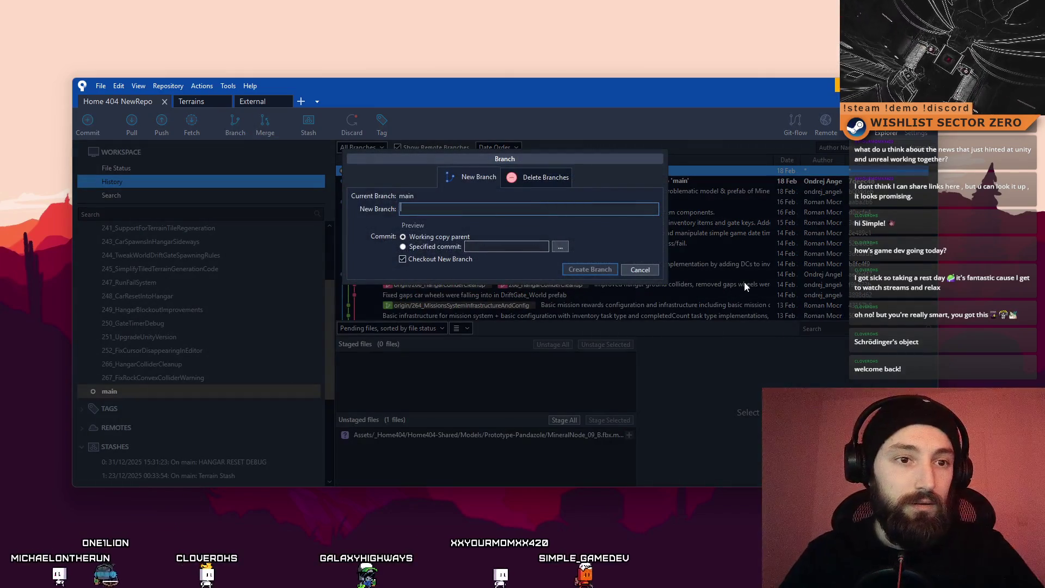
# Step: Create the checked-out branch 268_FirstPersonControllerTest from main and shift the Sourcetree window left
pyautogui.write('268_FirstPersonControllerTes')
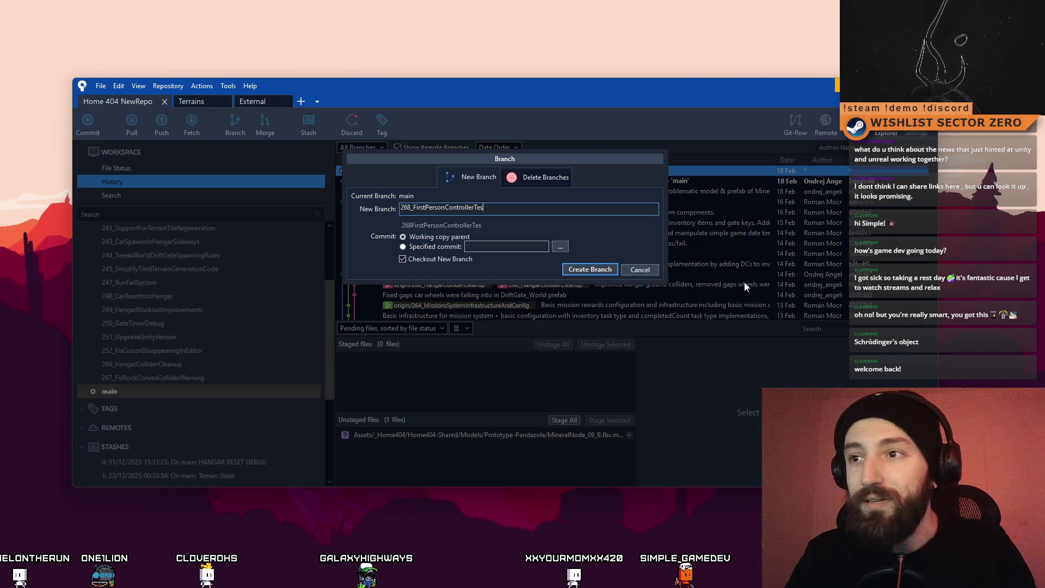
pyautogui.write('t')
pyautogui.click(592, 270)
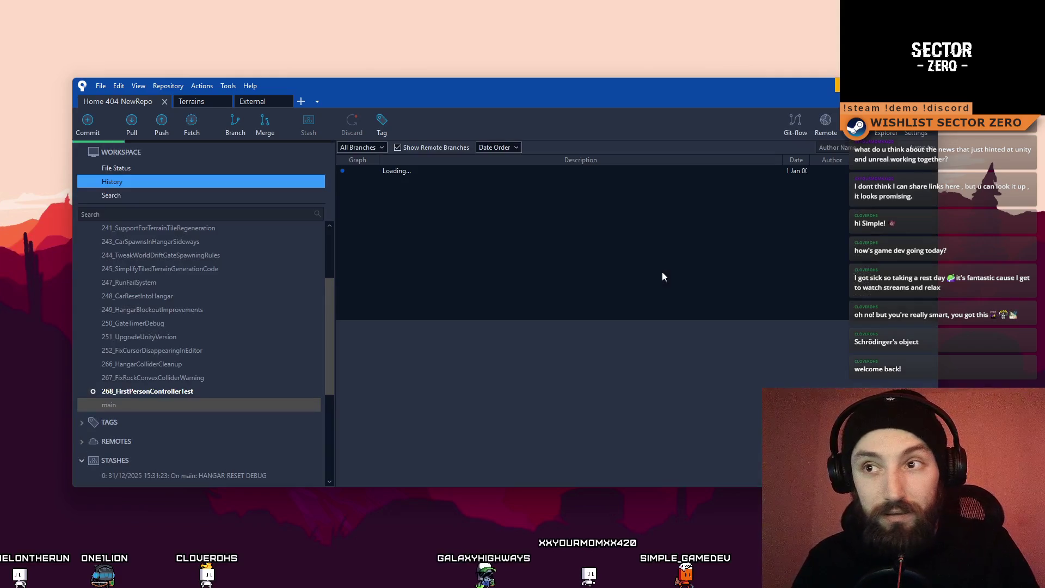
pyautogui.moveTo(624, 93)
pyautogui.mouseDown()
pyautogui.moveTo(580, 96)
pyautogui.moveTo(644, 93)
pyautogui.moveTo(620, 93)
pyautogui.mouseUp()
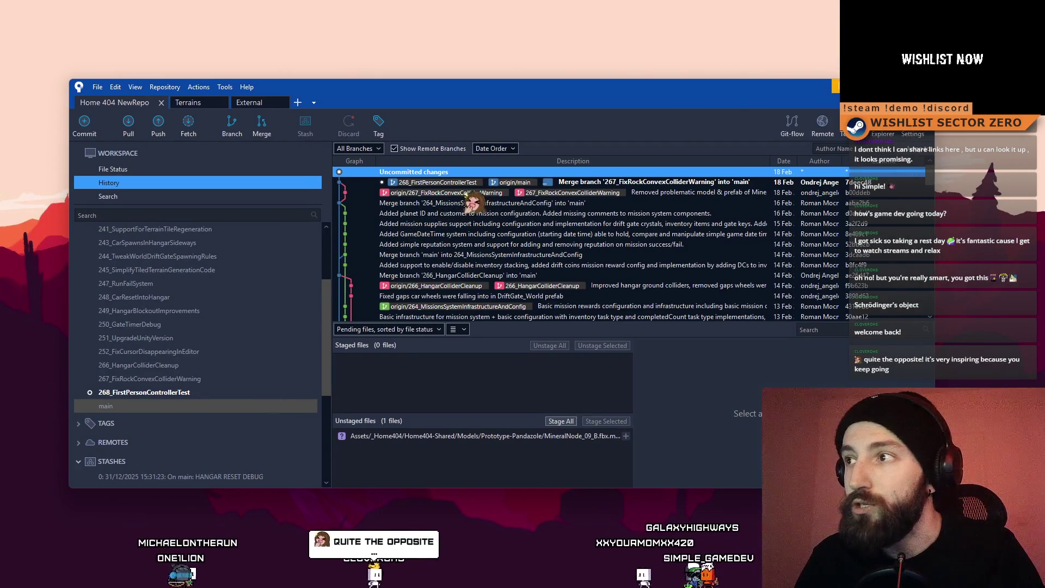
# Step: Select 268_FirstPersonControllerTest in the sidebar Branches list to show its tip commit
pyautogui.press('super+d')
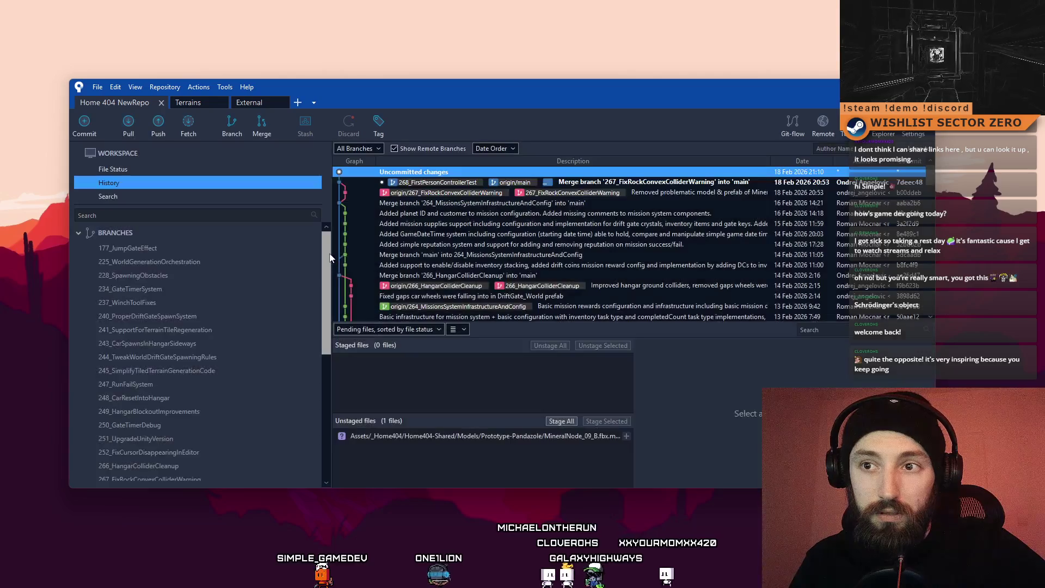
pyautogui.scroll(-5, 319, 305)
pyautogui.click(201, 297)
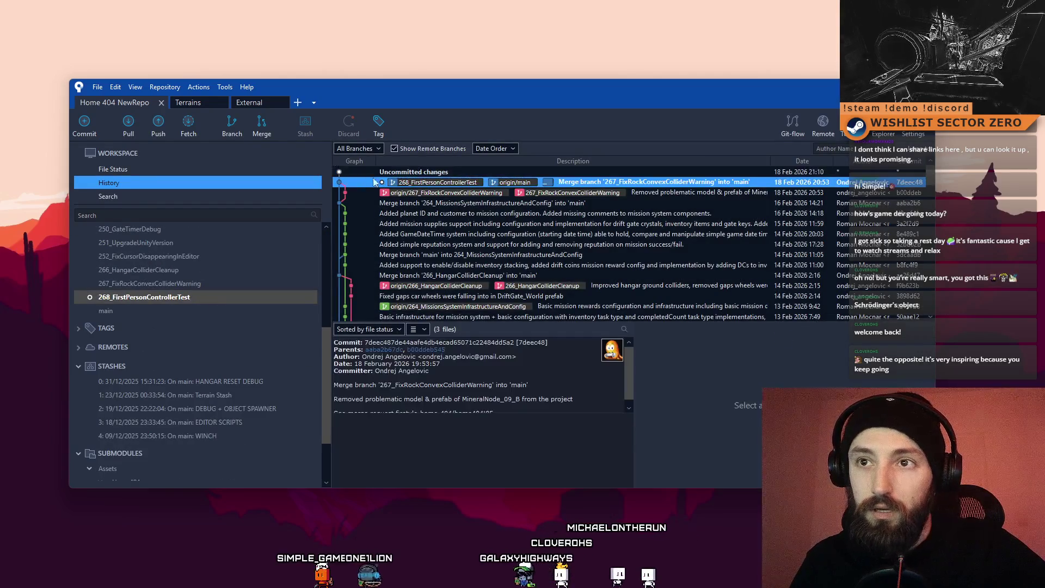
# Step: Push 268_FirstPersonControllerTest to origin with tracking, then go back to the Unity editor
pyautogui.click(162, 133)
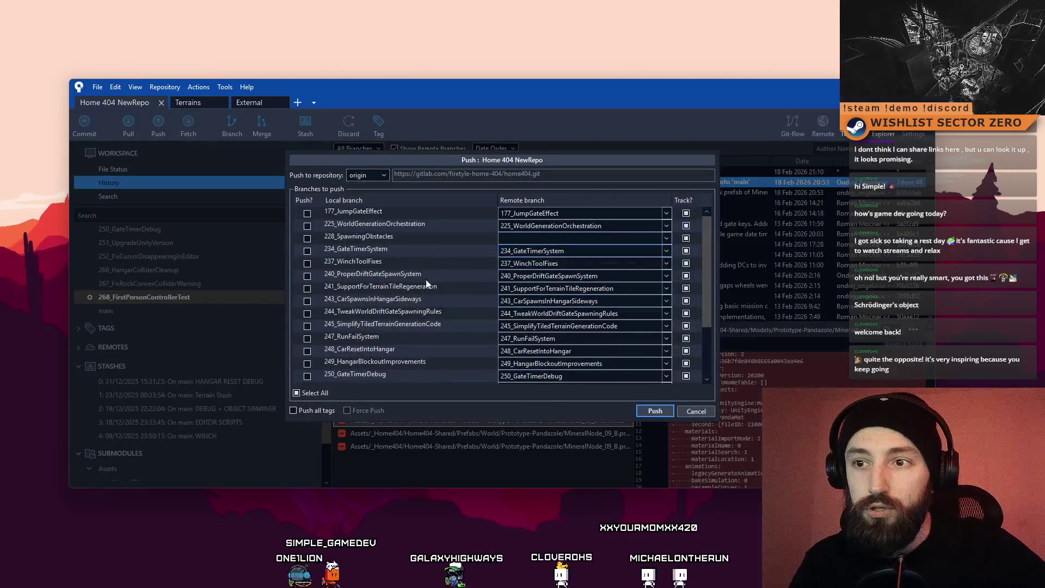
pyautogui.scroll(-2, 406, 292)
pyautogui.click(308, 364)
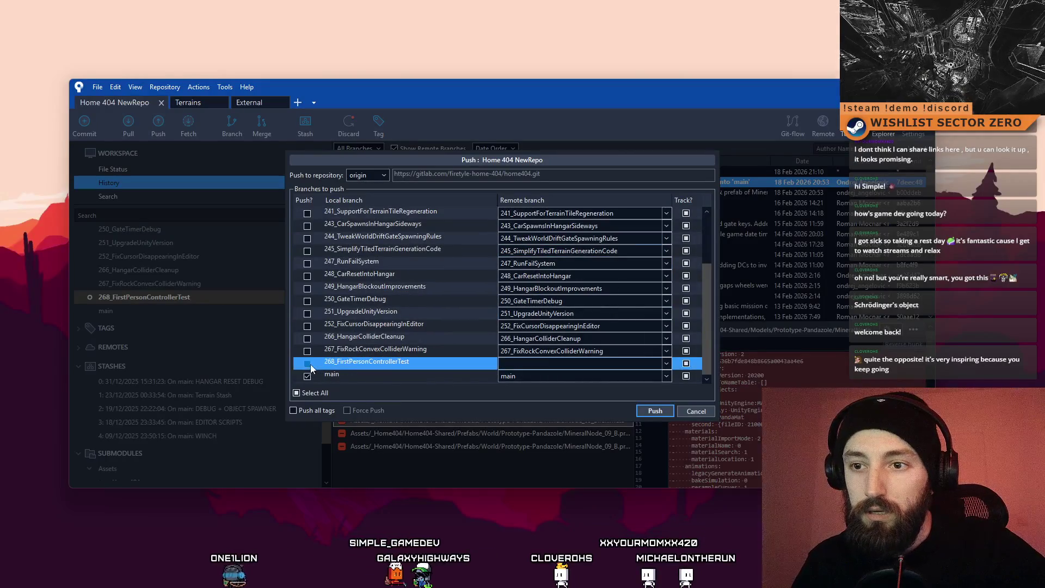
pyautogui.click(653, 412)
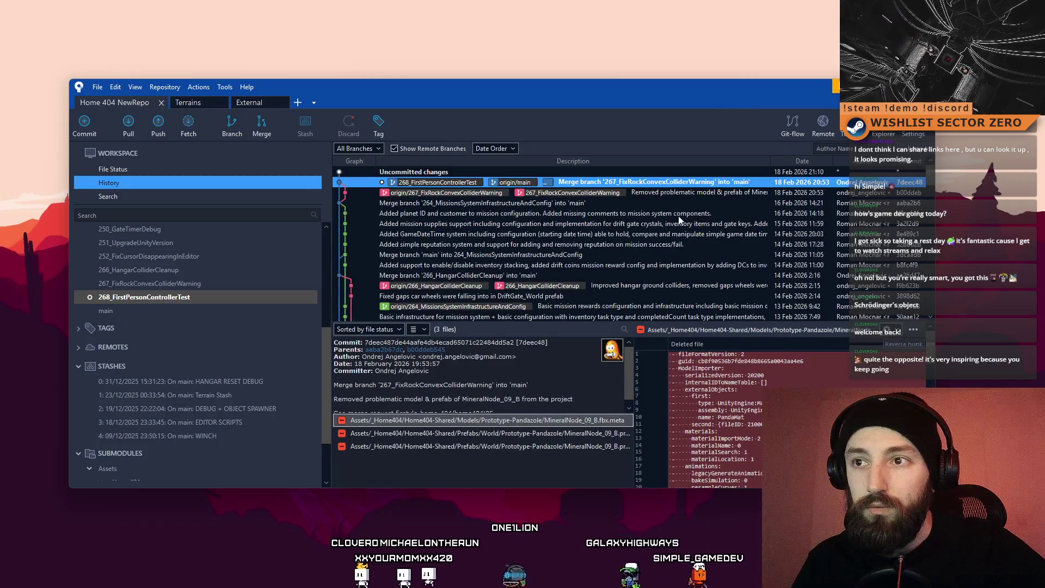
pyautogui.press('super+d')
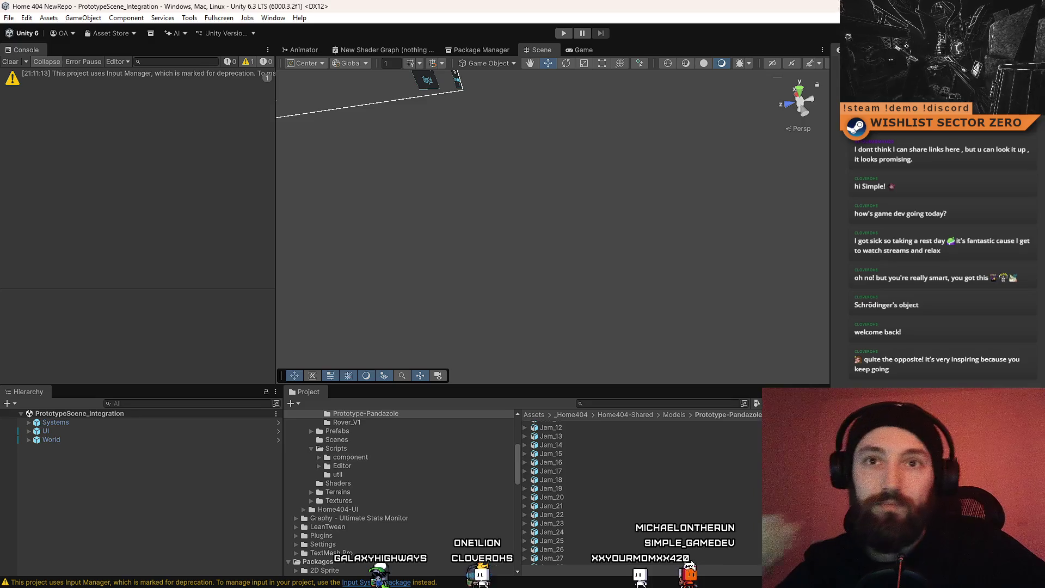
# Step: Clear the Console's deprecation warning and resize panels to widen the Console and reveal the Inspector
pyautogui.click(14, 63)
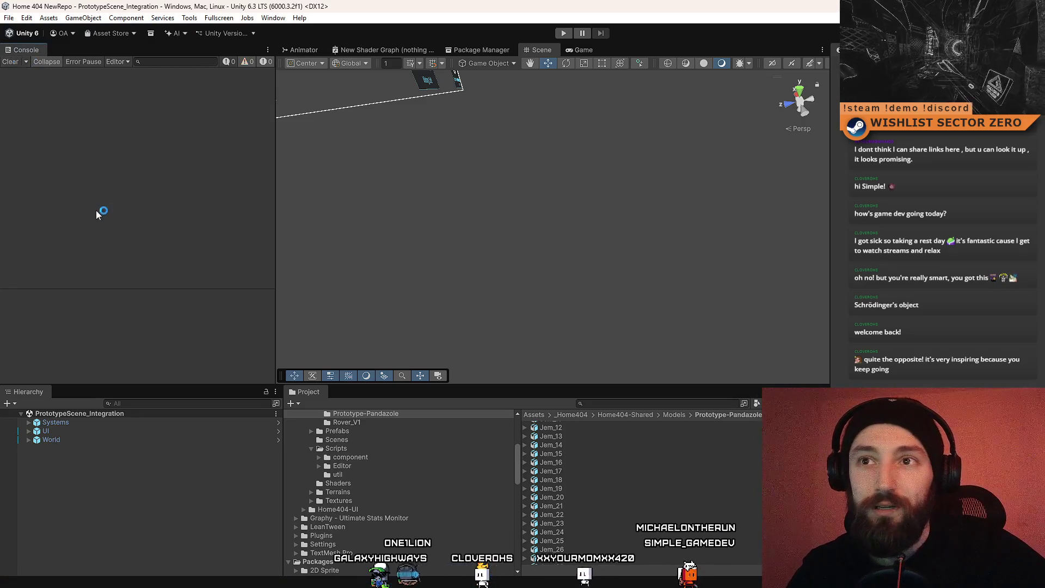
pyautogui.moveTo(276, 181)
pyautogui.mouseDown()
pyautogui.moveTo(294, 177)
pyautogui.moveTo(275, 194)
pyautogui.moveTo(286, 194)
pyautogui.mouseUp()
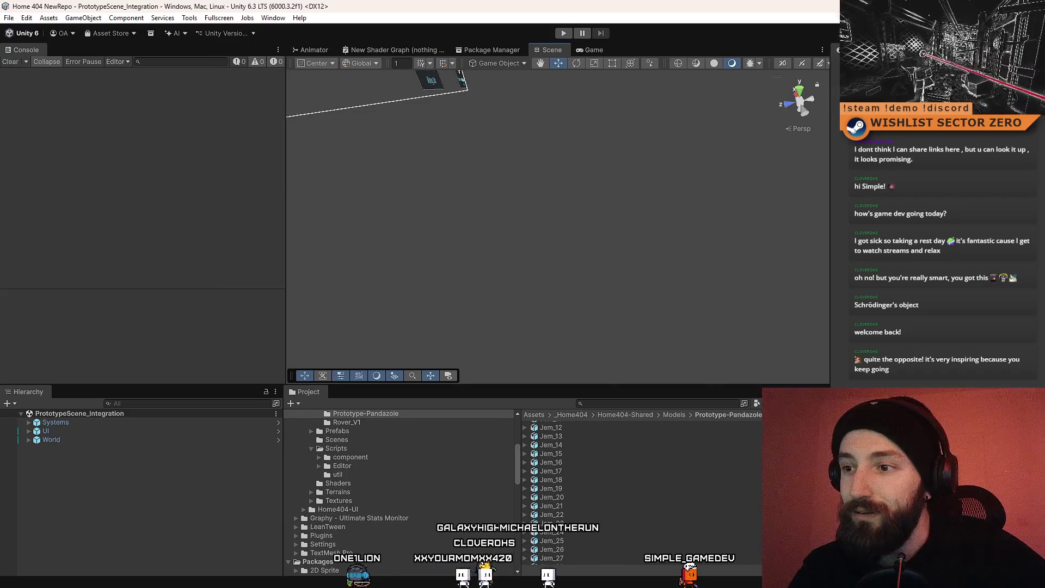
pyautogui.moveTo(831, 335)
pyautogui.mouseDown()
pyautogui.moveTo(801, 349)
pyautogui.moveTo(811, 347)
pyautogui.mouseUp()
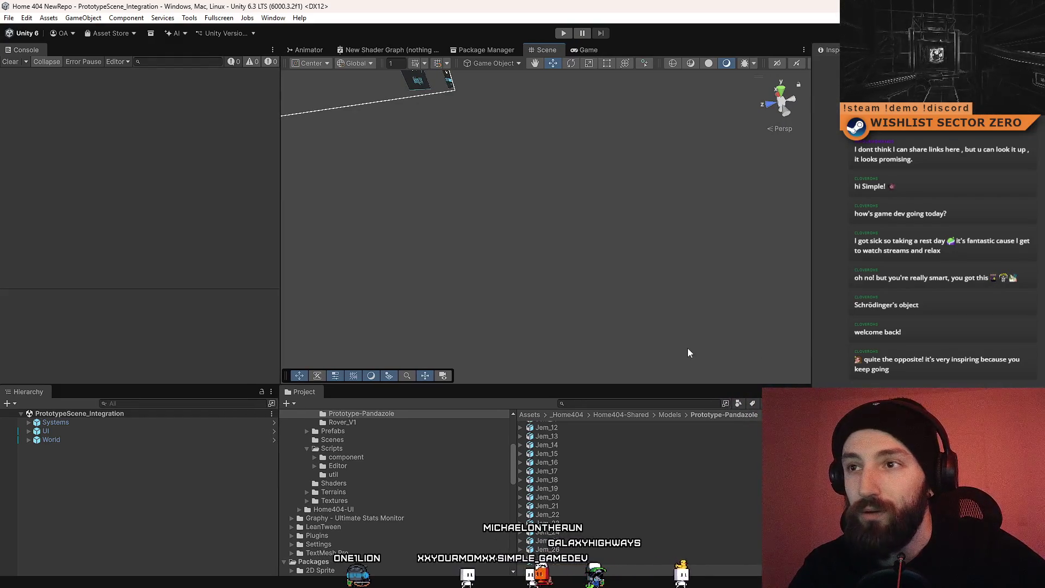
# Step: Orbit and zoom the Scene view around the UI canvas and its Mining Drill panel
pyautogui.moveTo(658, 353)
pyautogui.mouseDown()
pyautogui.moveTo(598, 305)
pyautogui.moveTo(514, 172)
pyautogui.moveTo(473, 260)
pyautogui.moveTo(589, 253)
pyautogui.moveTo(546, 305)
pyautogui.moveTo(497, 280)
pyautogui.moveTo(541, 266)
pyautogui.moveTo(497, 132)
pyautogui.moveTo(287, 223)
pyautogui.moveTo(354, 222)
pyautogui.moveTo(401, 240)
pyautogui.moveTo(400, 224)
pyautogui.mouseUp()
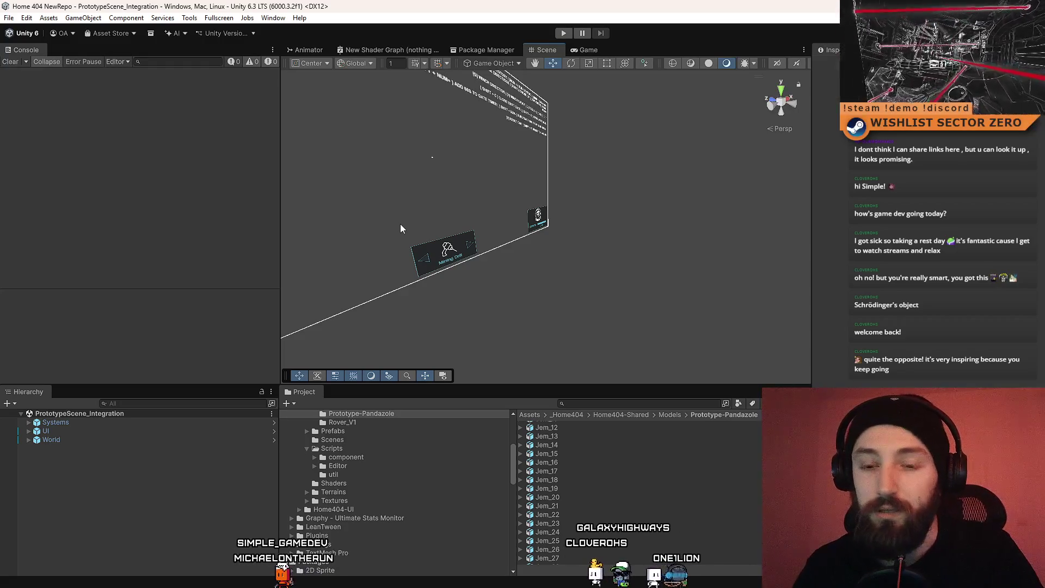
pyautogui.moveTo(443, 217)
pyautogui.mouseDown()
pyautogui.moveTo(527, 222)
pyautogui.moveTo(527, 213)
pyautogui.moveTo(485, 226)
pyautogui.moveTo(490, 262)
pyautogui.moveTo(559, 227)
pyautogui.moveTo(542, 218)
pyautogui.moveTo(718, 242)
pyautogui.moveTo(840, 226)
pyautogui.moveTo(863, 236)
pyautogui.mouseUp()
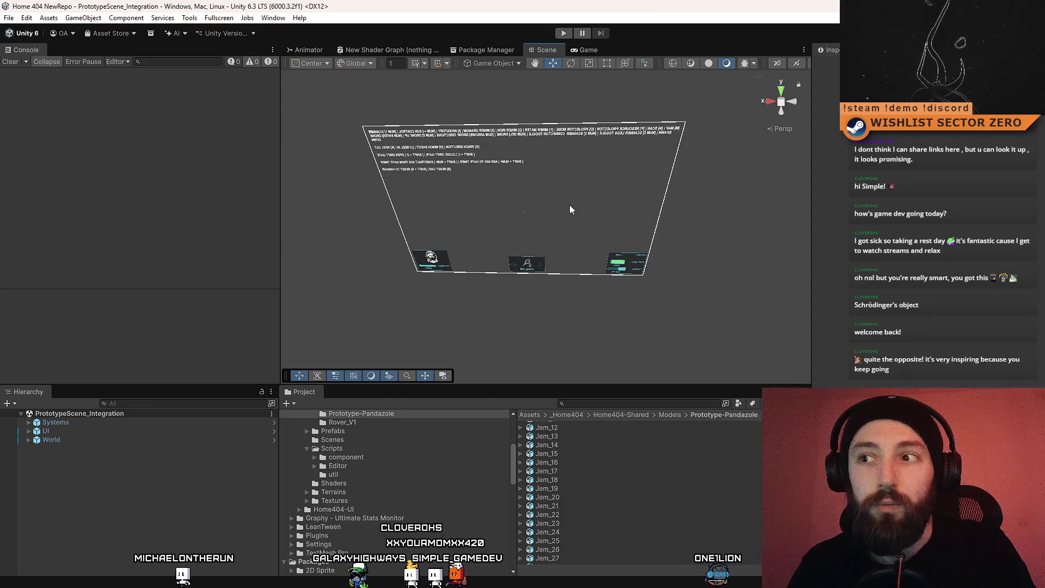
pyautogui.moveTo(538, 237)
pyautogui.mouseDown()
pyautogui.moveTo(552, 231)
pyautogui.moveTo(507, 229)
pyautogui.mouseUp()
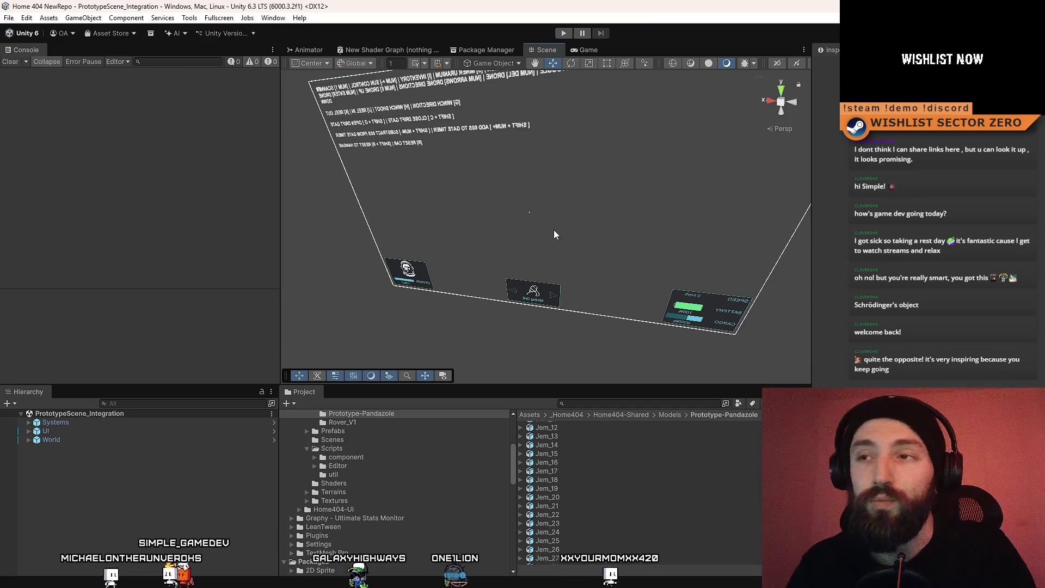
pyautogui.moveTo(555, 230)
pyautogui.mouseDown()
pyautogui.moveTo(581, 217)
pyautogui.moveTo(567, 216)
pyautogui.moveTo(600, 185)
pyautogui.moveTo(559, 179)
pyautogui.moveTo(535, 196)
pyautogui.moveTo(476, 203)
pyautogui.moveTo(551, 215)
pyautogui.mouseUp()
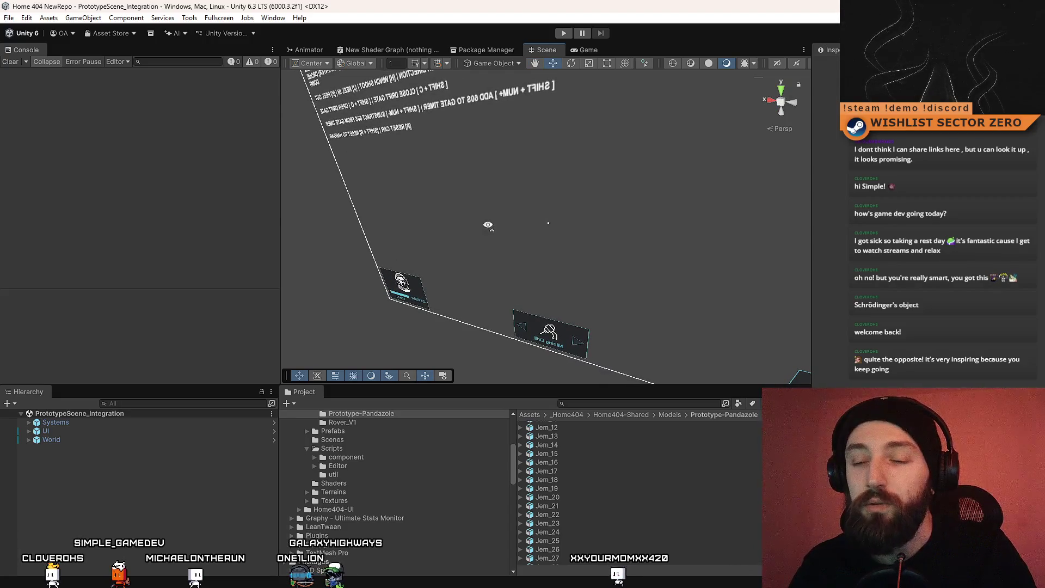
pyautogui.moveTo(487, 225)
pyautogui.mouseDown()
pyautogui.moveTo(525, 238)
pyautogui.moveTo(567, 224)
pyautogui.moveTo(643, 226)
pyautogui.mouseUp()
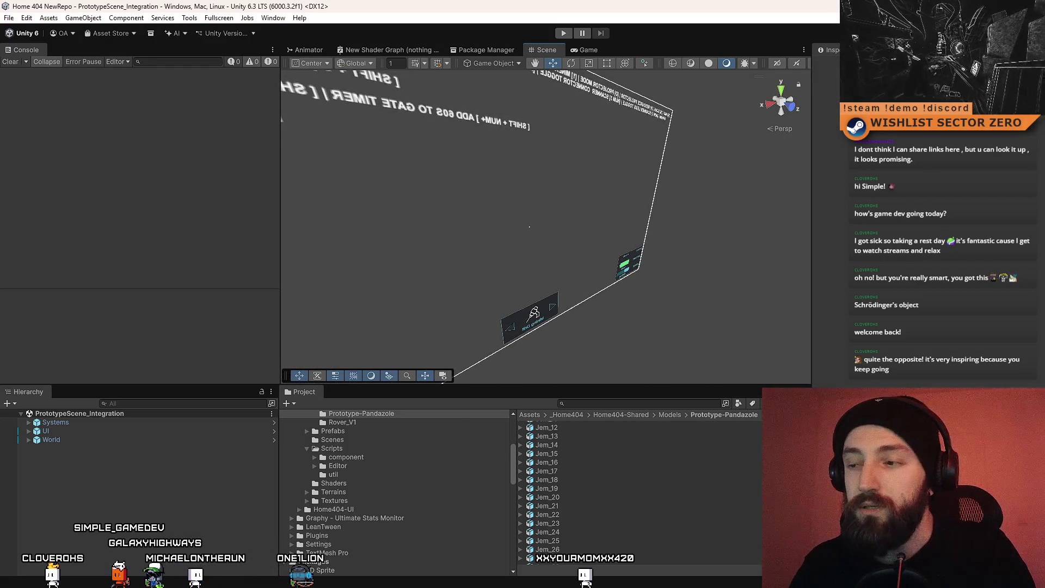
pyautogui.scroll(10, 599, 490)
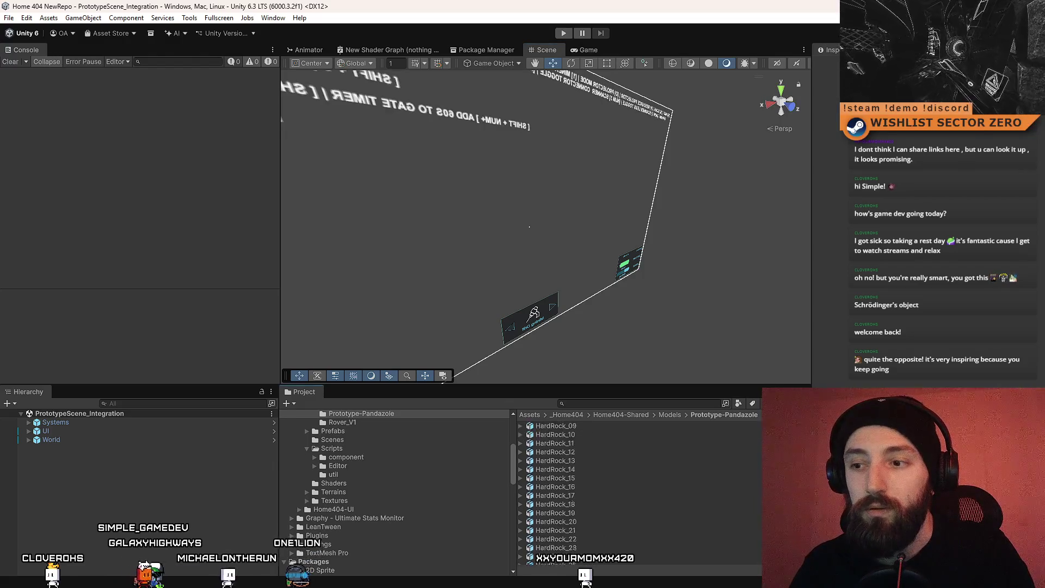
pyautogui.scroll(3, 599, 490)
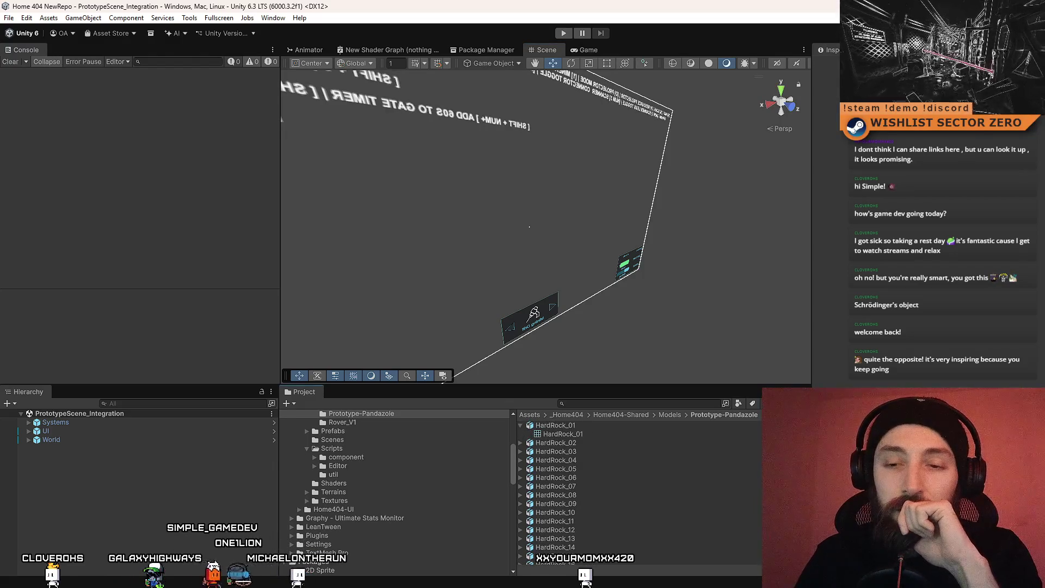
pyautogui.moveTo(577, 256); pyautogui.dragTo(592, 257)
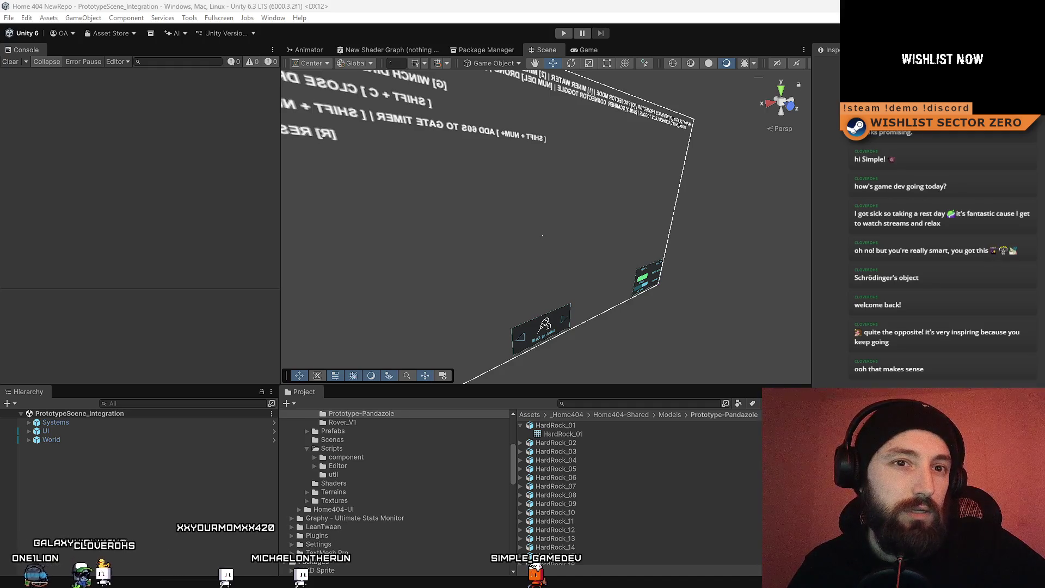
# Step: Look through the Window menu, the fullscreen play options and the Assets menu
pyautogui.click(280, 20)
pyautogui.click(279, 20)
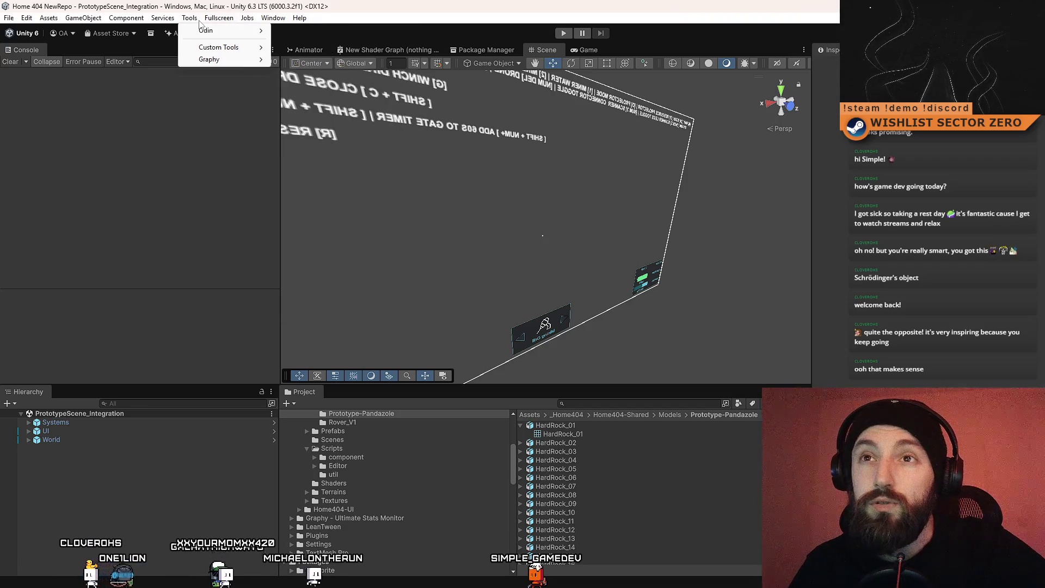
pyautogui.click(261, 20)
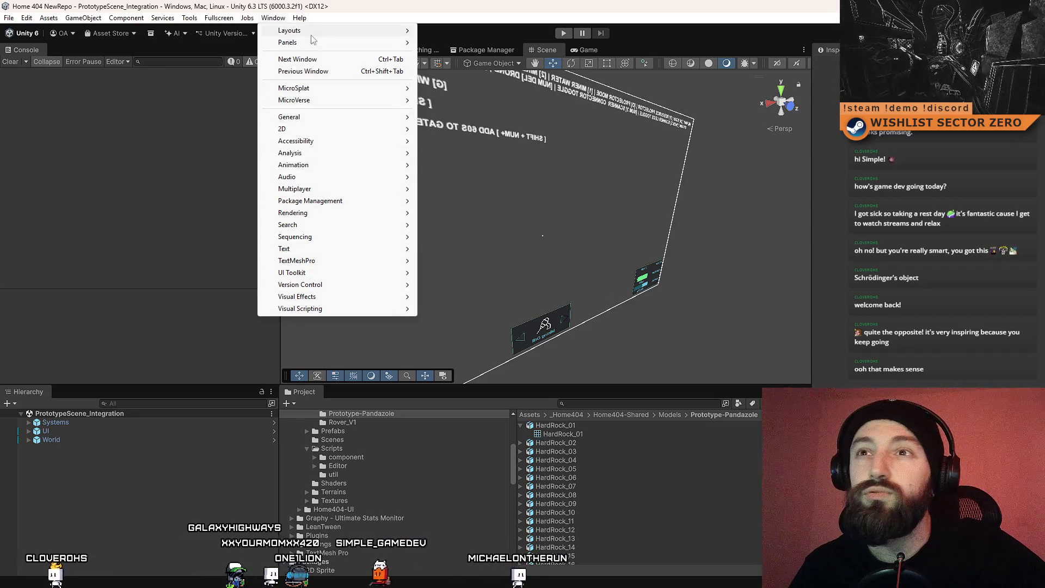
pyautogui.click(219, 18)
pyautogui.click(166, 166)
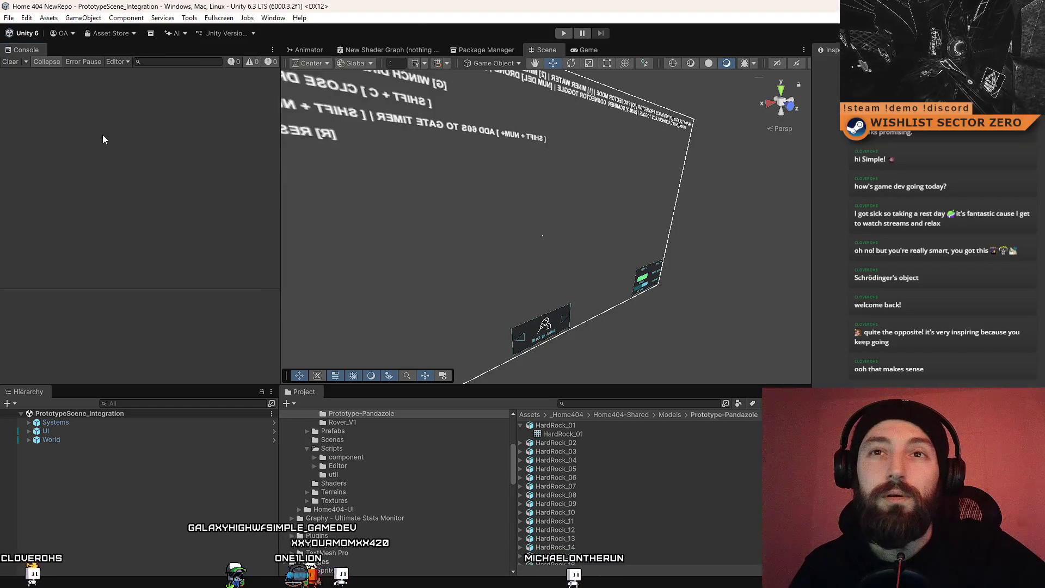
pyautogui.click(43, 19)
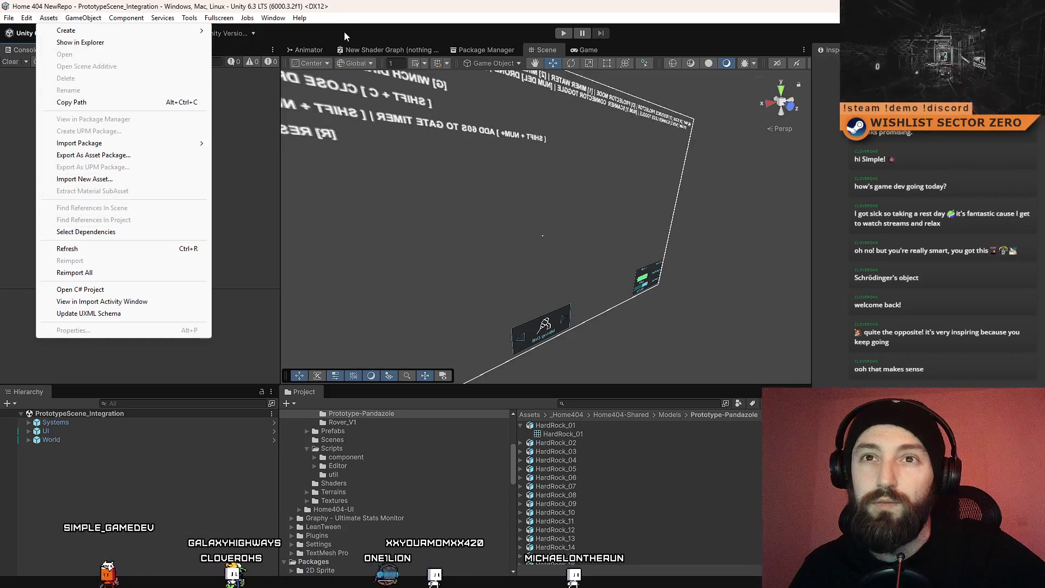
# Step: Launch the Asset Store via Window > Package Management and move the browser window aside
pyautogui.click(280, 20)
pyautogui.click(280, 21)
pyautogui.click(276, 20)
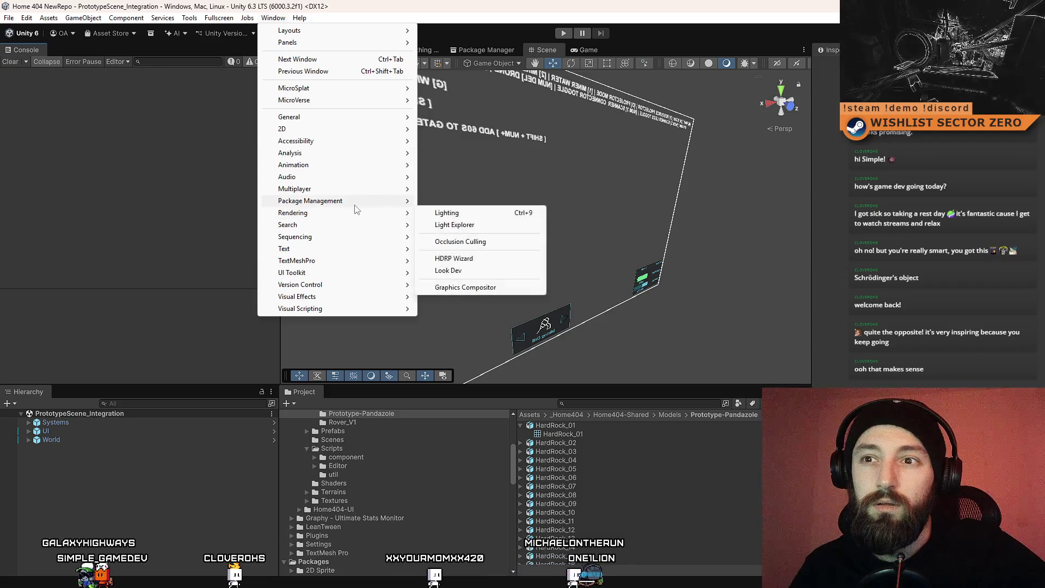
pyautogui.moveTo(354, 205)
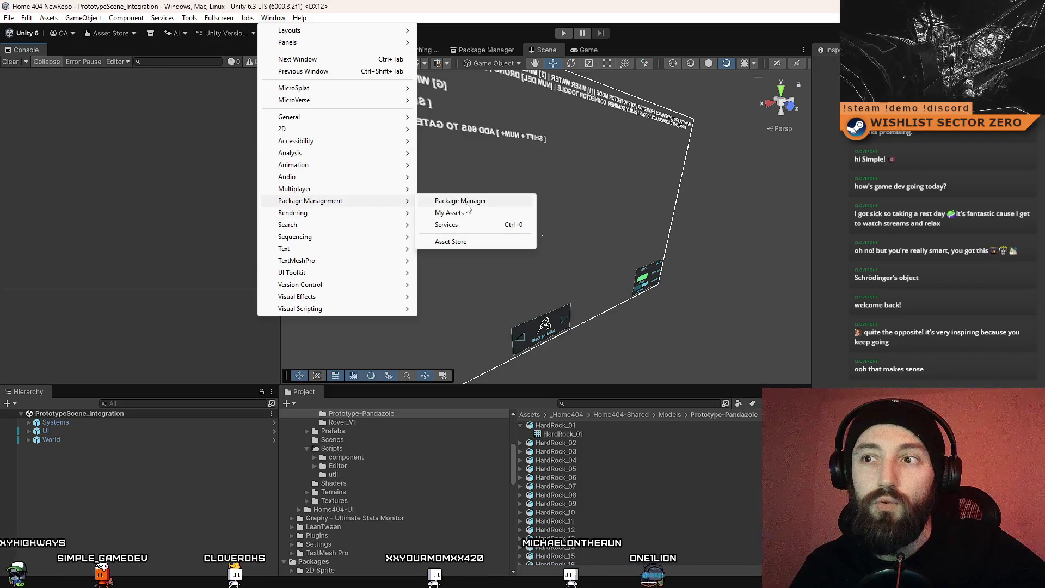
pyautogui.click(463, 241)
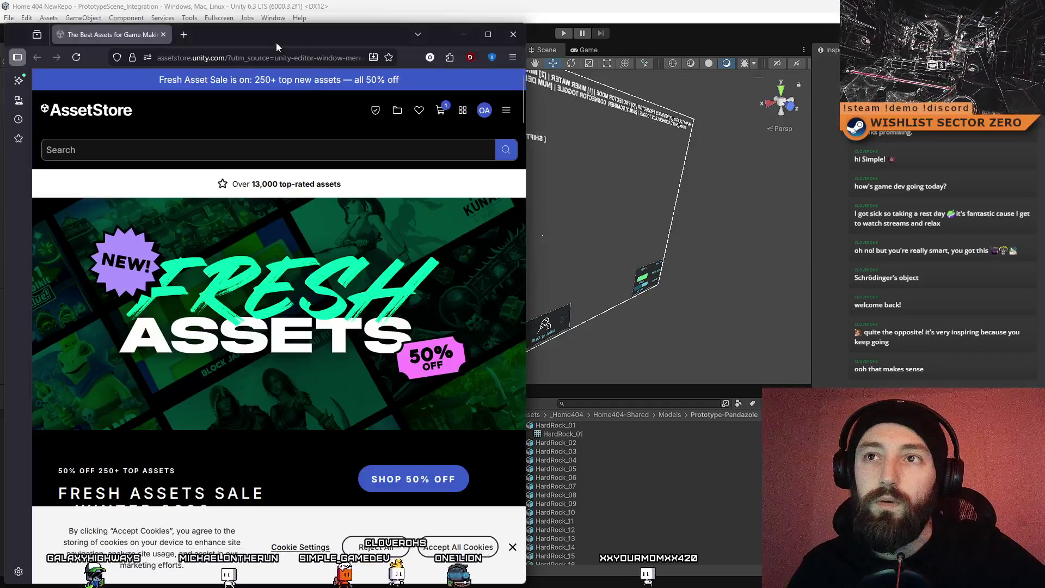
pyautogui.moveTo(276, 42); pyautogui.dragTo(384, 37)
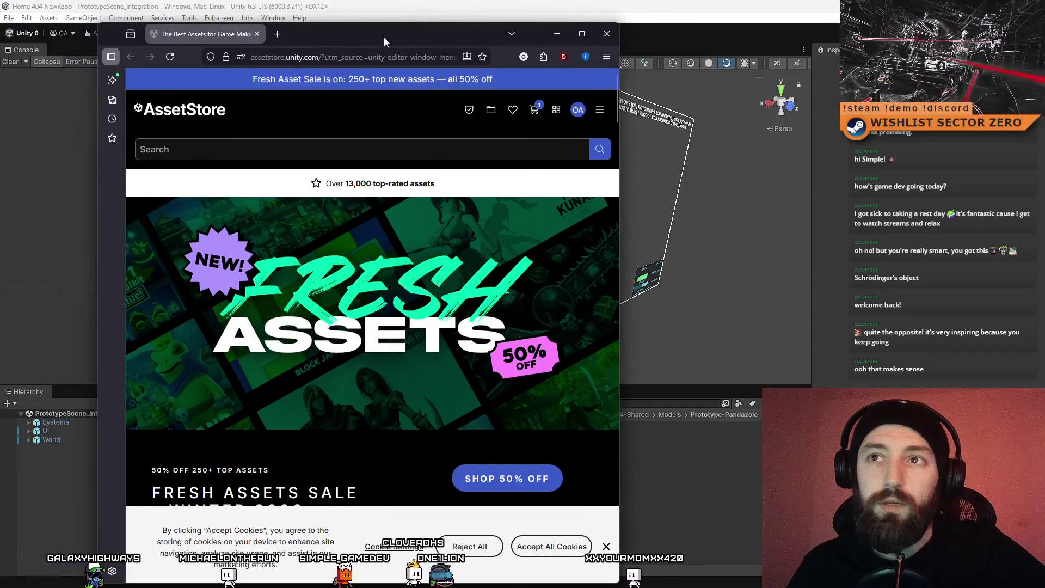
# Step: Maximize the browser and search the Asset Store for 'first person controller'
pyautogui.doubleClick(384, 37)
pyautogui.moveTo(311, 123)
pyautogui.click(449, 88)
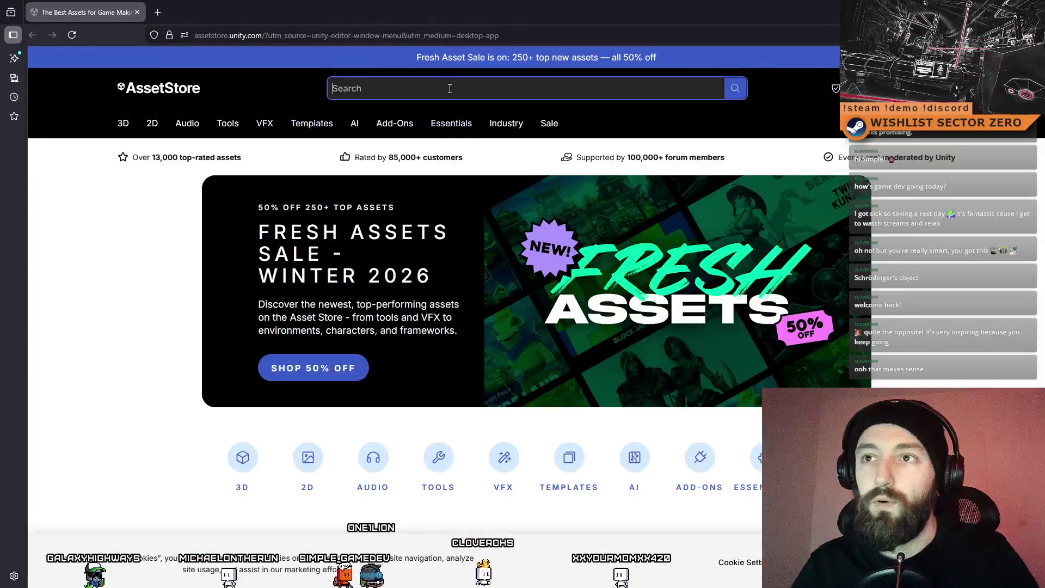
pyautogui.write('first person')
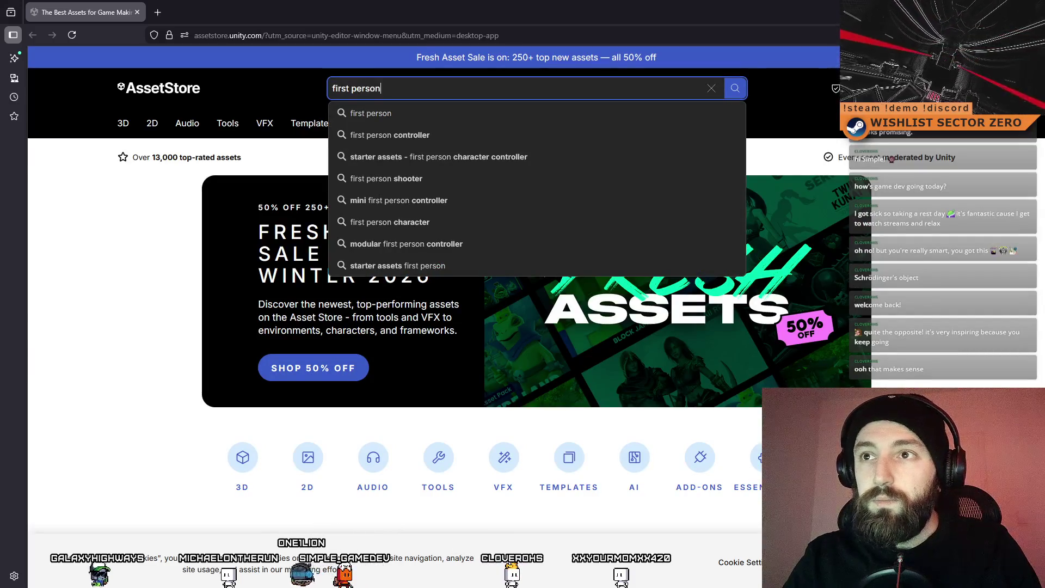
pyautogui.write('troller')
pyautogui.press('Return')
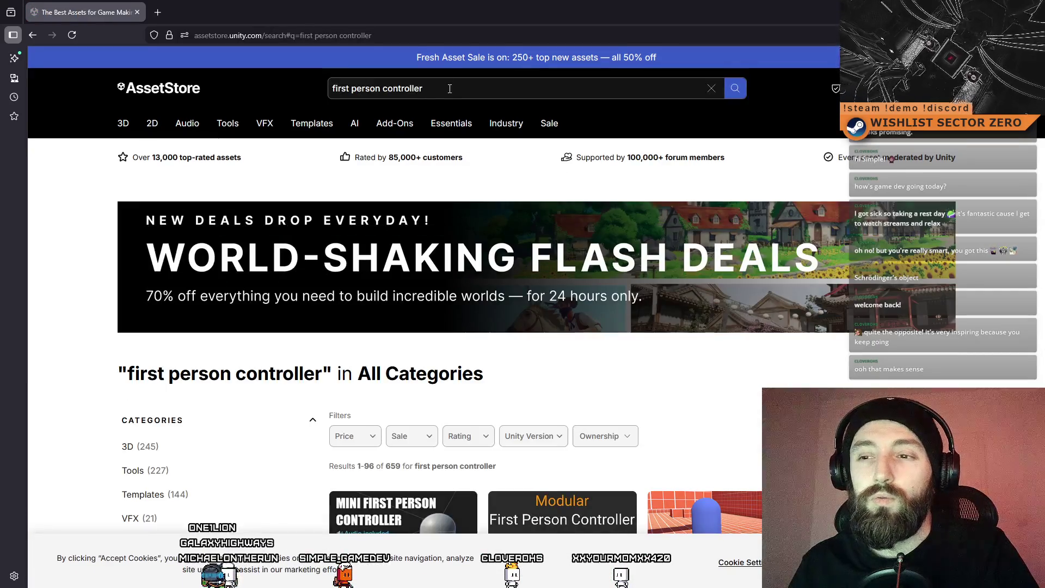
# Step: Open the Starter Assets - FirstPerson package page and scroll down to its description
pyautogui.scroll(-5, 506, 311)
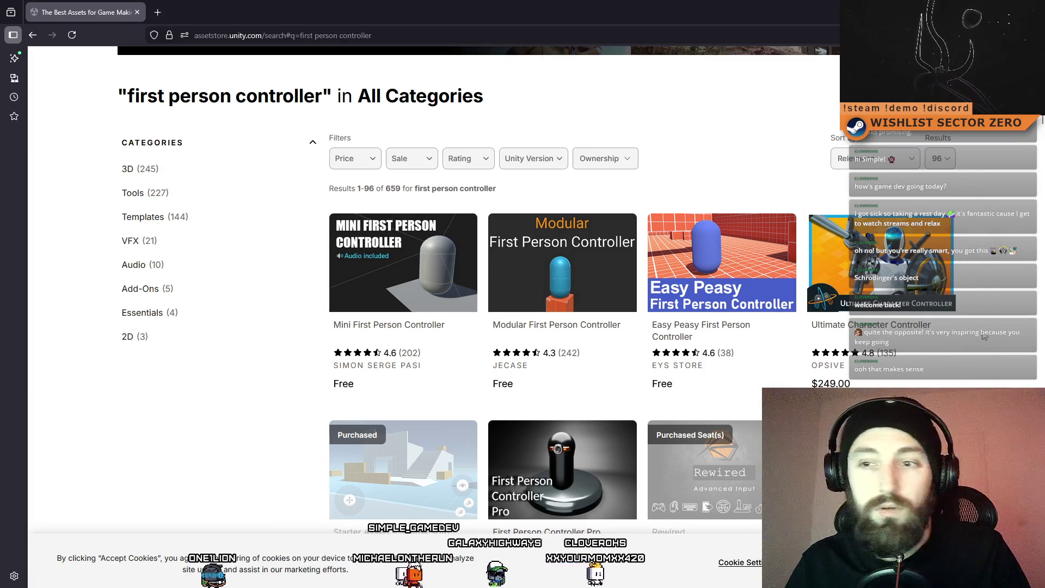
pyautogui.scroll(-2, 985, 336)
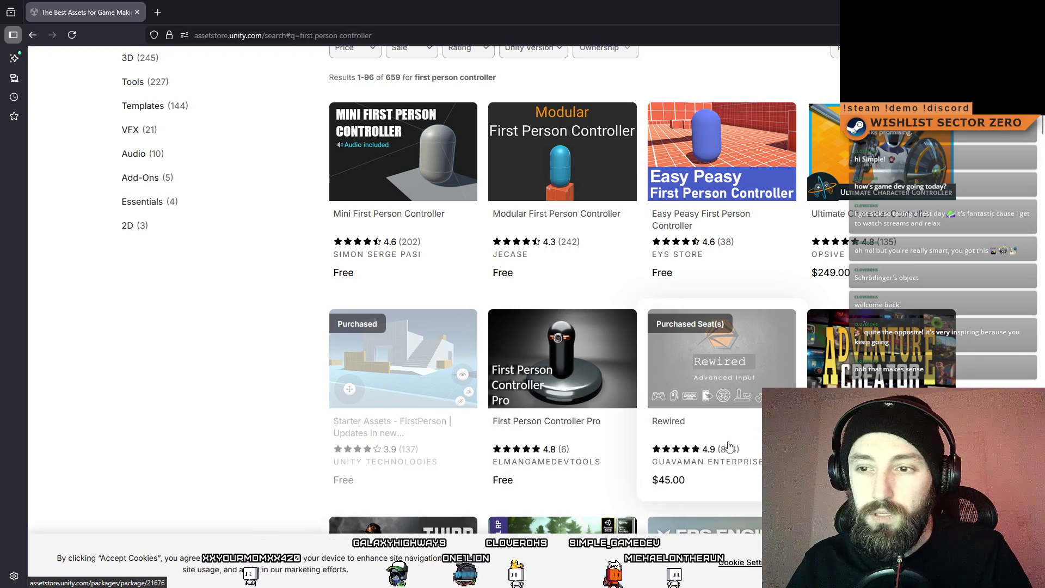
pyautogui.scroll(-2, 729, 443)
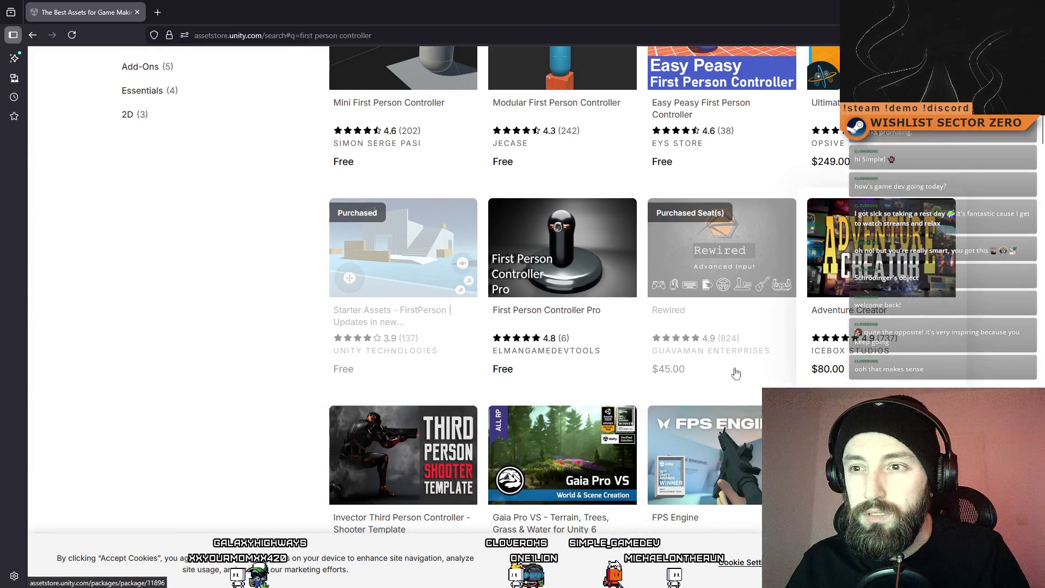
pyautogui.click(451, 325)
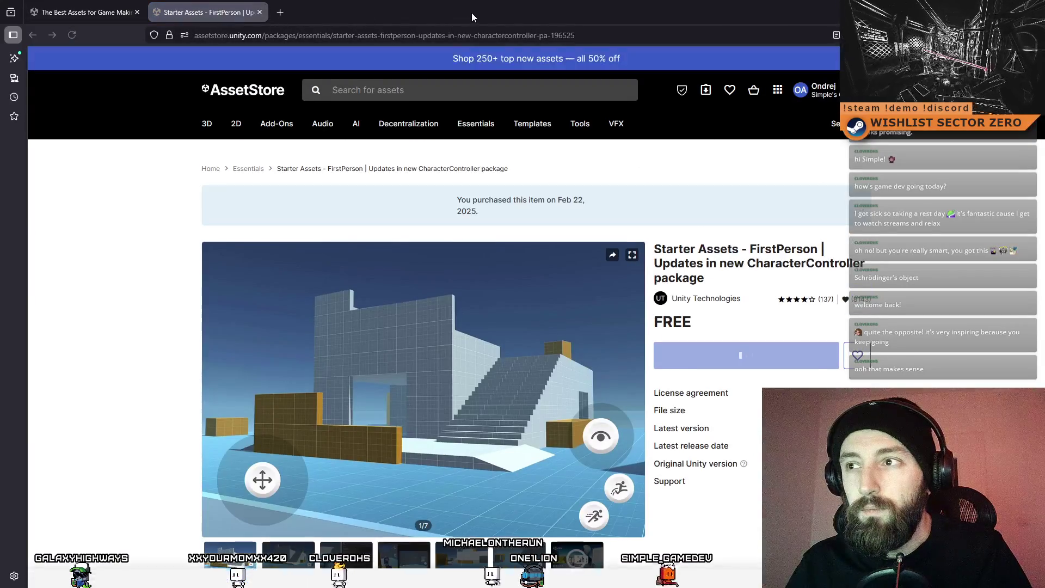
pyautogui.scroll(-5, 410, 303)
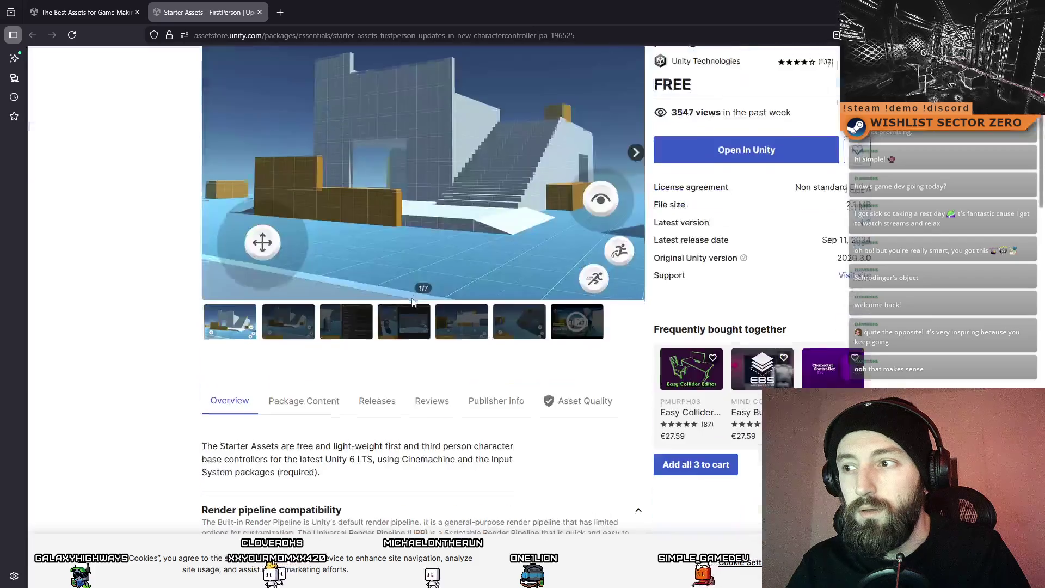
pyautogui.scroll(2, 429, 280)
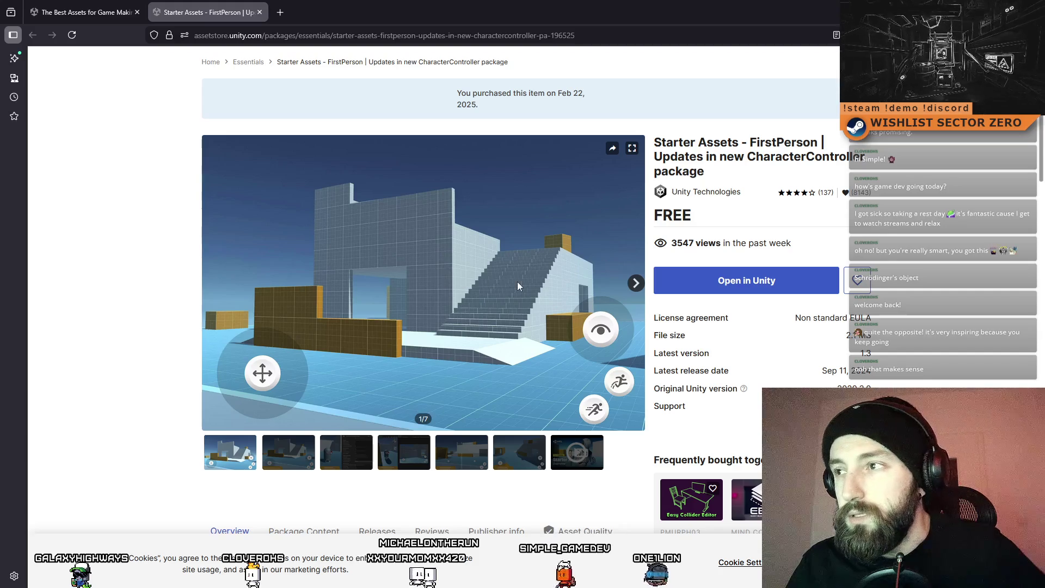
pyautogui.scroll(-5, 465, 291)
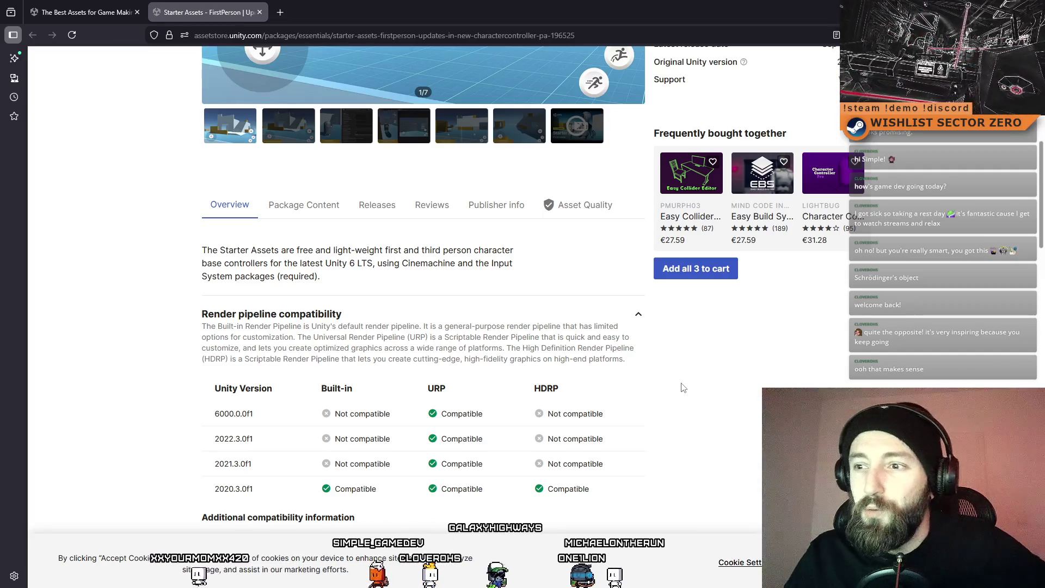
pyautogui.scroll(-4, 692, 381)
pyautogui.scroll(-2, 695, 378)
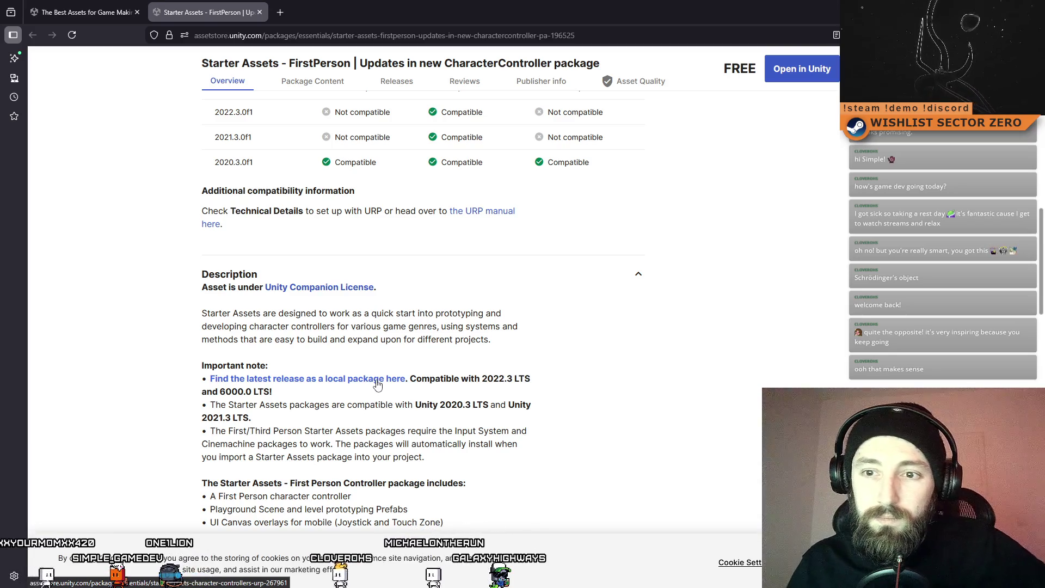
pyautogui.scroll(-2, 379, 384)
pyautogui.scroll(-1, 377, 384)
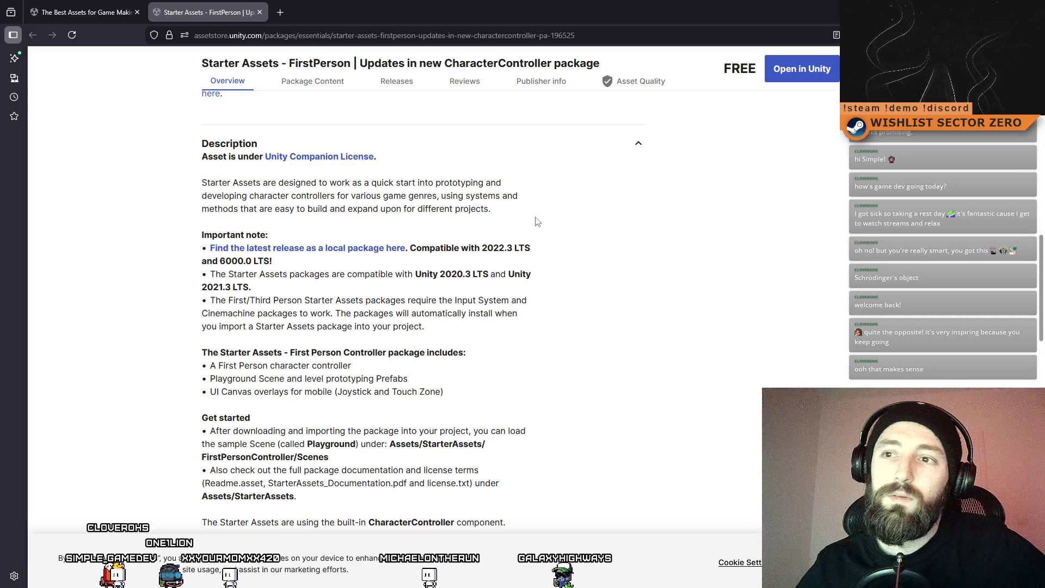
# Step: Open the latest Starter Assets: Character Controllers | URP release page and skim it
pyautogui.click(328, 252)
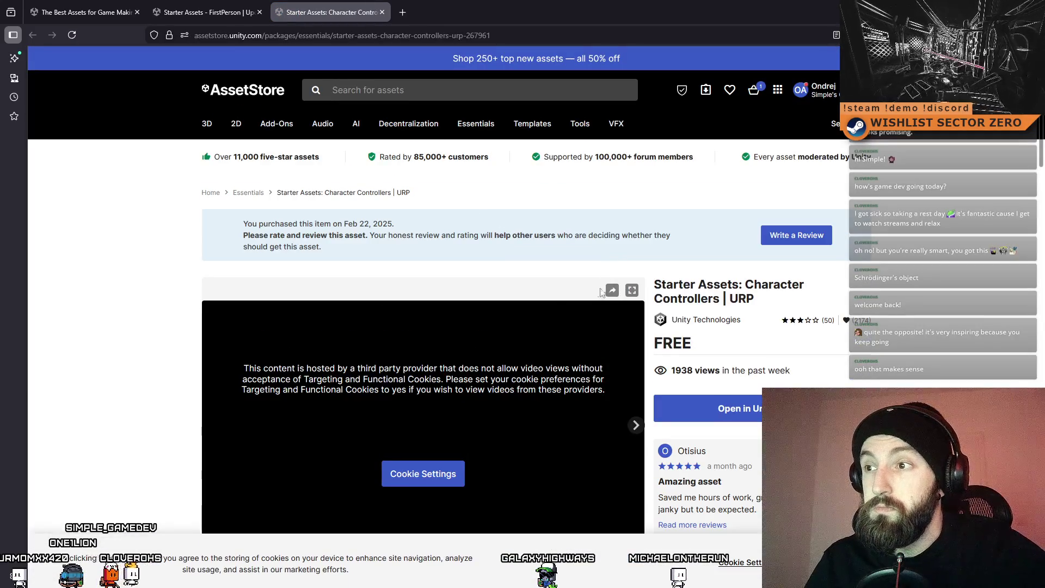
pyautogui.scroll(-8, 801, 314)
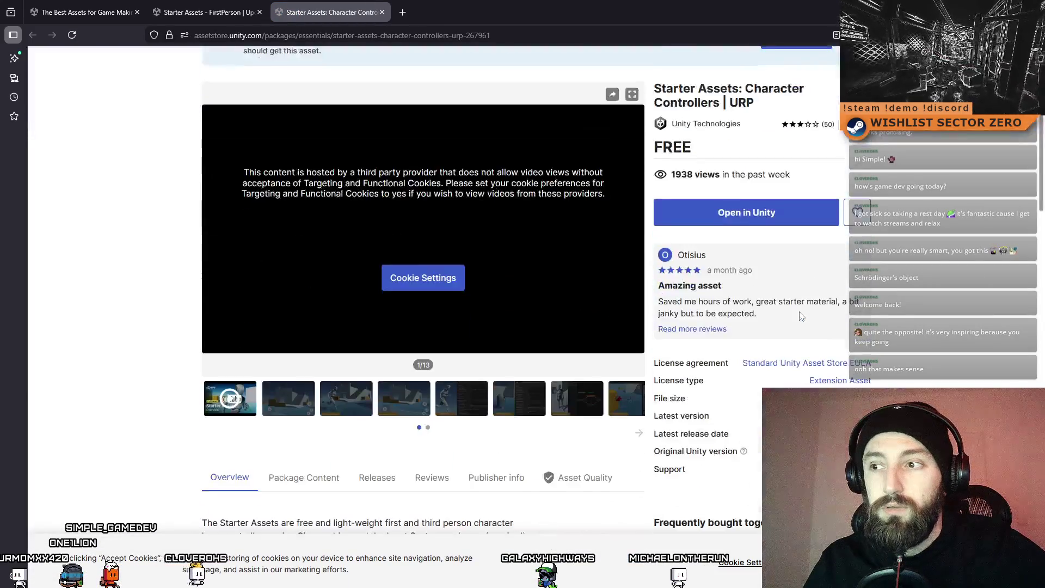
pyautogui.scroll(-15, 800, 315)
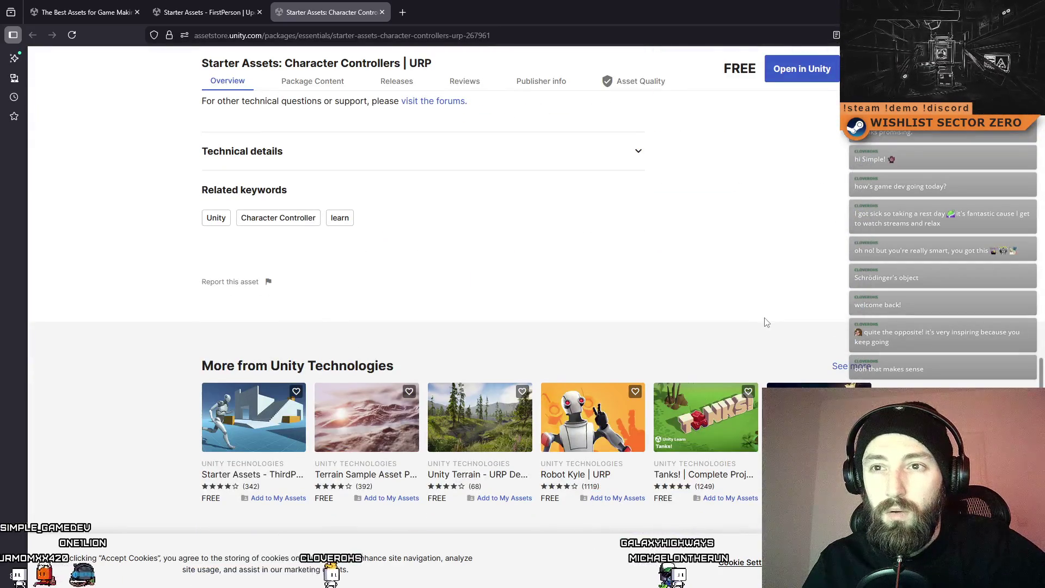
pyautogui.scroll(14, 508, 329)
pyautogui.scroll(10, 533, 358)
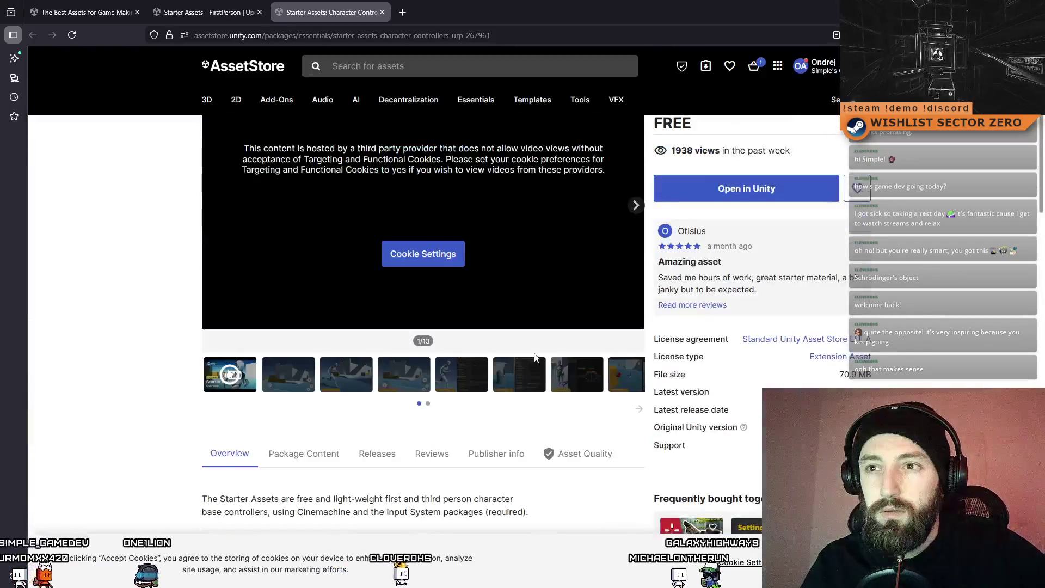
# Step: Search the store for 'Character controller HDRP' and scroll through the results
pyautogui.click(413, 91)
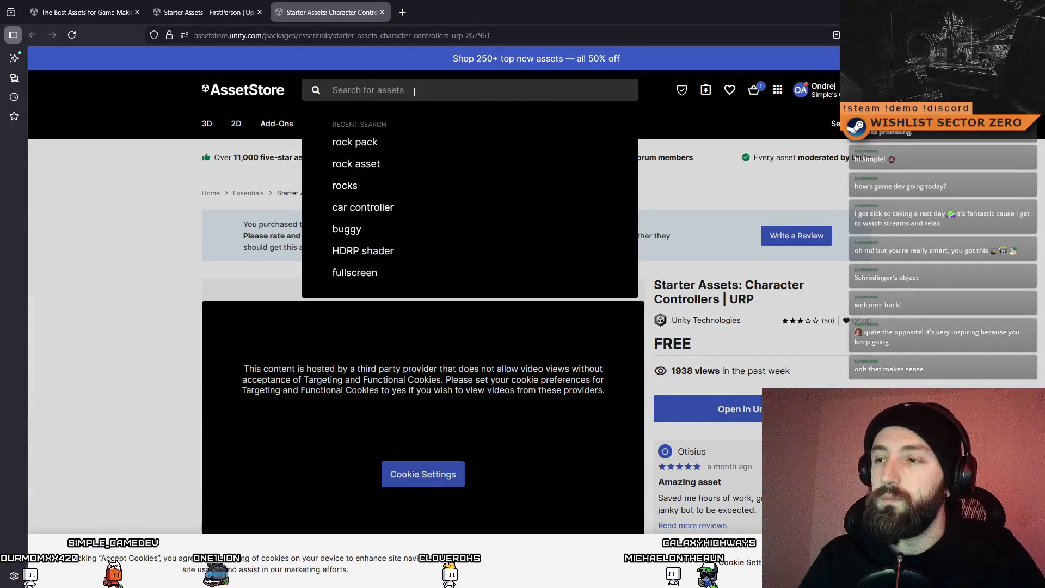
pyautogui.write('Character controller H')
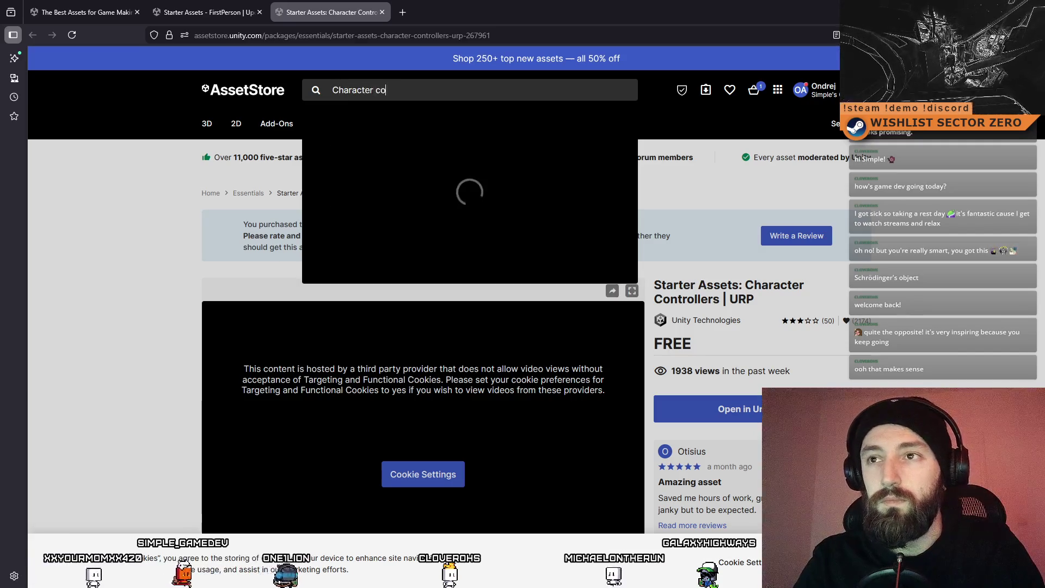
pyautogui.write('DRP')
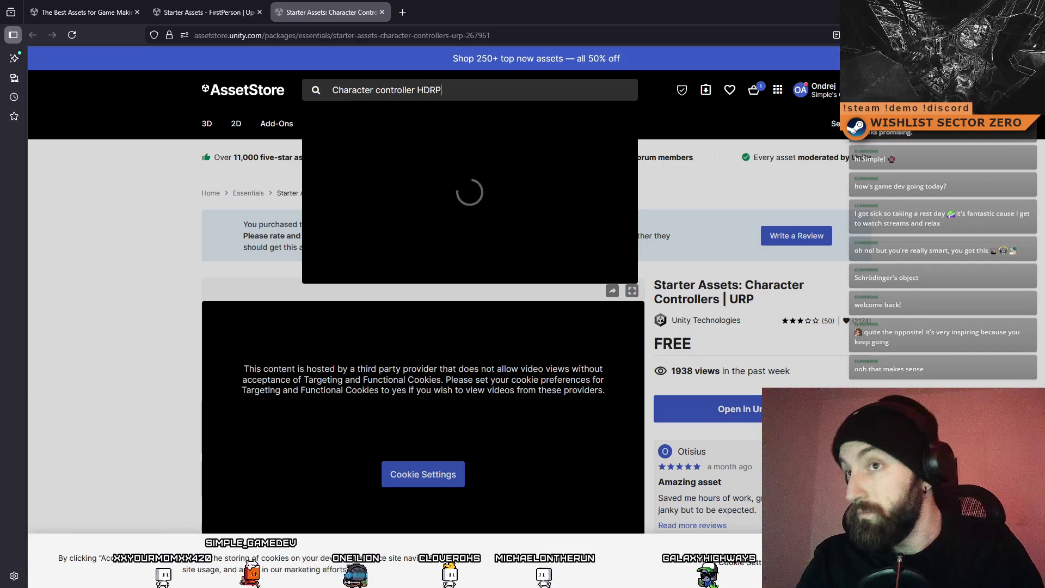
pyautogui.press('Return')
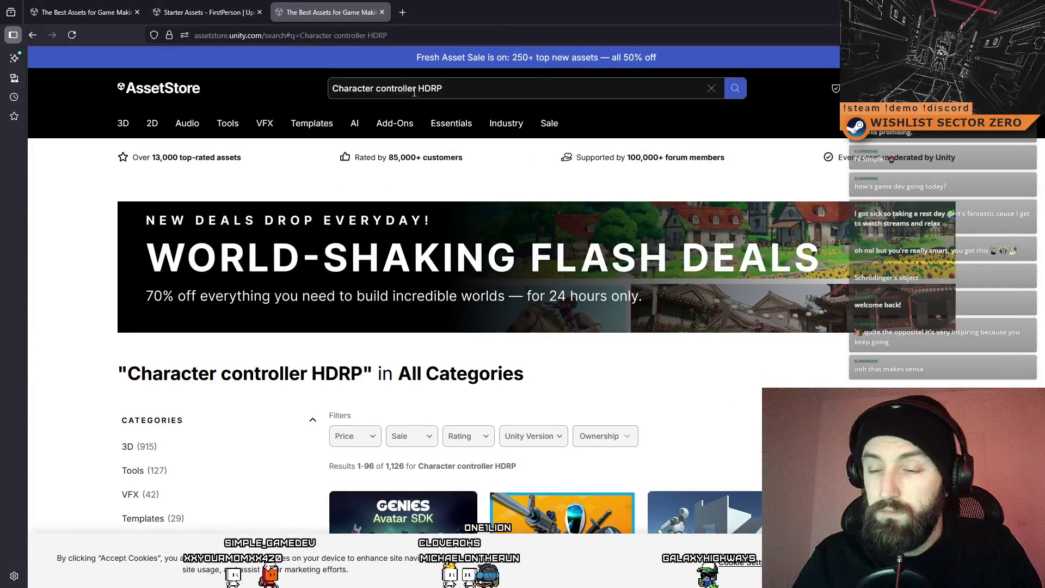
pyautogui.scroll(-4, 503, 159)
pyautogui.scroll(-3, 509, 157)
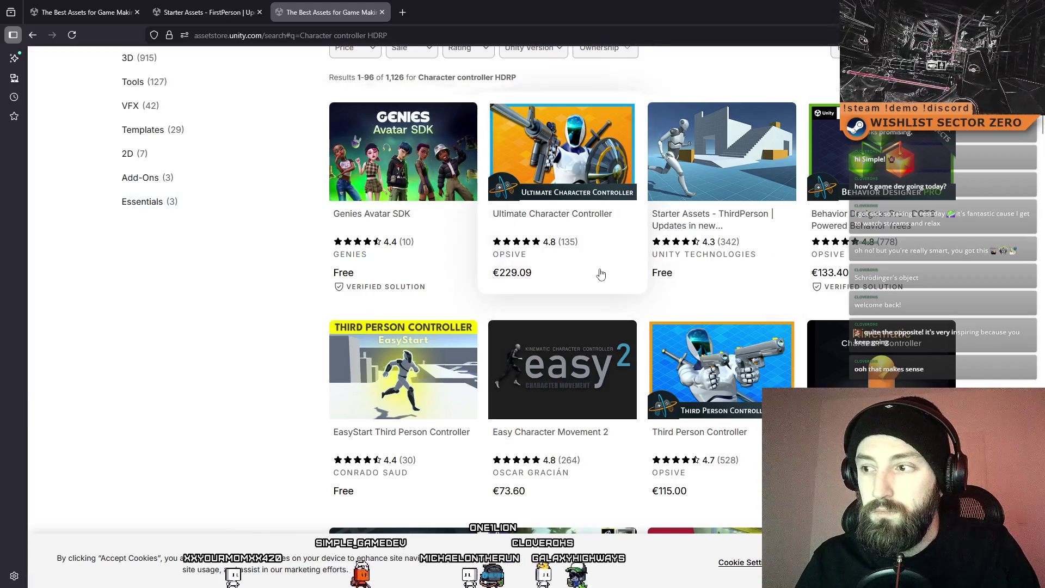
pyautogui.scroll(-8, 597, 272)
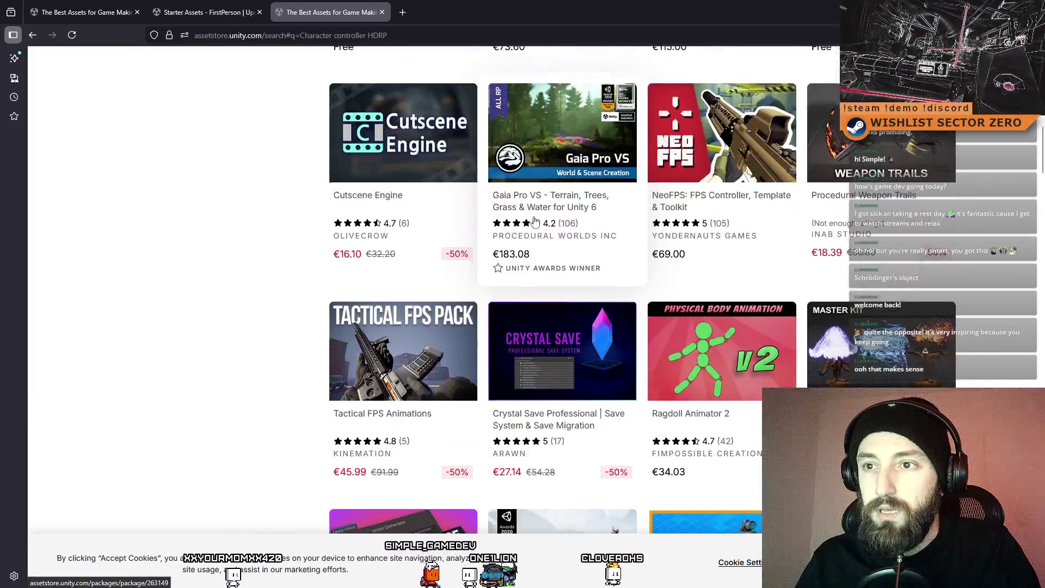
pyautogui.scroll(-8, 534, 221)
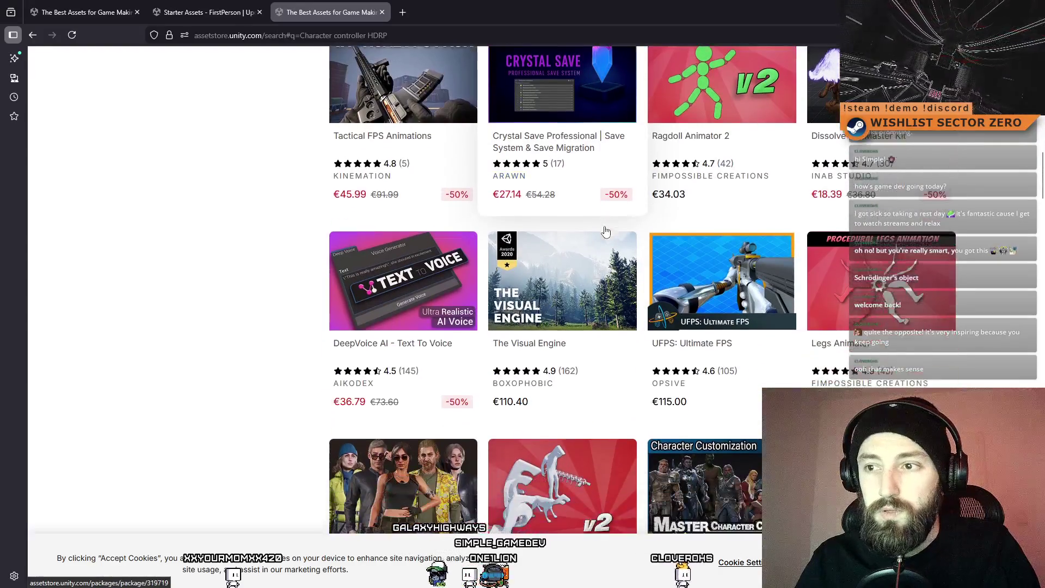
pyautogui.scroll(-1, 675, 238)
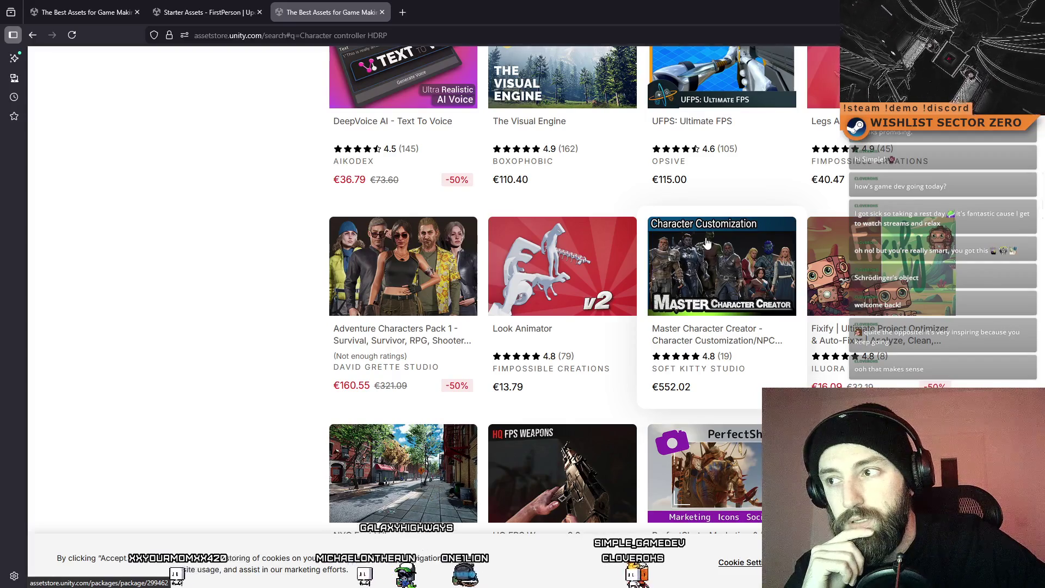
pyautogui.scroll(-2, 717, 314)
pyautogui.scroll(-7, 717, 314)
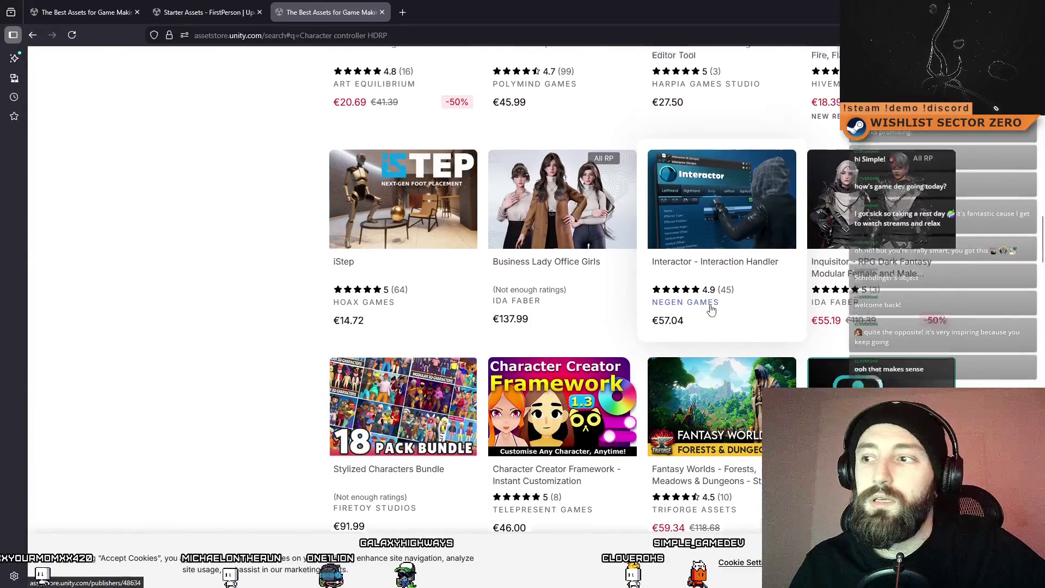
pyautogui.scroll(11, 711, 310)
# Step: Go back to the previous store page and open the First Person Character Controller page
pyautogui.click(33, 34)
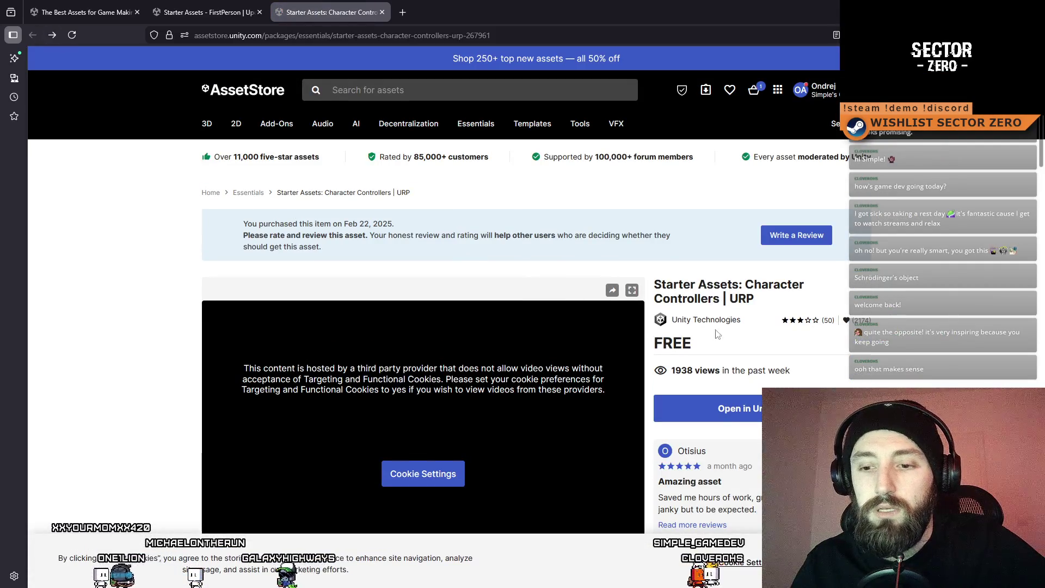
pyautogui.scroll(-2, 935, 336)
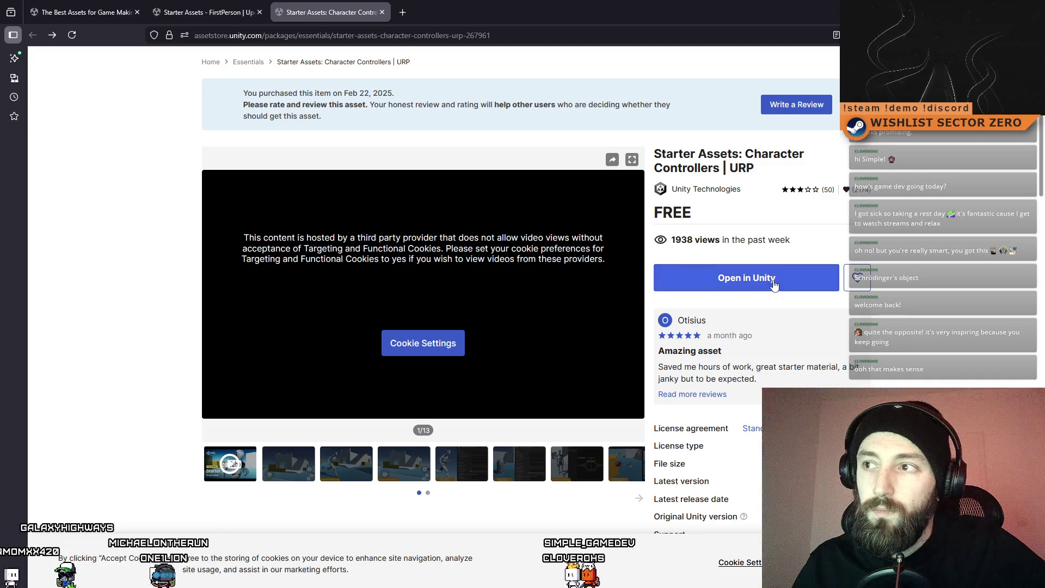
pyautogui.scroll(-6, 765, 281)
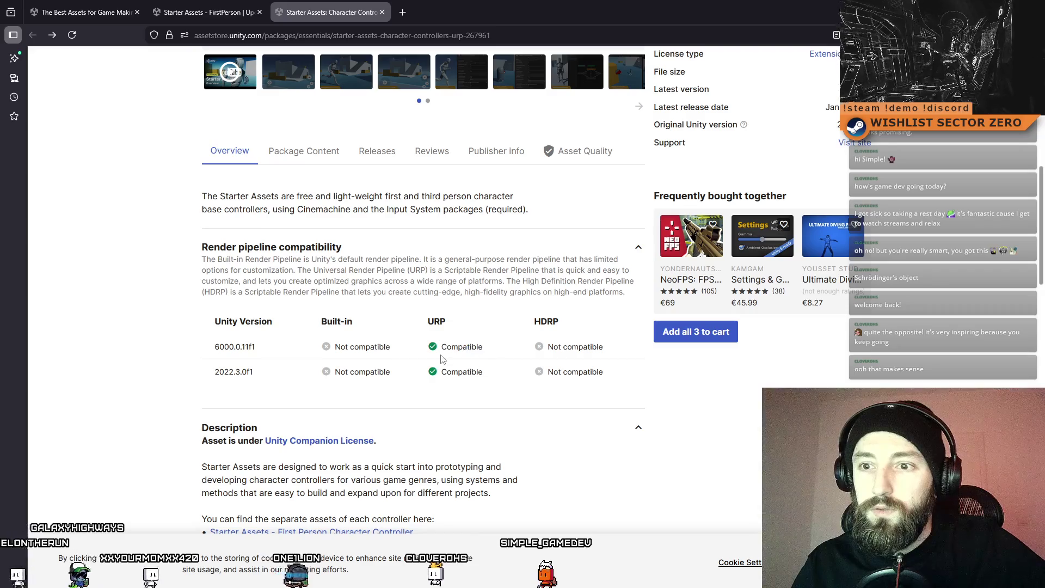
pyautogui.scroll(-2, 451, 361)
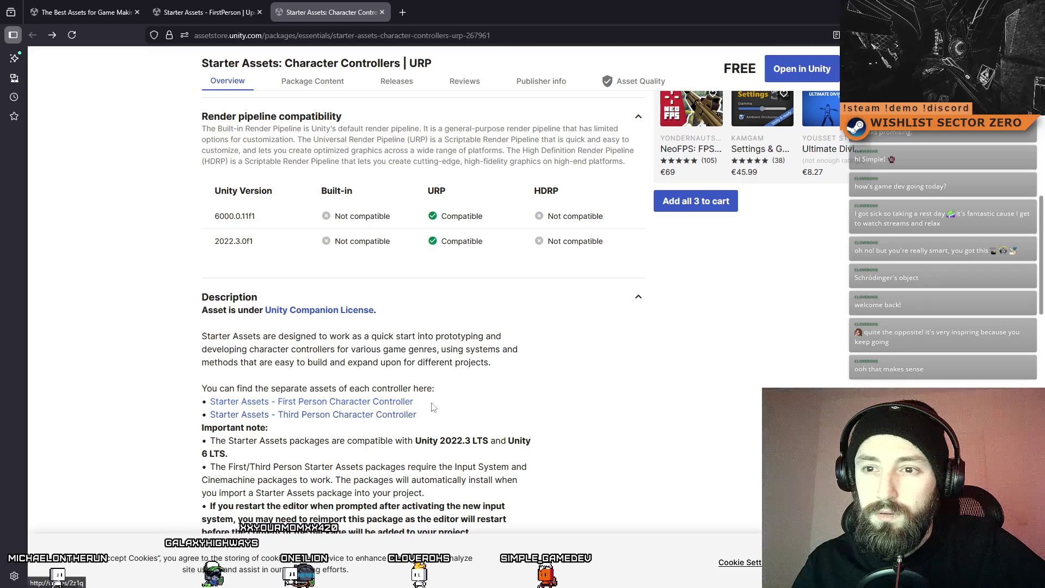
pyautogui.click(392, 403)
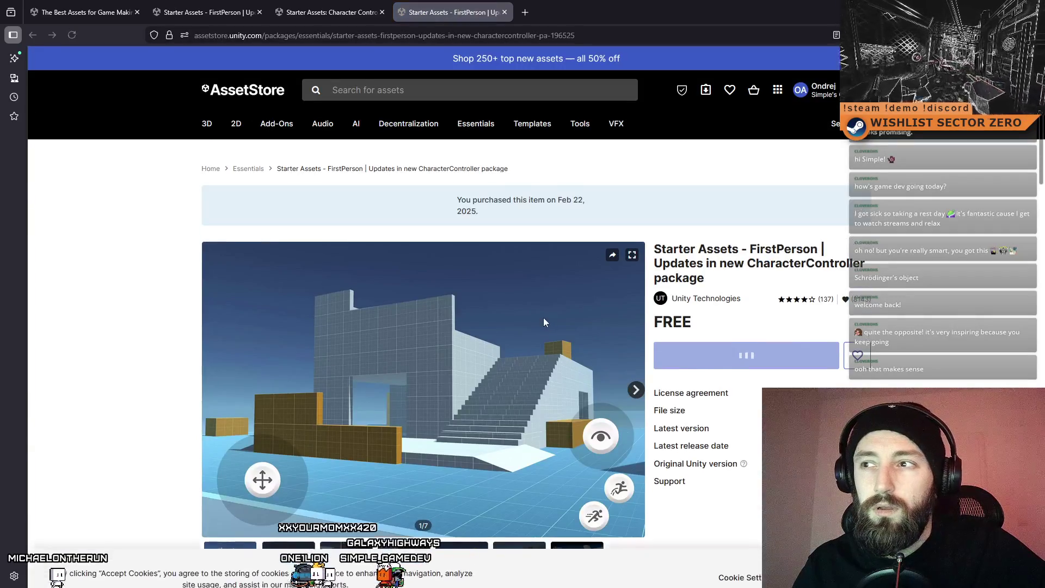
# Step: Reopen the Starter Assets: Character Controllers | URP page and send it to Unity
pyautogui.scroll(-5, 543, 321)
pyautogui.scroll(-2, 543, 321)
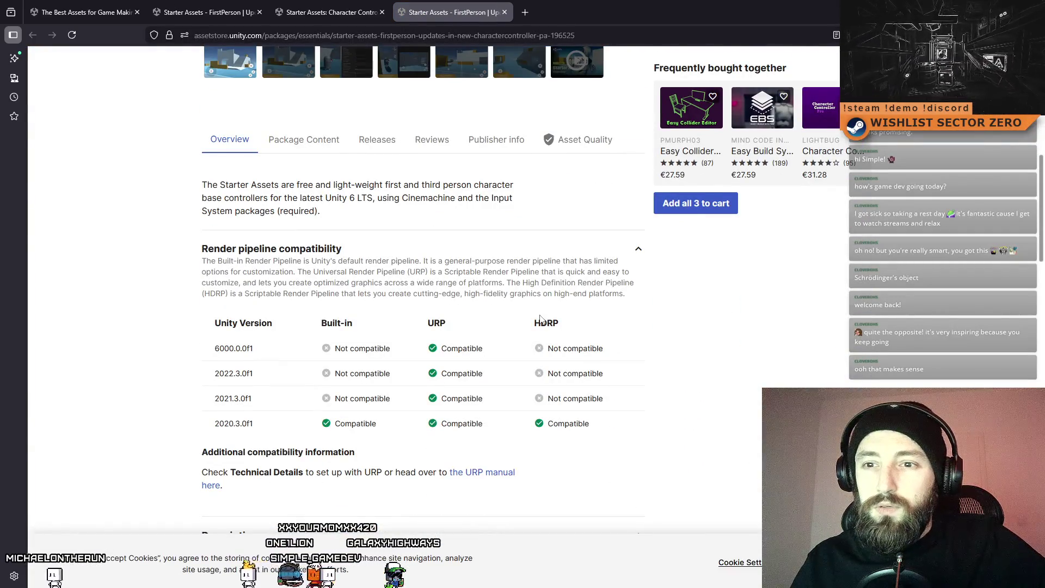
pyautogui.scroll(-5, 540, 319)
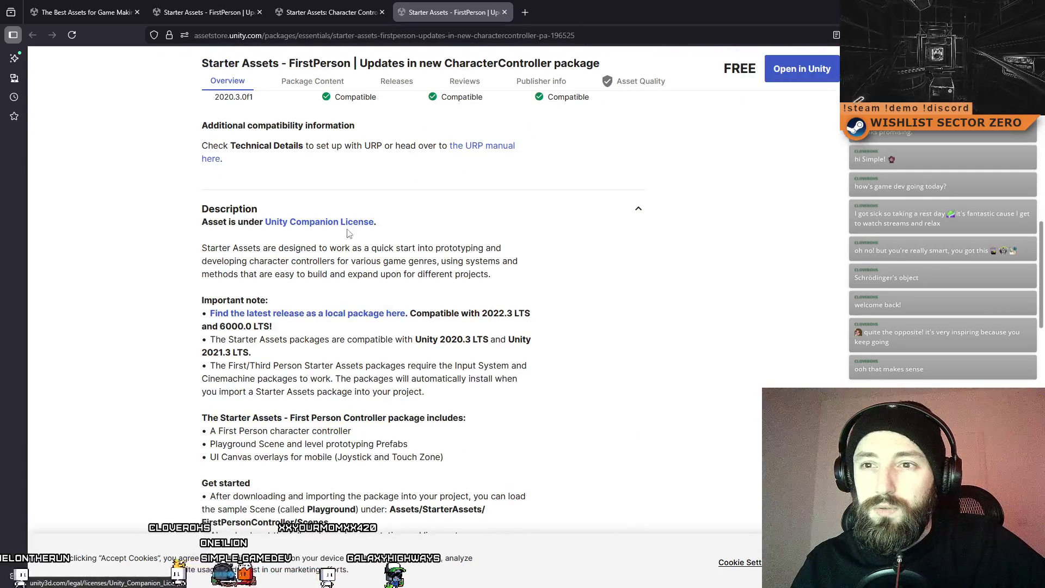
pyautogui.click(330, 314)
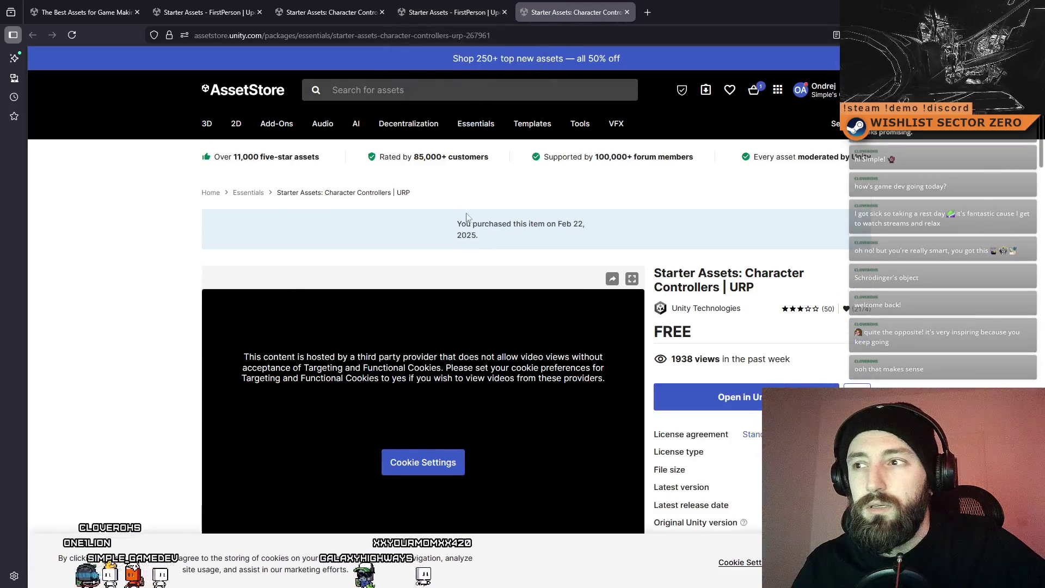
pyautogui.scroll(-2, 968, 312)
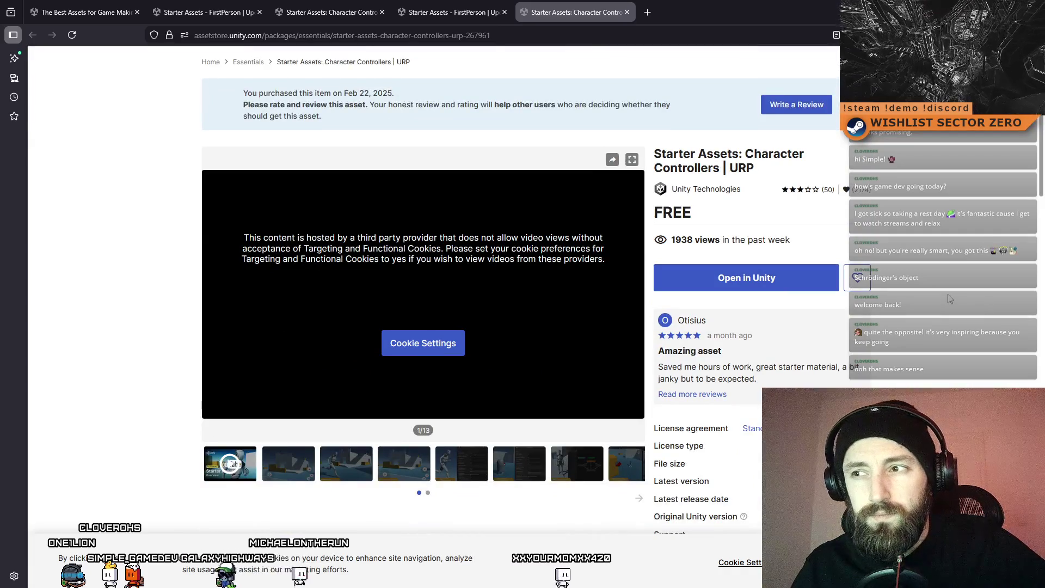
pyautogui.click(783, 287)
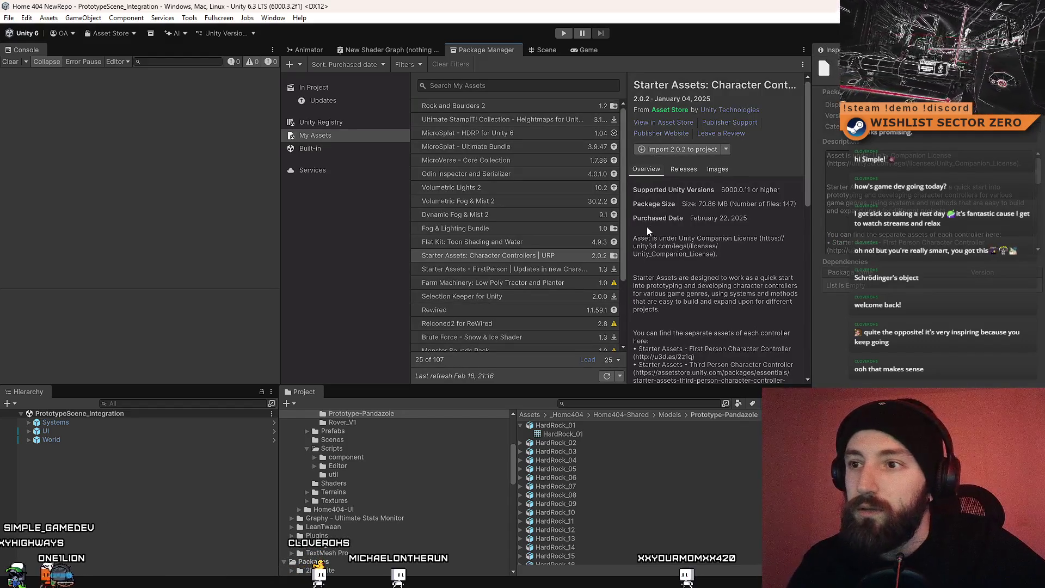
# Step: Compare both Starter Assets entries, widen the details pane, and check Character Controllers | URP import options
pyautogui.click(548, 267)
pyautogui.click(550, 256)
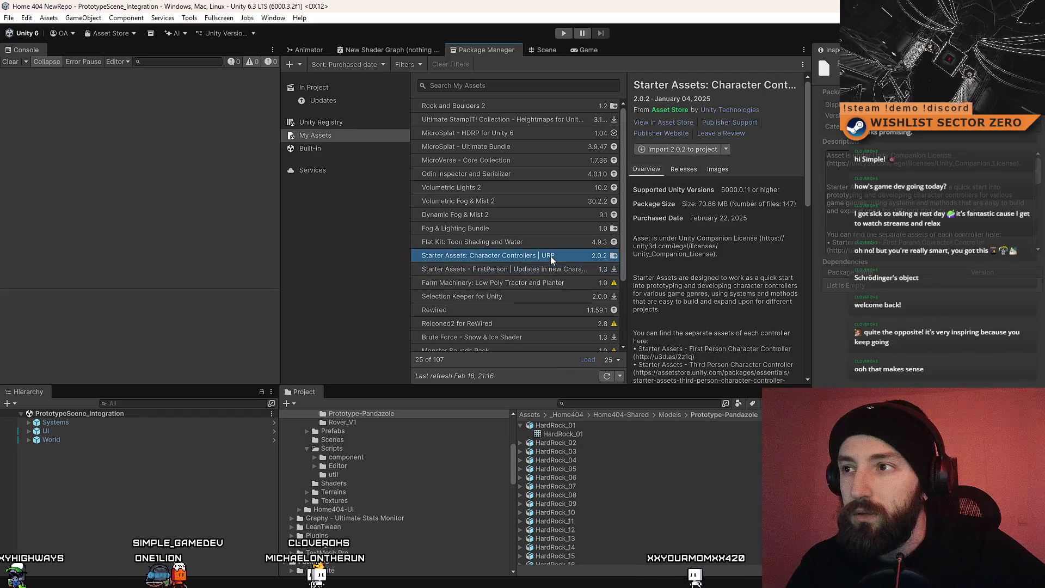
pyautogui.click(550, 268)
pyautogui.click(550, 261)
pyautogui.click(547, 272)
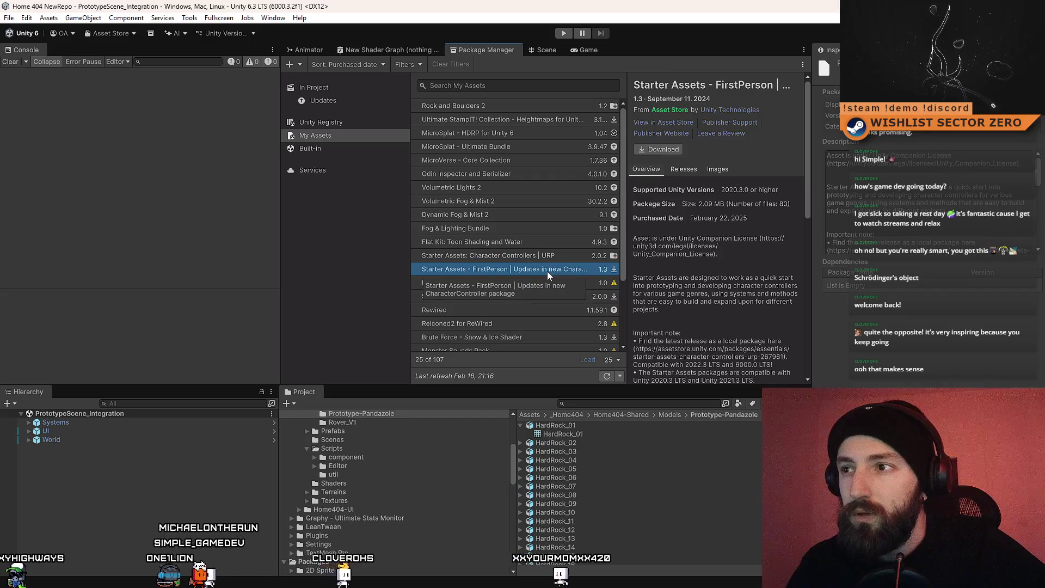
pyautogui.moveTo(627, 247)
pyautogui.mouseDown()
pyautogui.moveTo(562, 247)
pyautogui.moveTo(704, 250)
pyautogui.moveTo(599, 256)
pyautogui.mouseUp()
pyautogui.click(514, 259)
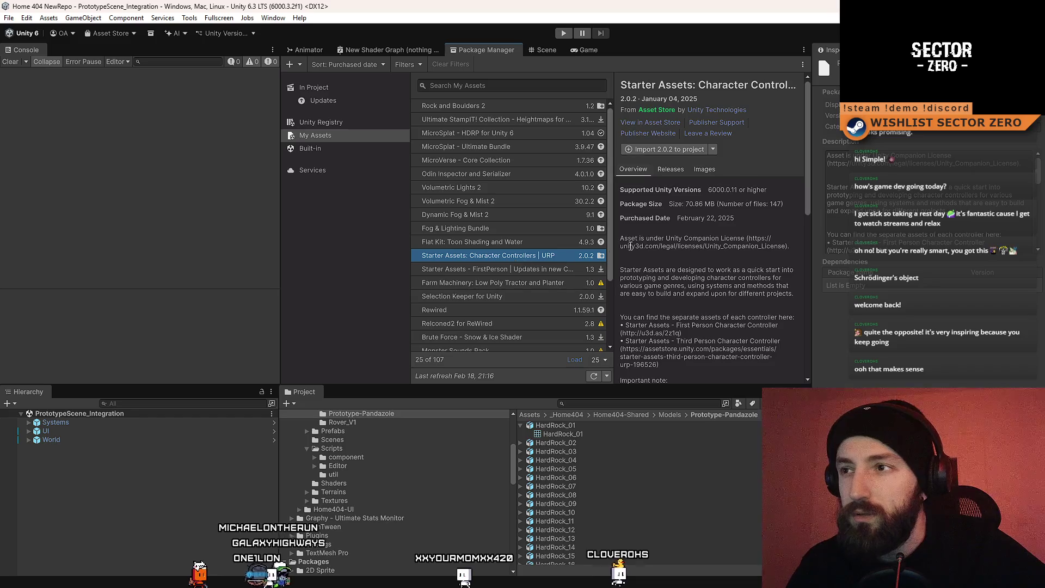
pyautogui.click(714, 150)
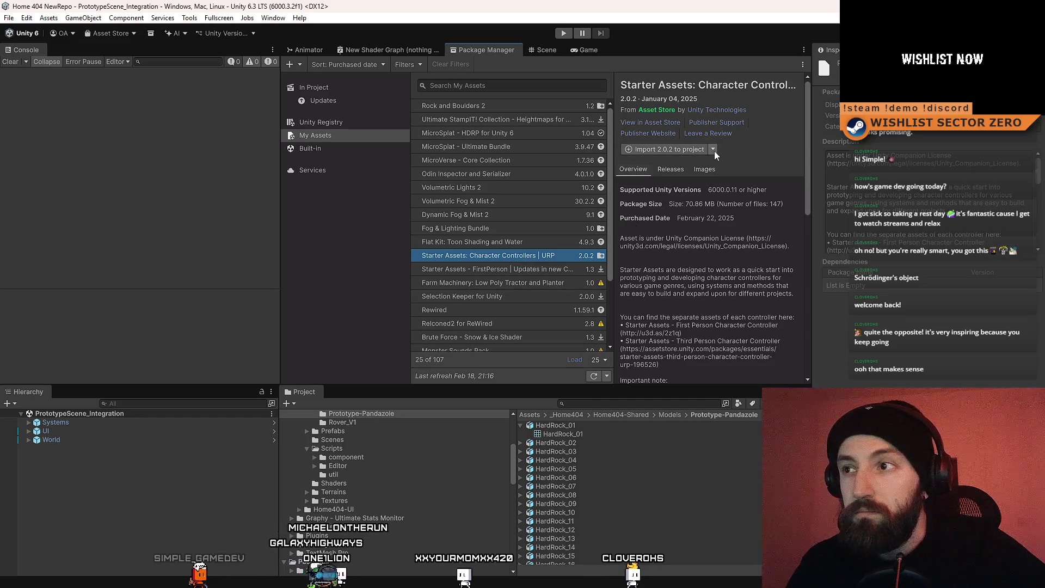
pyautogui.click(698, 148)
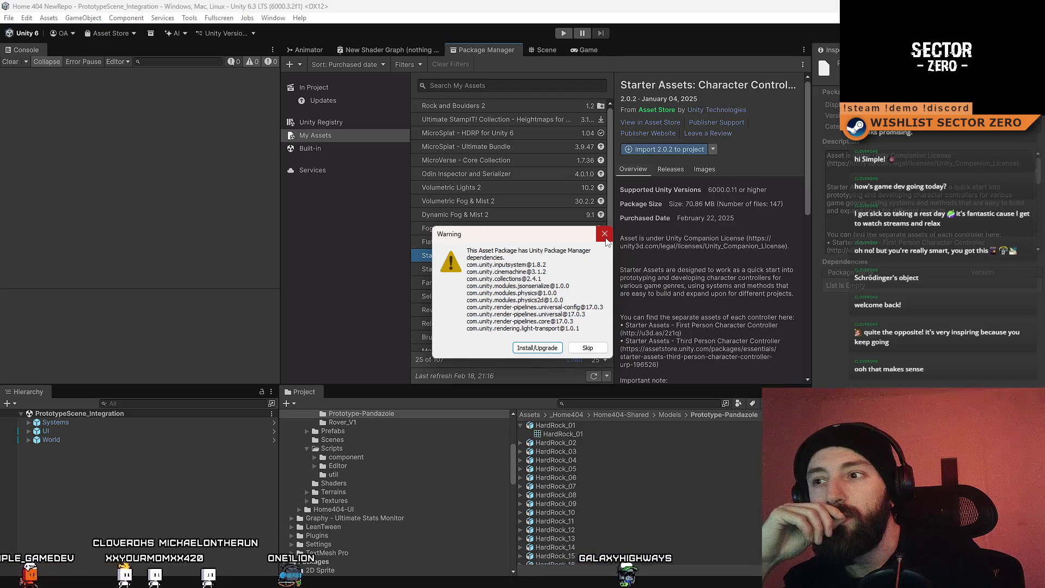
pyautogui.click(605, 239)
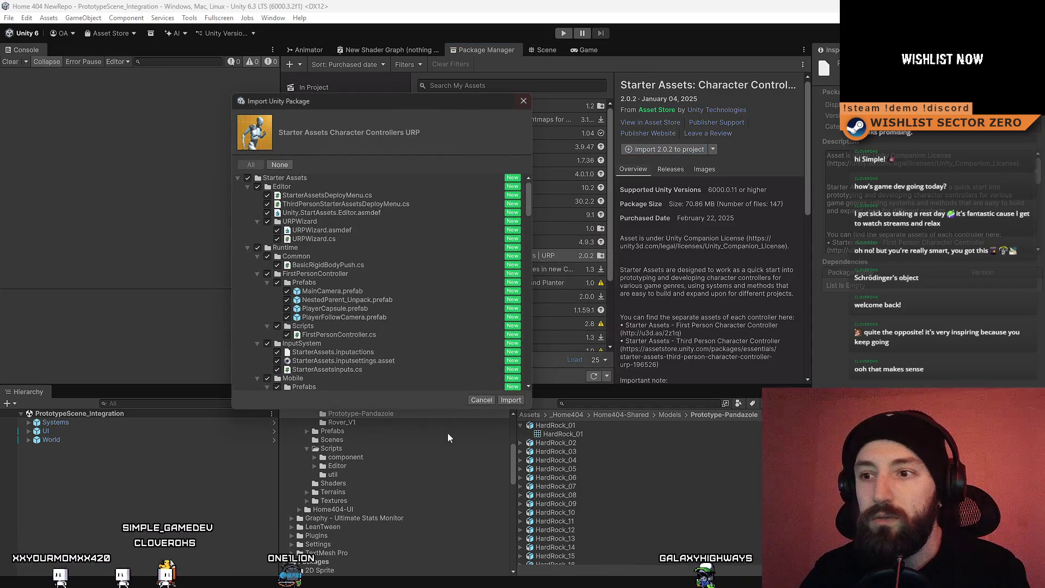
pyautogui.click(481, 400)
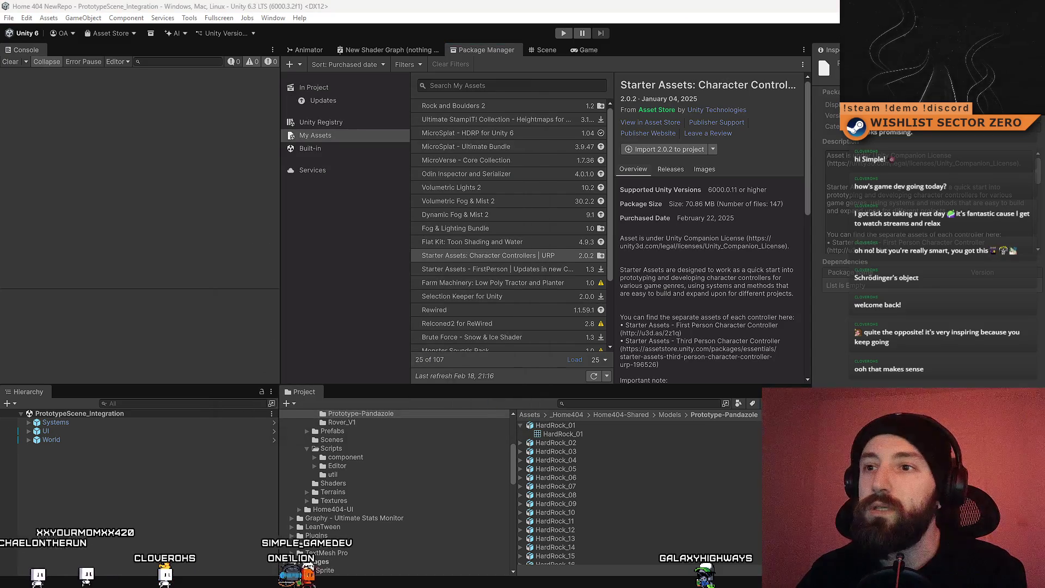
pyautogui.click(648, 122)
# Step: Search the store for 'first per' and open the Mini and Easy Peasy First Person Controllers in background tabs
pyautogui.scroll(2, 427, 164)
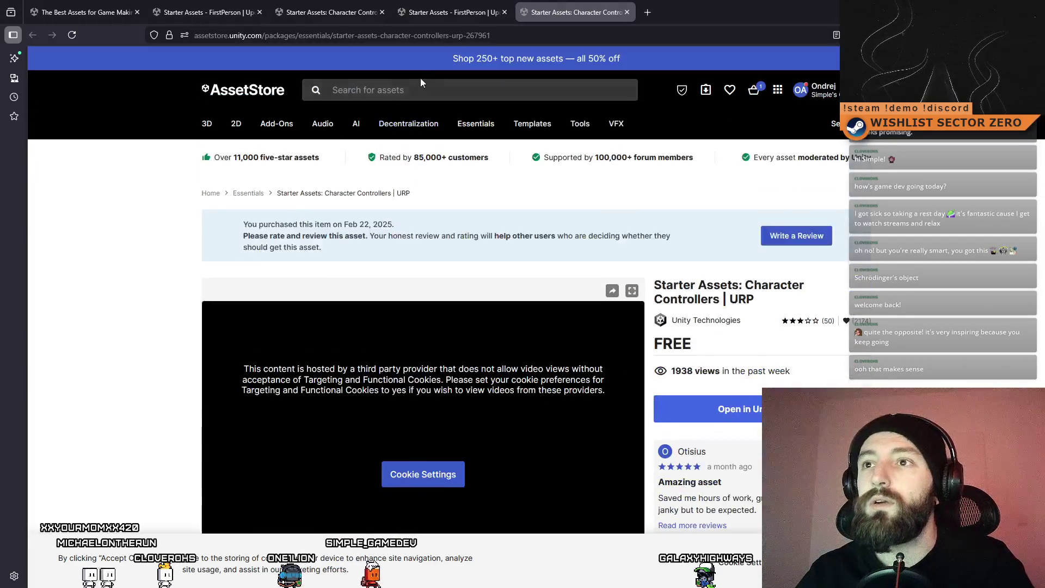
pyautogui.click(428, 89)
pyautogui.write('fir')
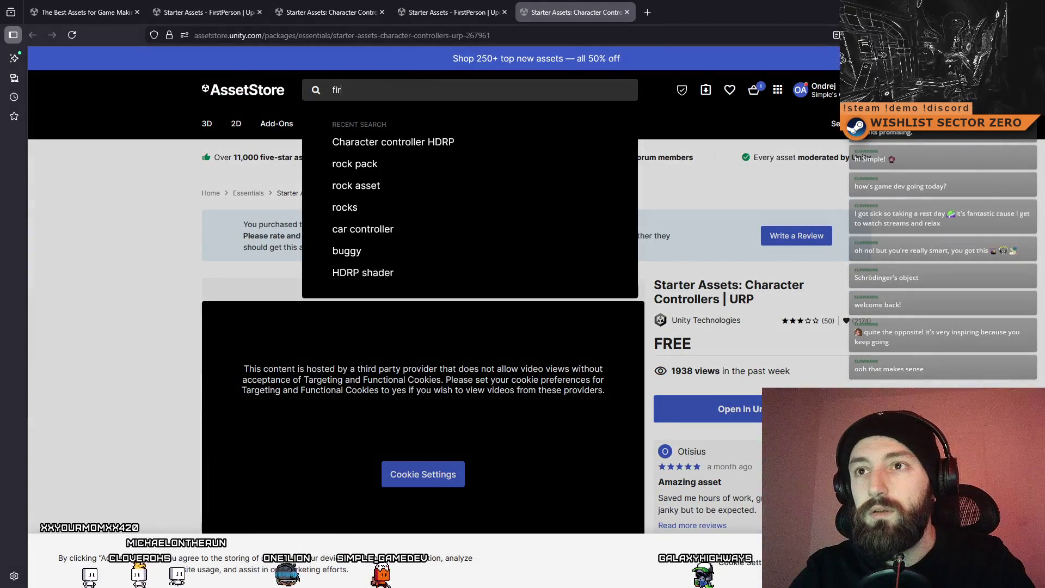
pyautogui.write('st person')
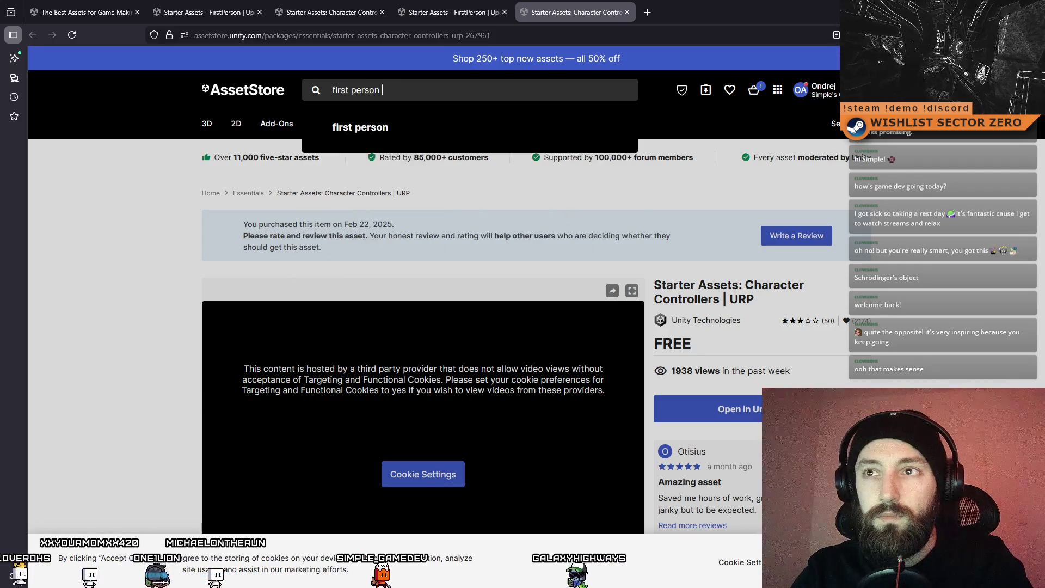
pyautogui.press('Return')
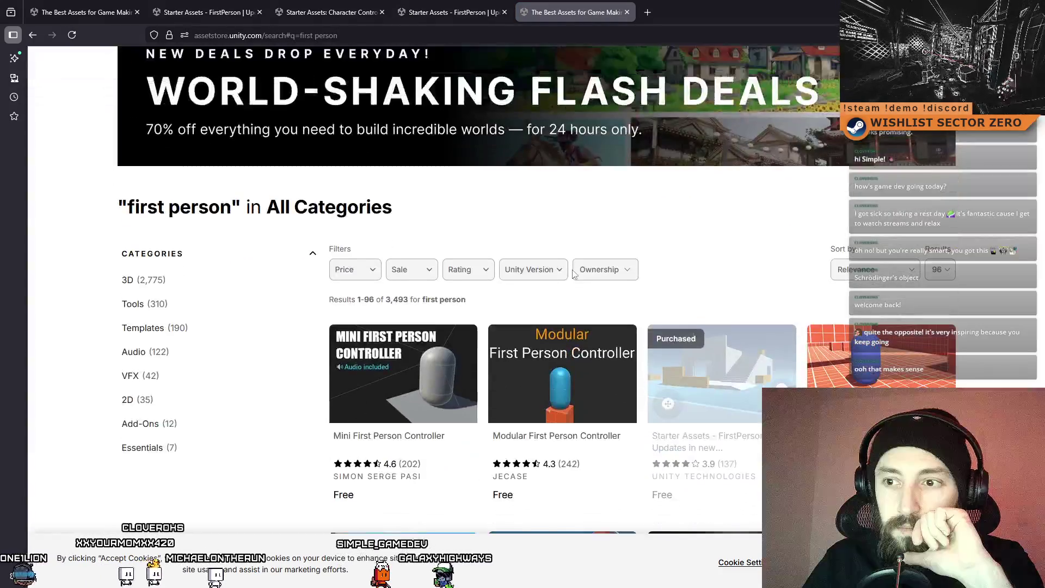
pyautogui.scroll(-1, 602, 290)
pyautogui.scroll(-1, 601, 290)
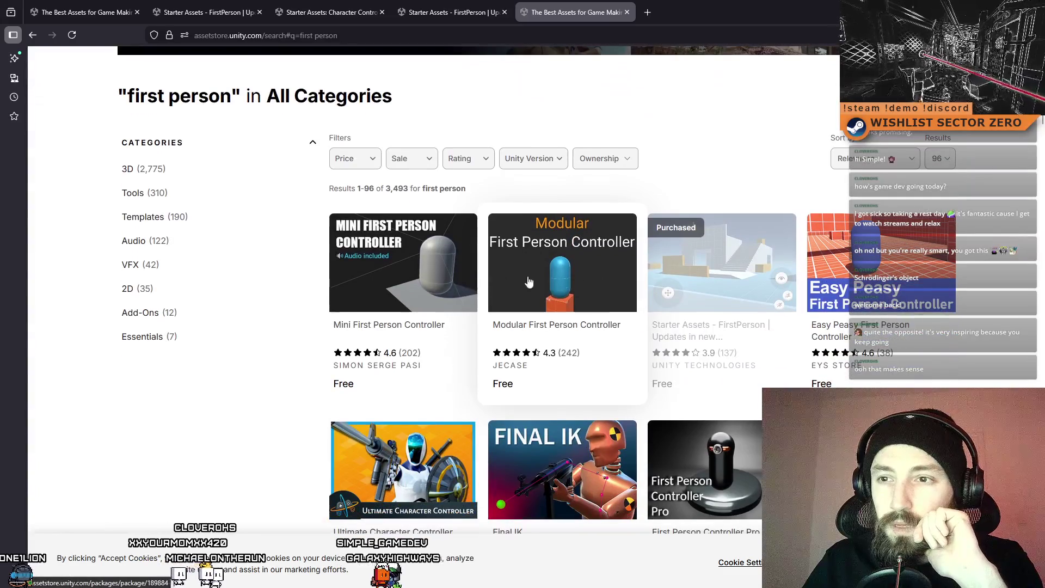
pyautogui.middleClick(436, 279)
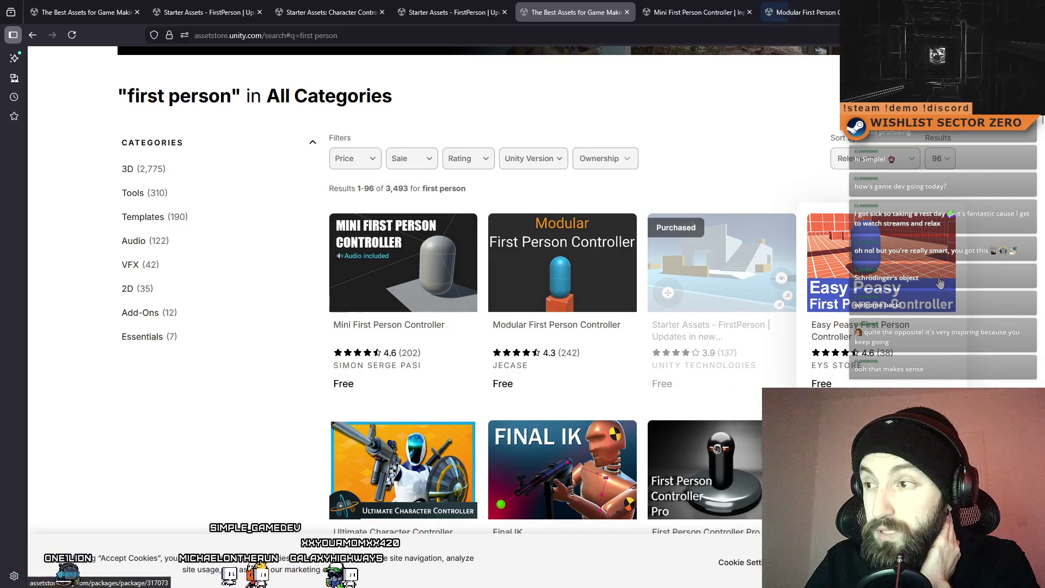
pyautogui.middleClick(900, 272)
pyautogui.scroll(-5, 803, 107)
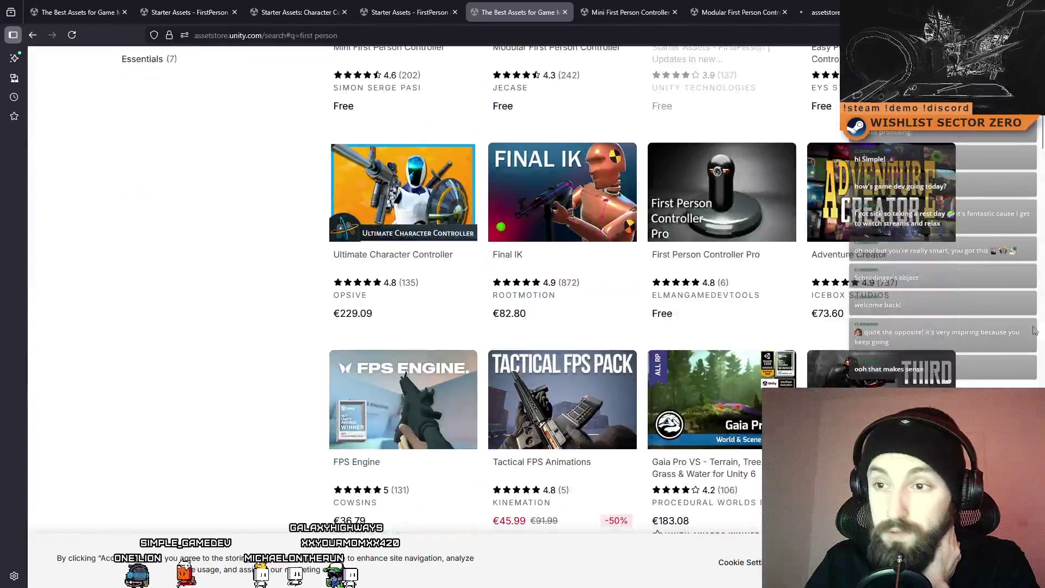
# Step: On the Mini First Person Controller page, advance through the preview images to the last one
pyautogui.click(631, 12)
pyautogui.scroll(-6, 535, 309)
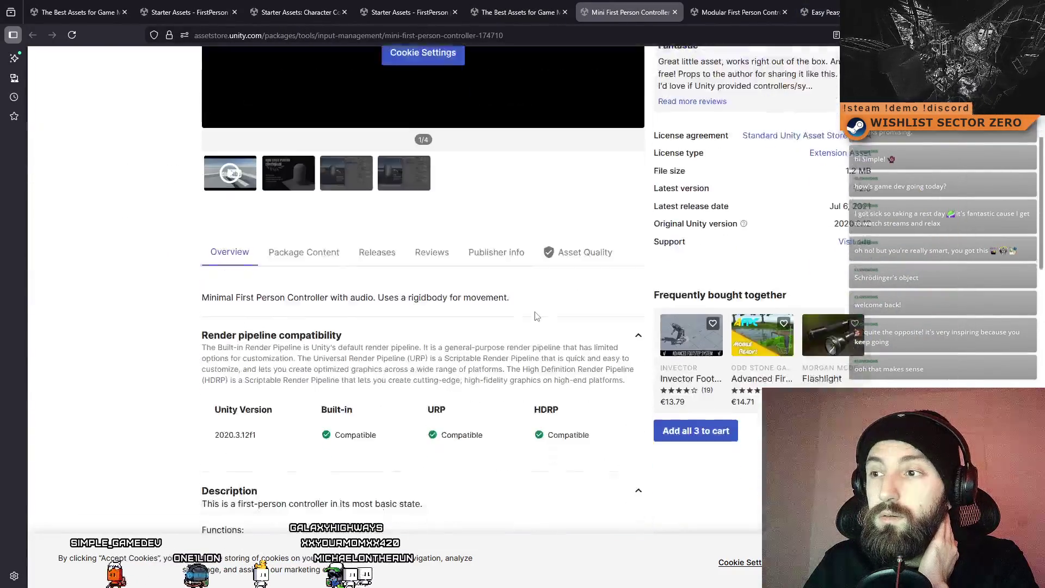
pyautogui.scroll(8, 484, 398)
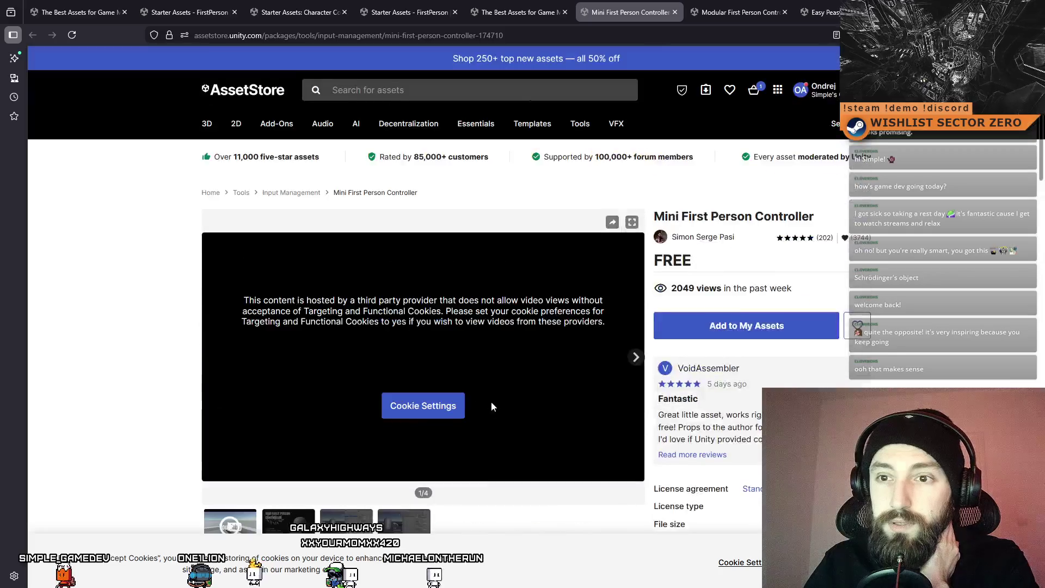
pyautogui.scroll(-3, 476, 385)
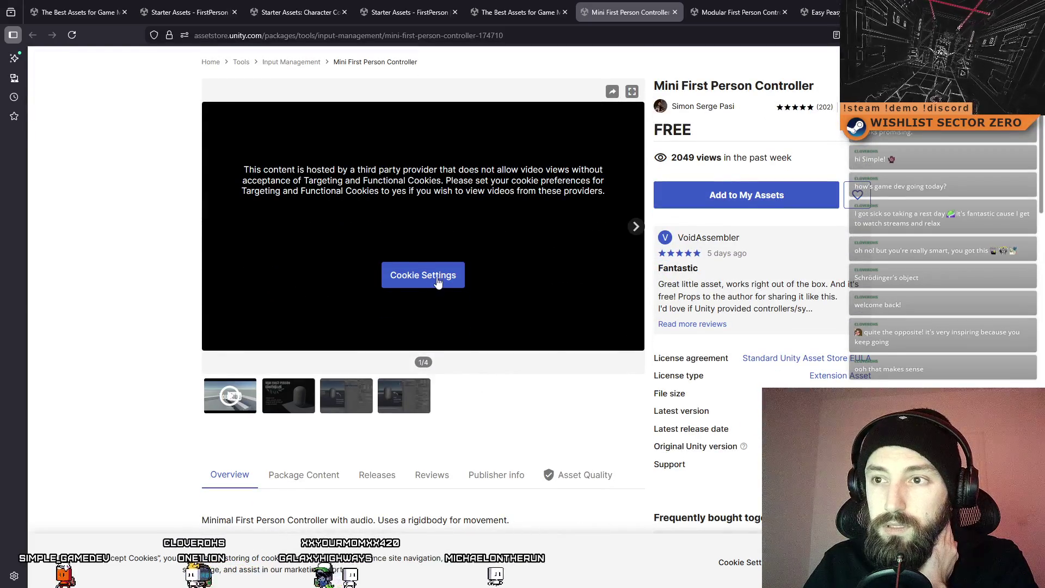
pyautogui.click(636, 227)
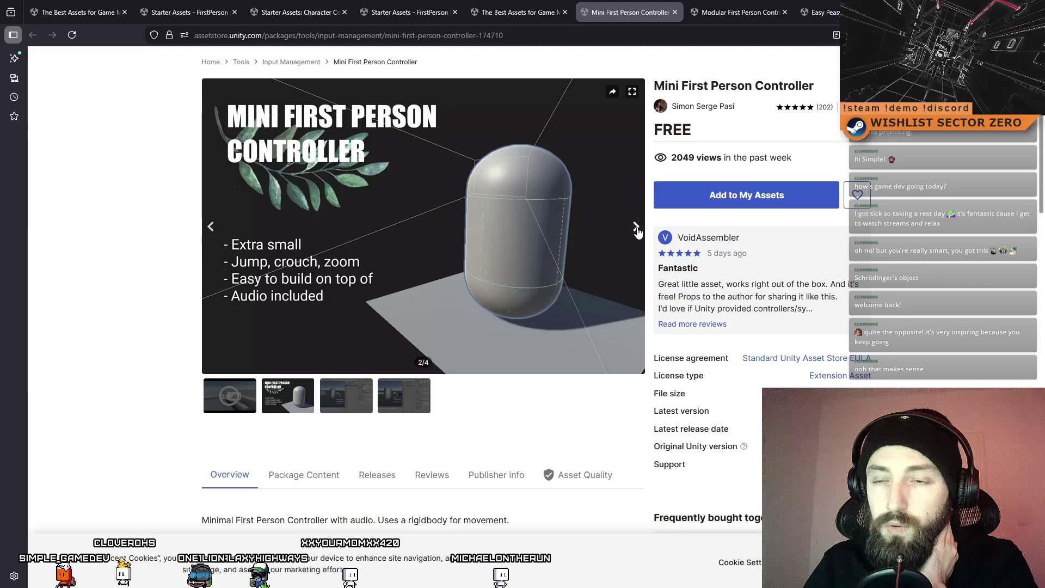
pyautogui.click(636, 228)
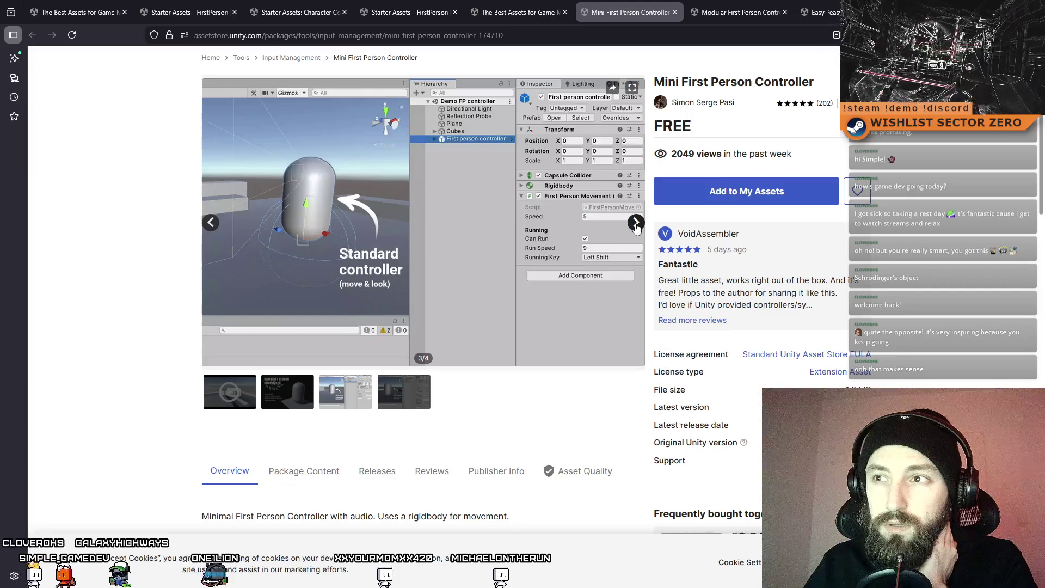
pyautogui.click(636, 227)
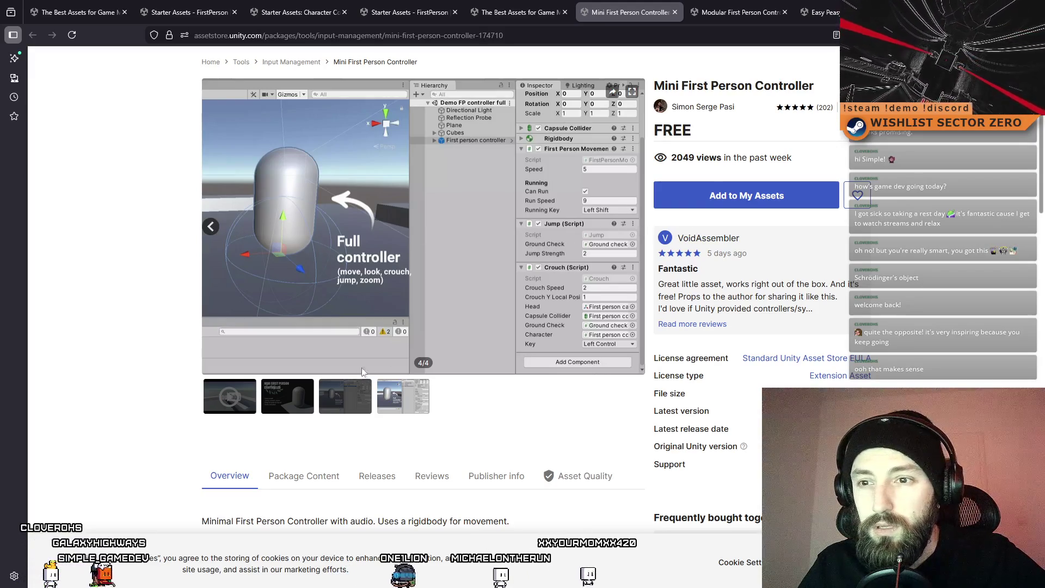
# Step: Flip through the gallery thumbnails, viewing the Standard and Full controller preview images
pyautogui.click(345, 396)
pyautogui.click(390, 400)
pyautogui.click(332, 406)
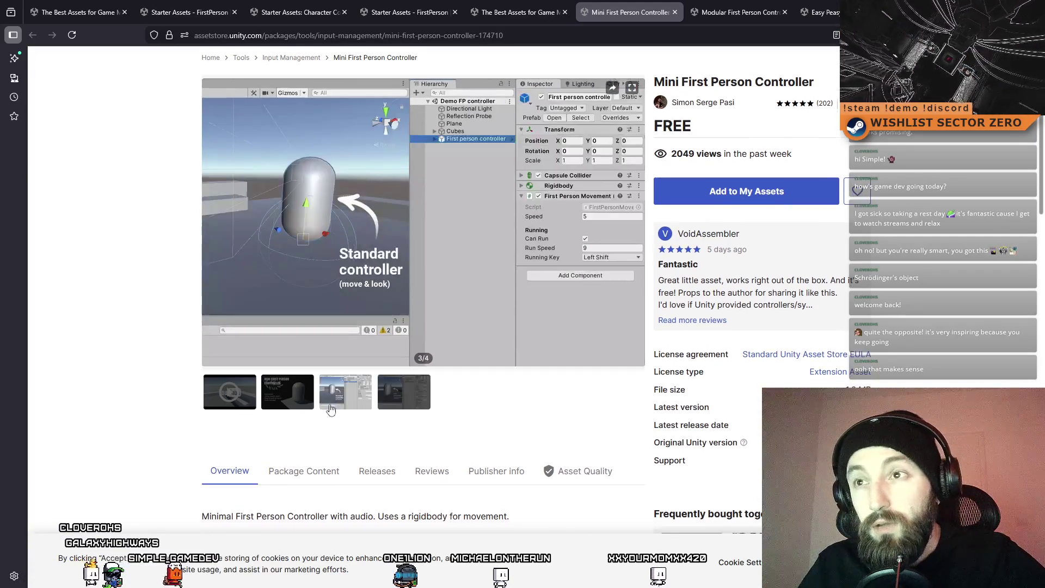
pyautogui.click(288, 397)
pyautogui.click(229, 398)
pyautogui.click(288, 400)
pyautogui.click(357, 410)
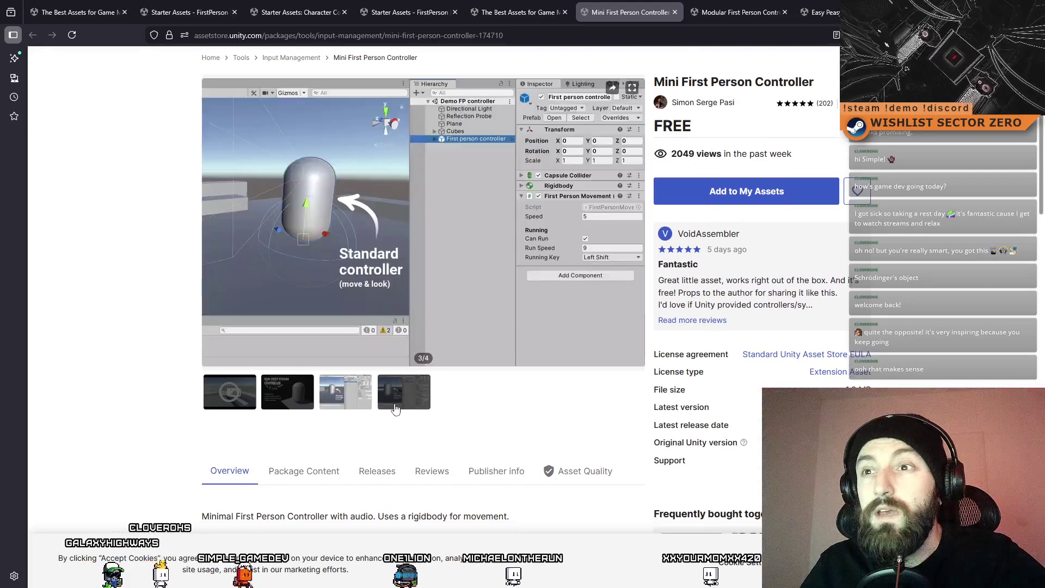
pyautogui.click(390, 400)
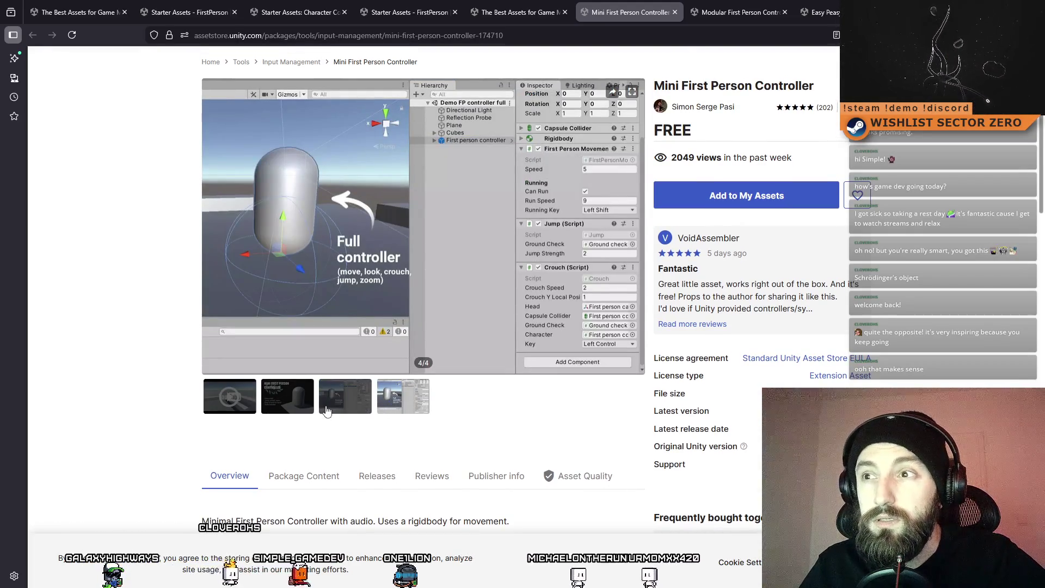
pyautogui.scroll(-1, 383, 424)
pyautogui.scroll(-4, 383, 424)
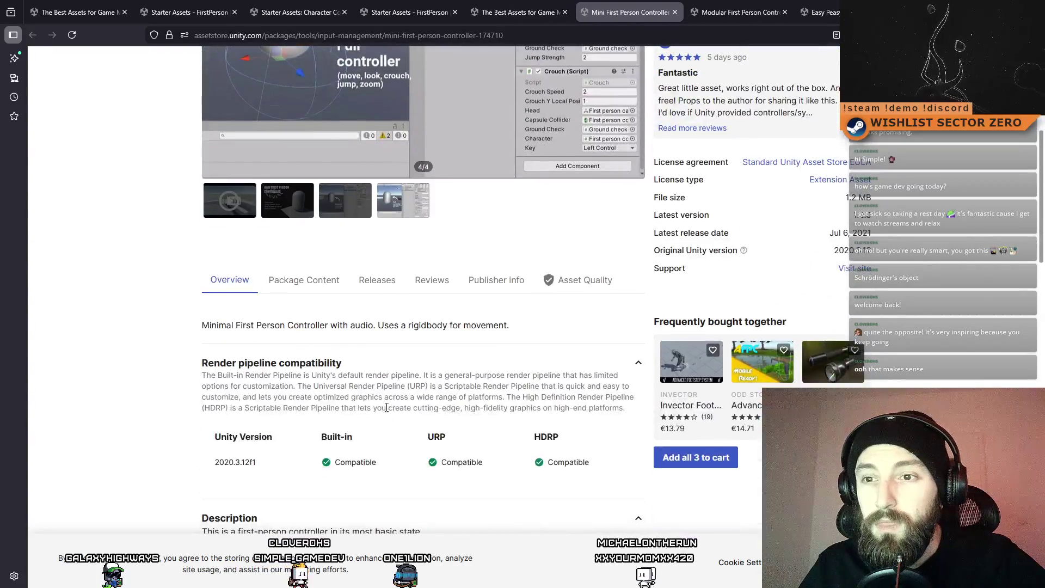
pyautogui.scroll(5, 447, 337)
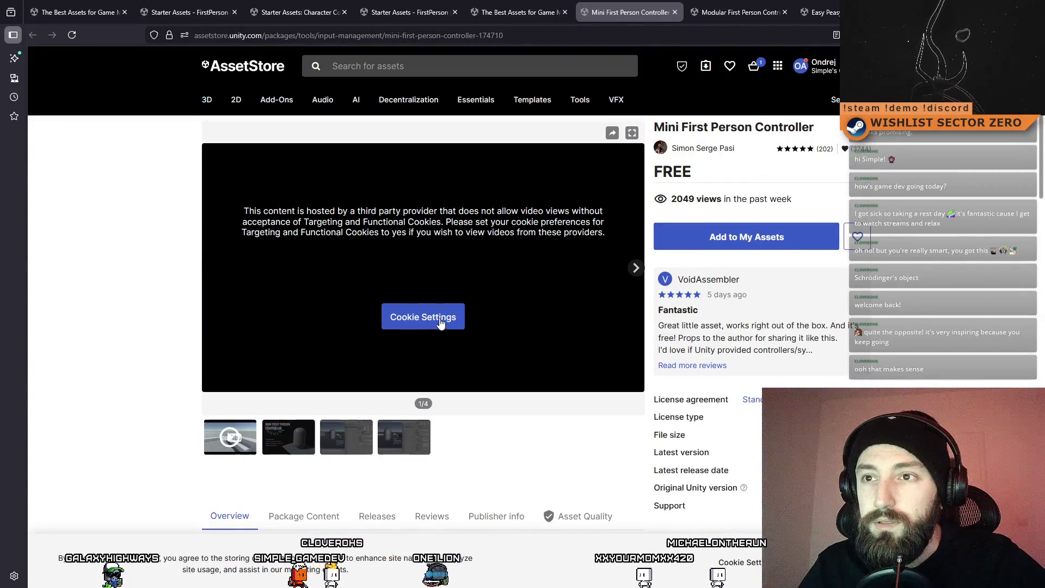
# Step: Allow all cookies from the Cookie Settings under the blocked preview video
pyautogui.click(437, 317)
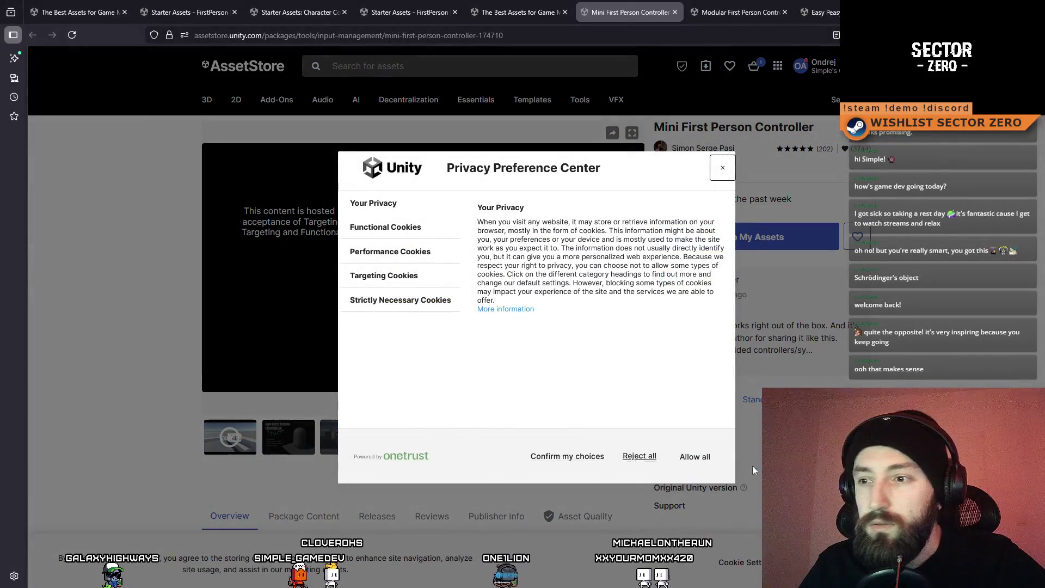
pyautogui.click(695, 457)
pyautogui.scroll(10, 610, 385)
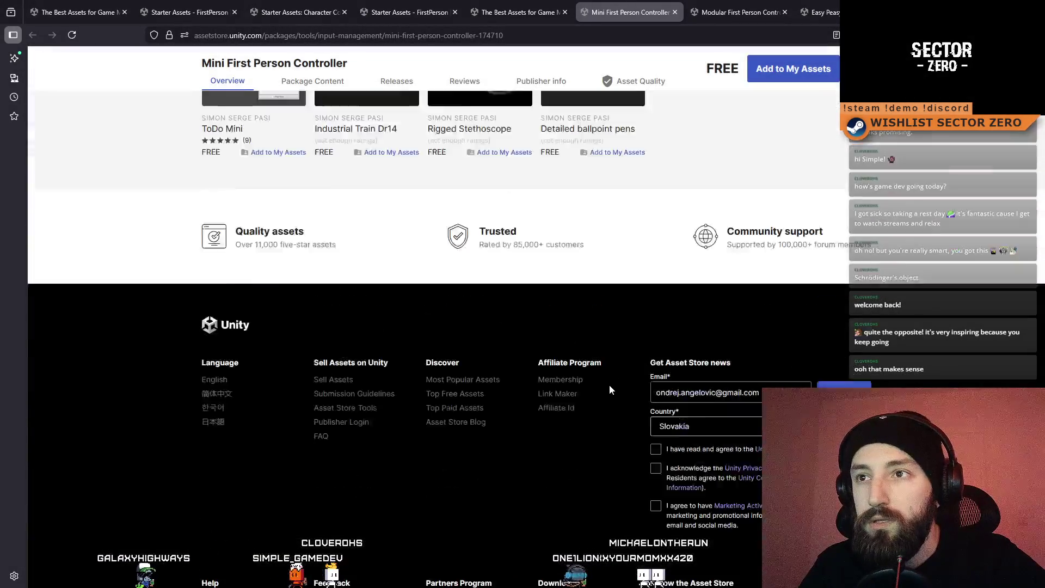
pyautogui.scroll(10, 589, 399)
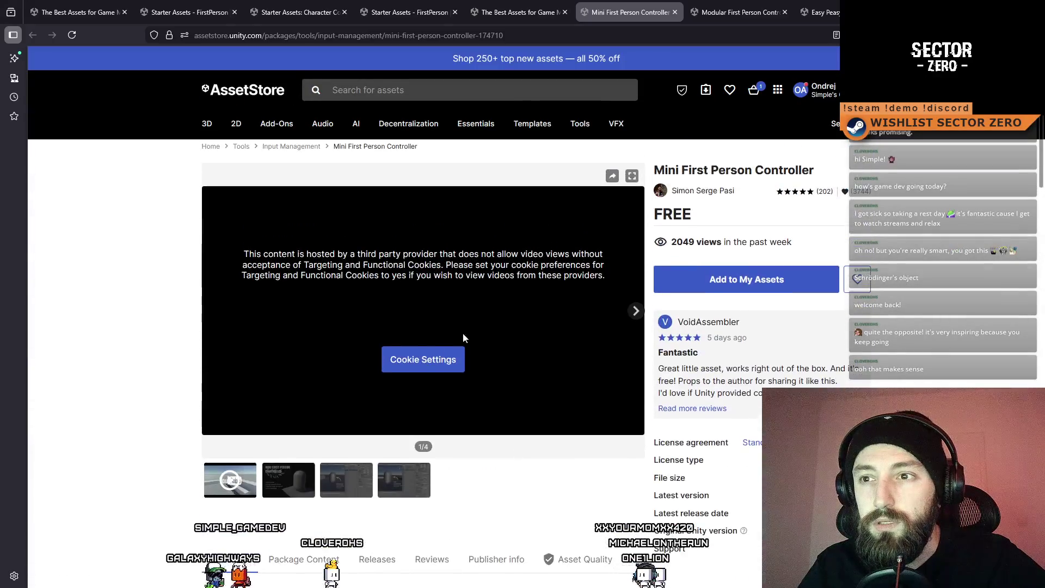
# Step: Reconfirm the cookie choices, then go to the Modular First Person Controller page
pyautogui.click(419, 358)
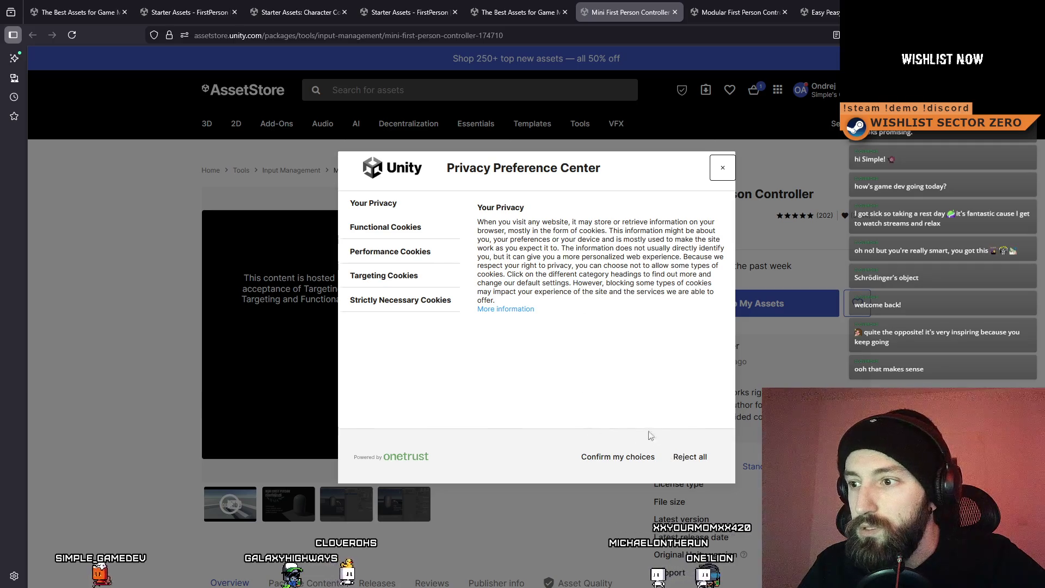
pyautogui.click(642, 461)
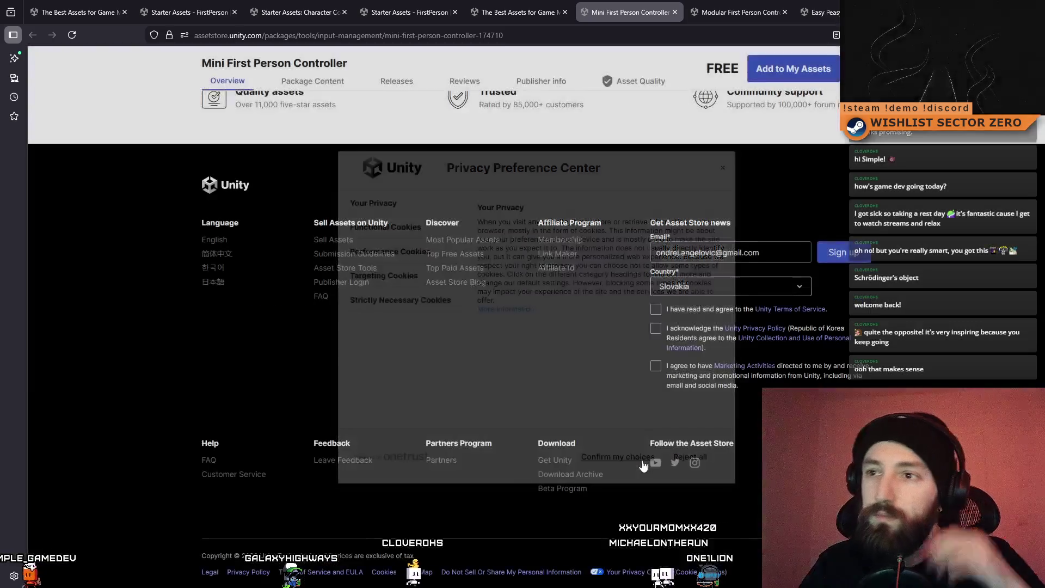
pyautogui.scroll(5, 640, 456)
pyautogui.scroll(10, 640, 457)
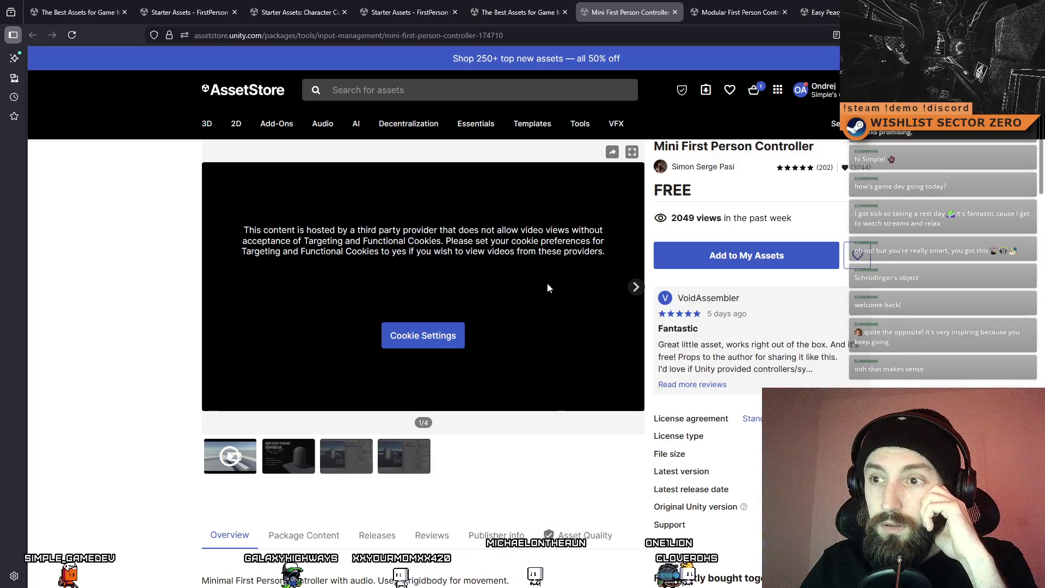
pyautogui.click(735, 12)
# Step: View the Modular controller's fourth preview image and its crouch height image
pyautogui.scroll(-2, 474, 327)
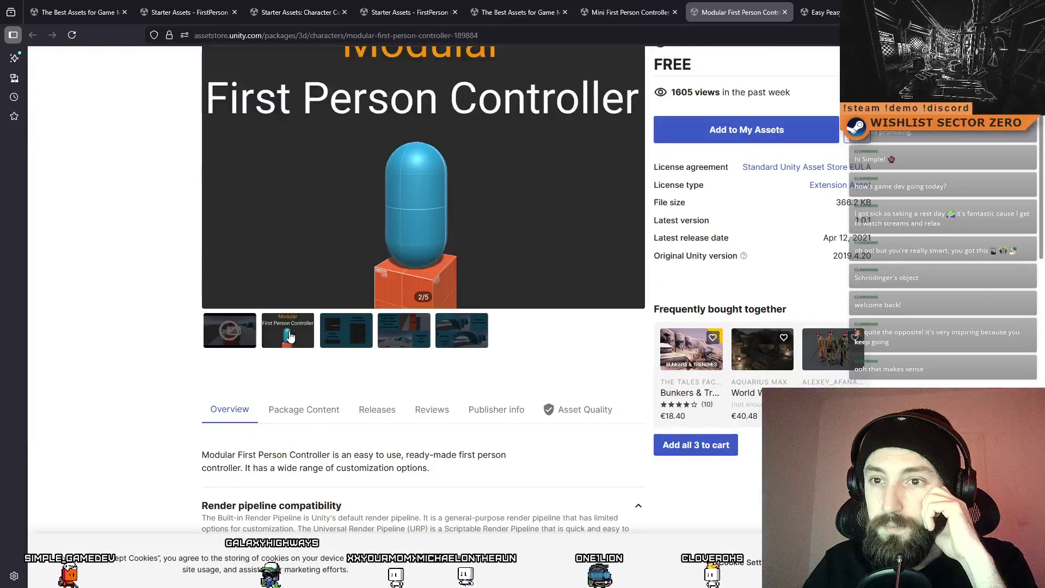
pyautogui.scroll(-1, 436, 347)
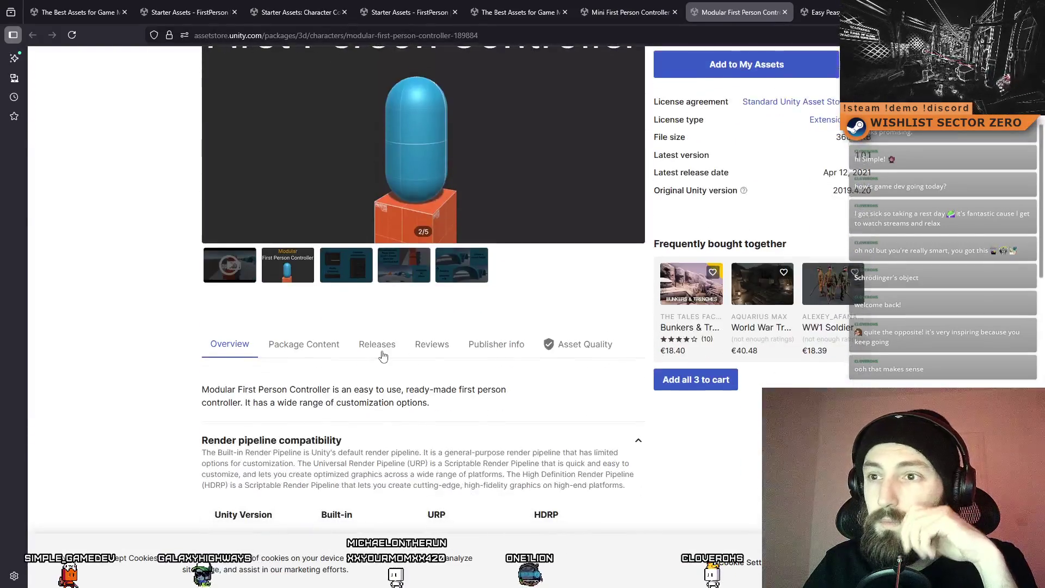
pyautogui.scroll(1, 376, 346)
pyautogui.scroll(2, 406, 381)
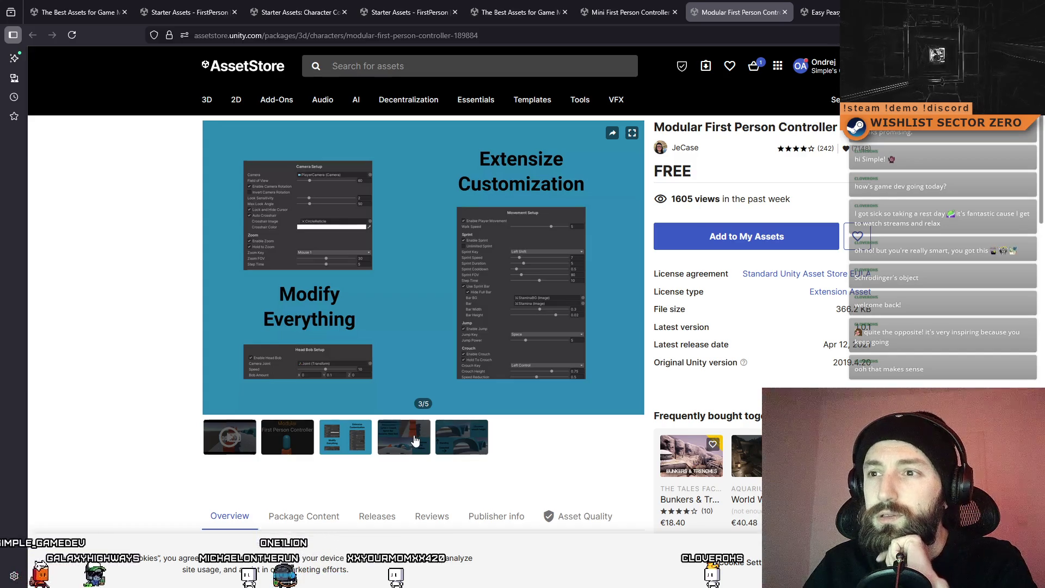
pyautogui.click(416, 440)
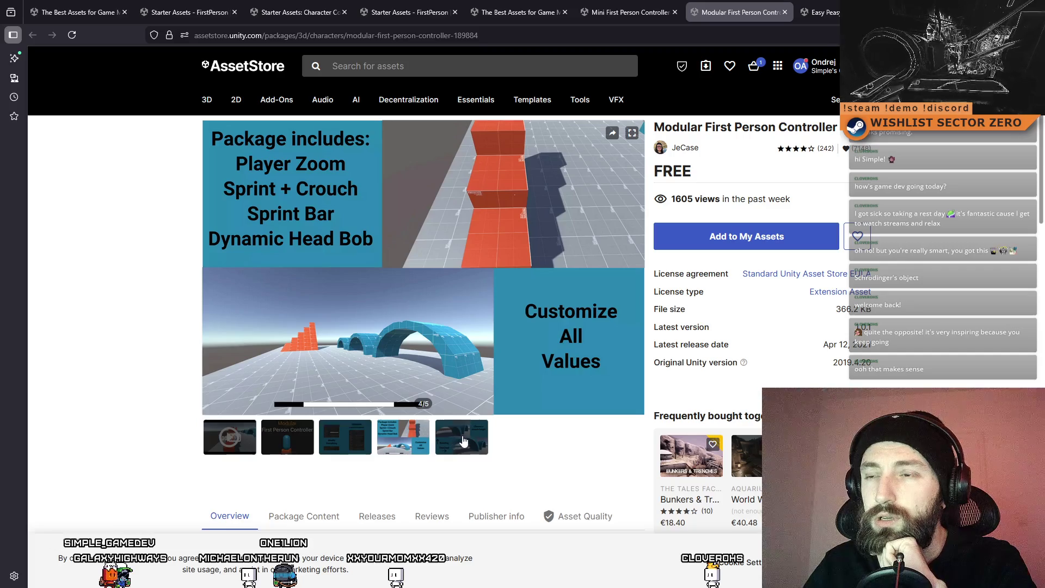
pyautogui.click(456, 445)
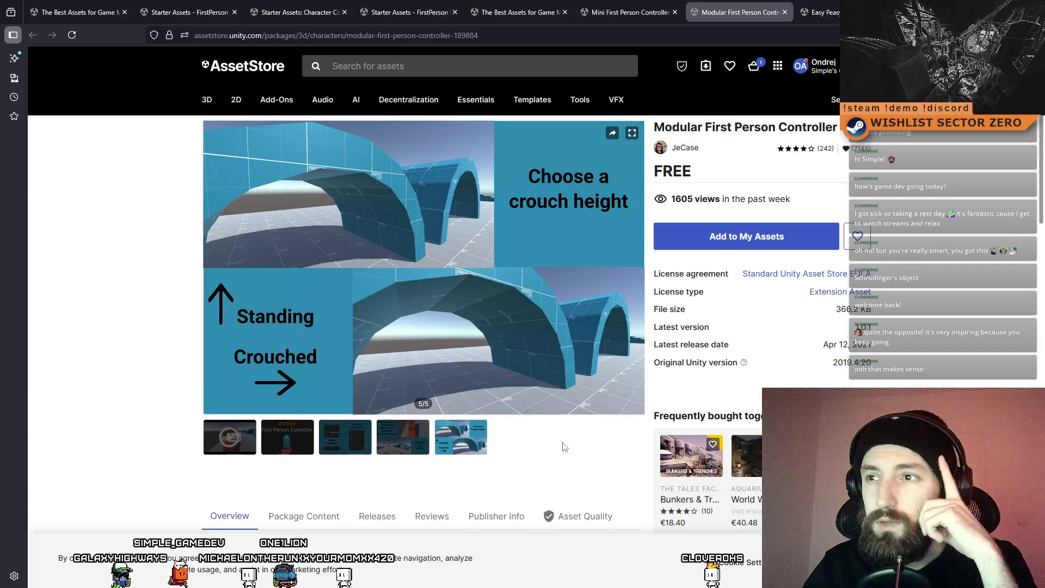
# Step: Go back through earlier previews to the Modify Everything and capsule title images
pyautogui.scroll(2, 565, 446)
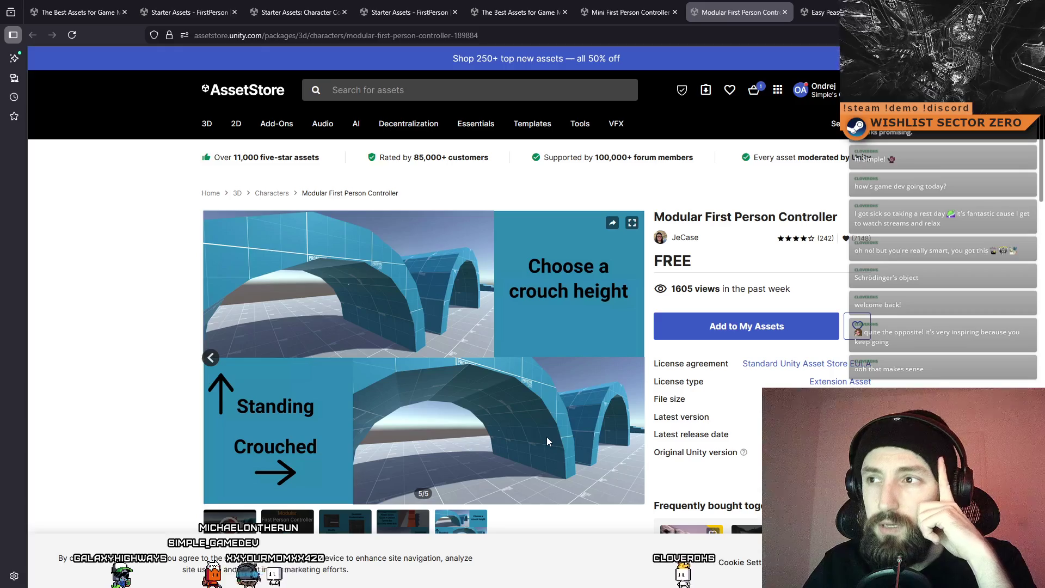
pyautogui.scroll(-10, 545, 441)
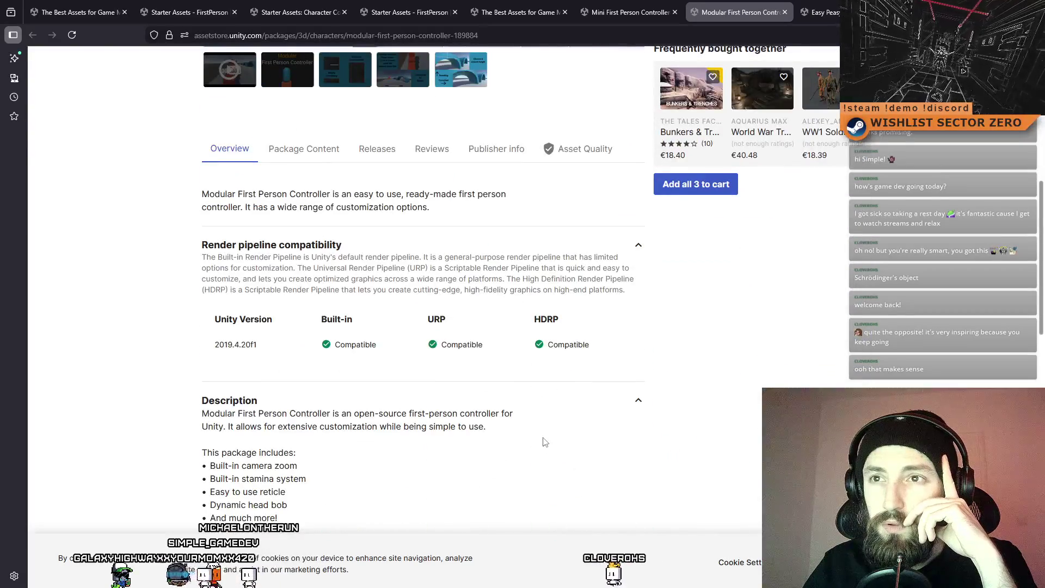
pyautogui.scroll(-5, 545, 442)
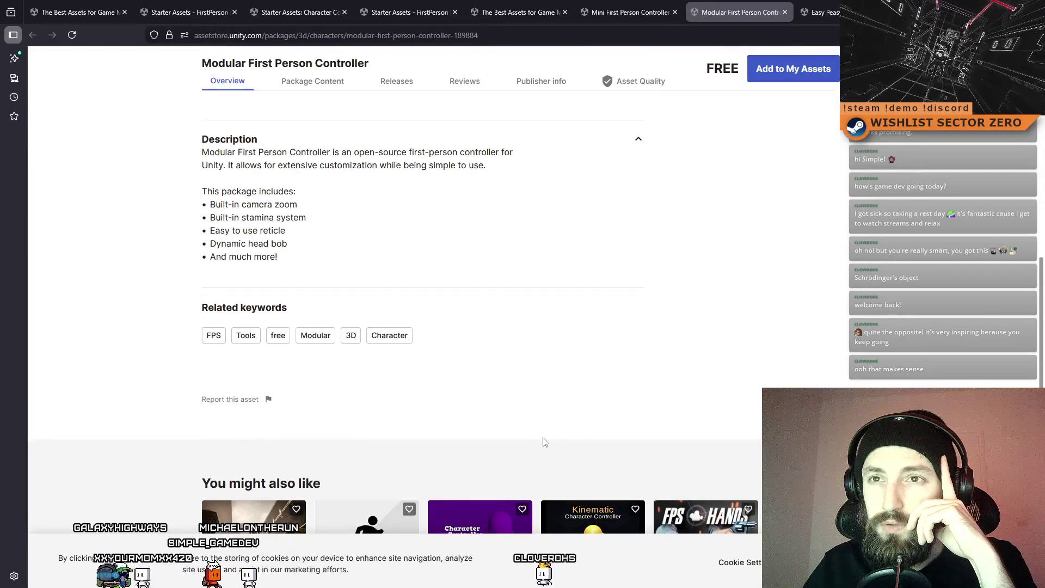
pyautogui.scroll(1, 549, 441)
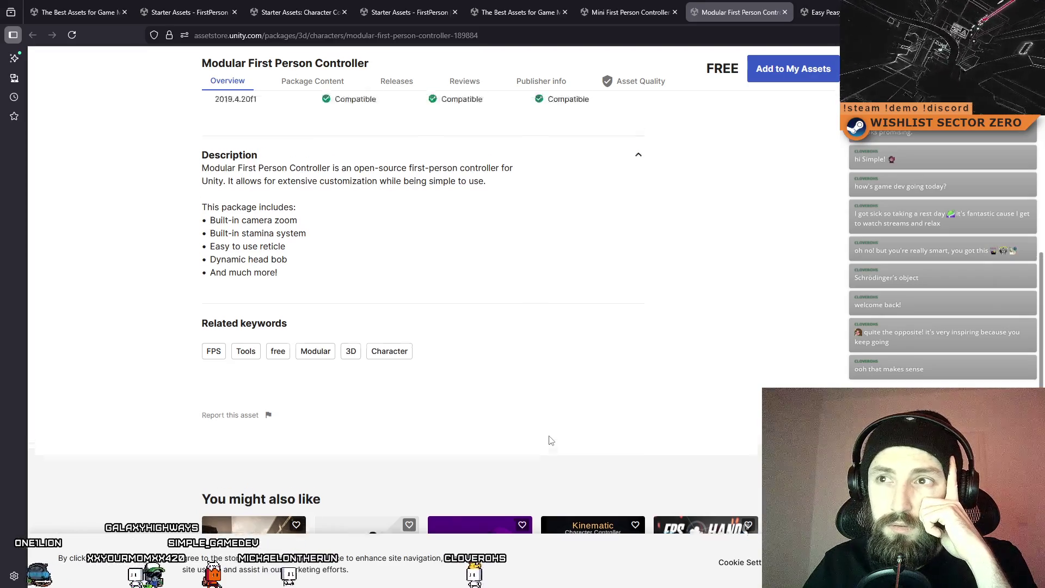
pyautogui.scroll(13, 550, 439)
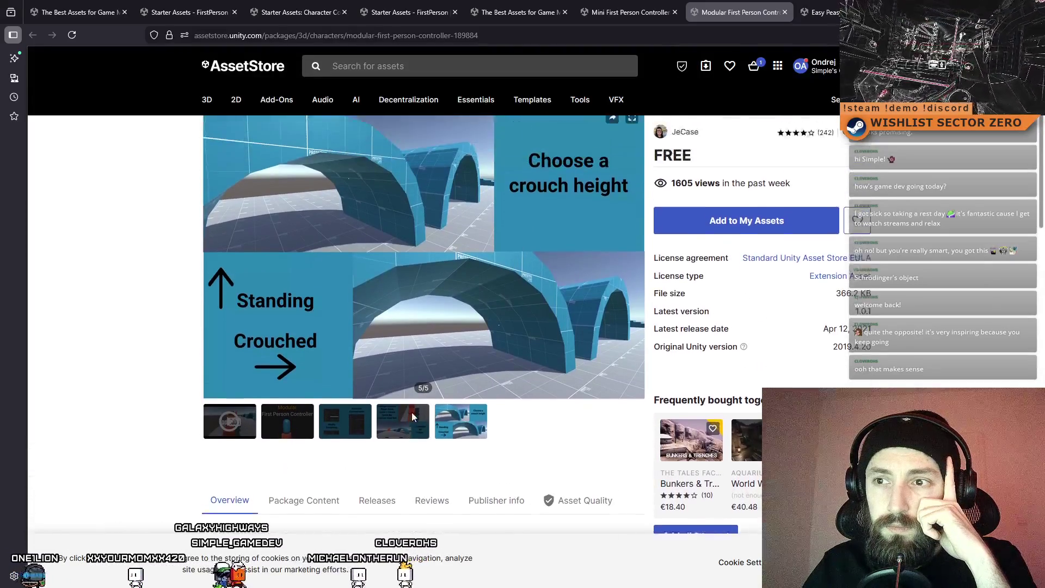
pyautogui.click(405, 433)
pyautogui.click(346, 435)
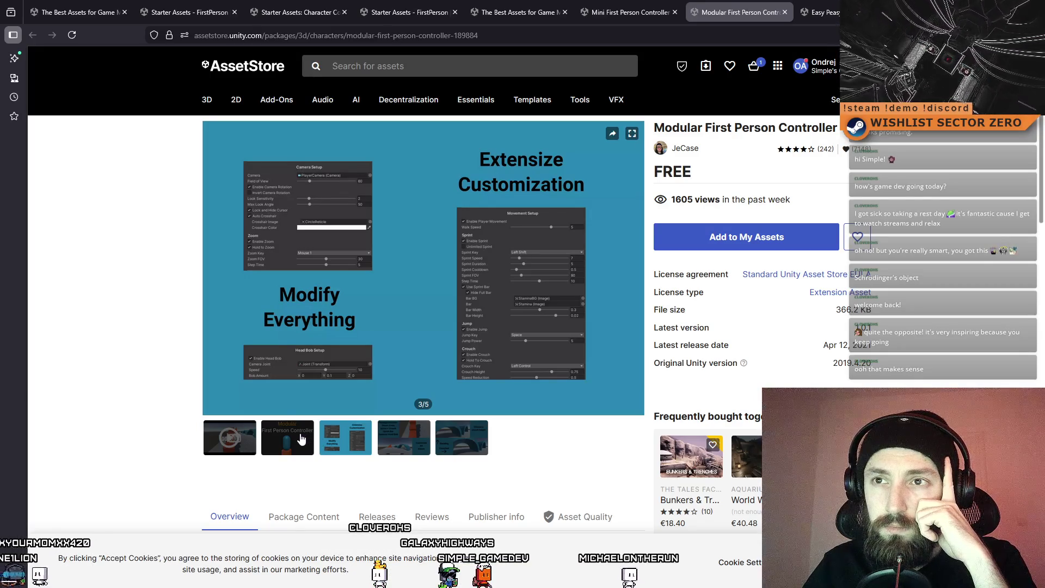
pyautogui.click(301, 438)
# Step: Read through the package description, then move to the Easy Peasy First Person Controller page
pyautogui.scroll(-3, 628, 315)
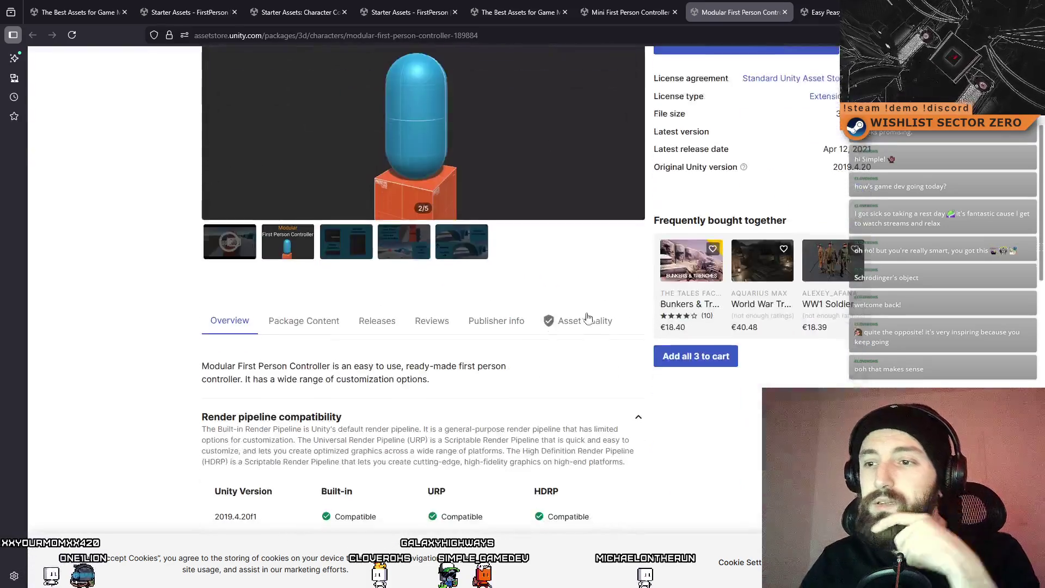
pyautogui.scroll(-2, 552, 327)
pyautogui.scroll(2, 549, 365)
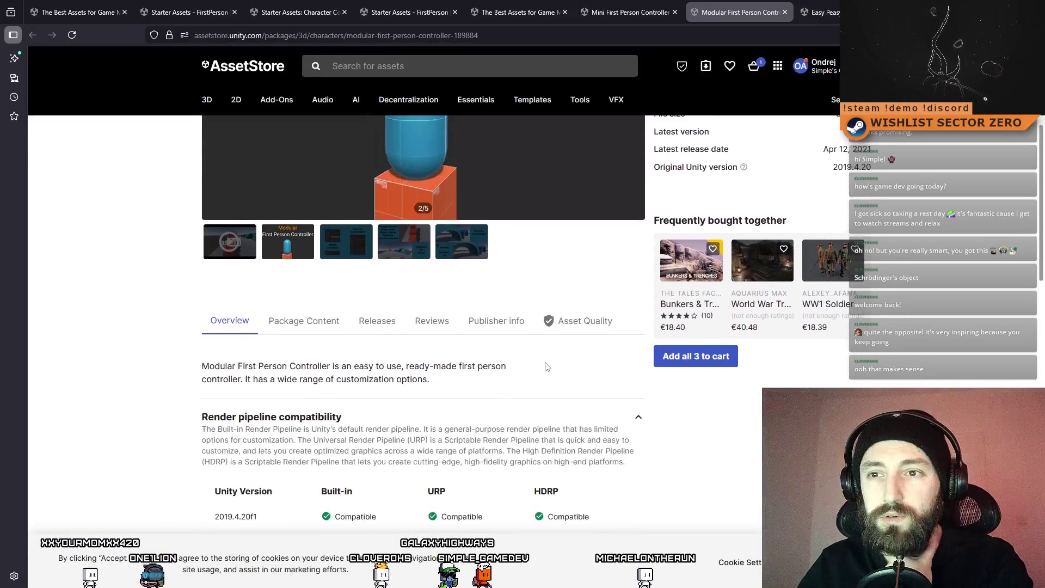
pyautogui.scroll(-2, 546, 365)
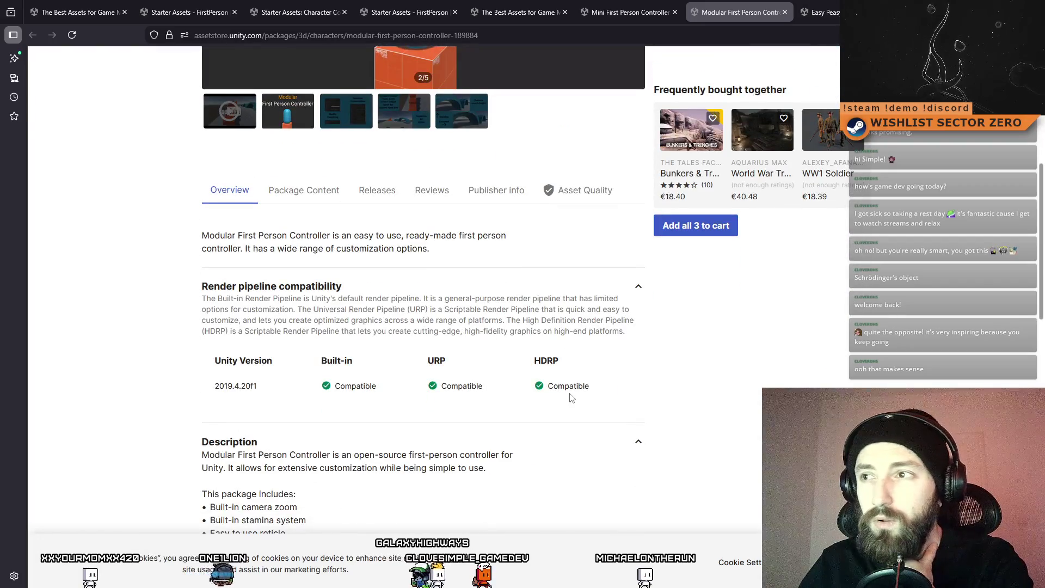
pyautogui.scroll(-5, 572, 398)
pyautogui.scroll(5, 572, 398)
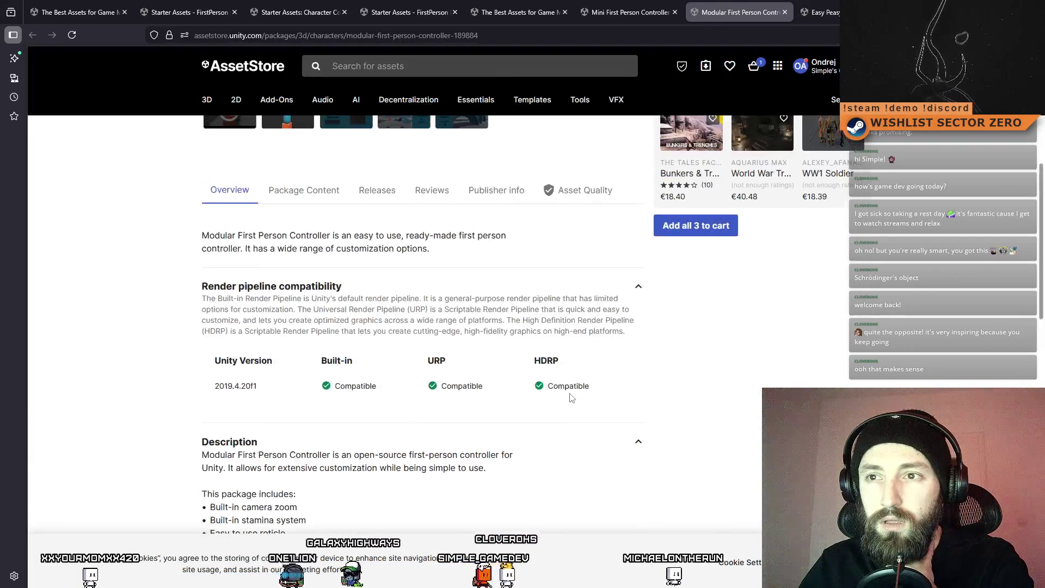
pyautogui.scroll(3, 571, 398)
pyautogui.hotkey('ctrl', 'Tab')
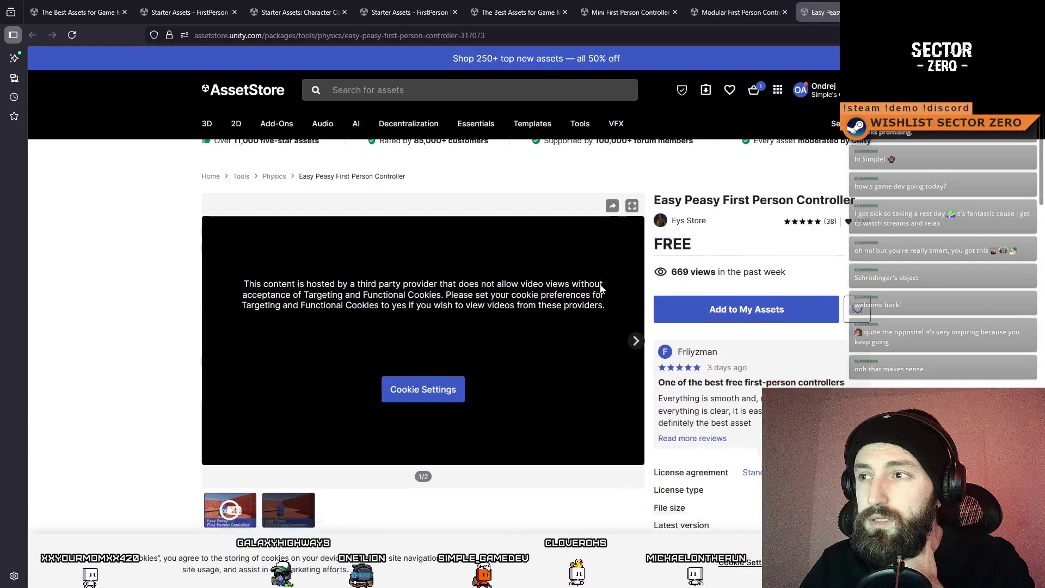
# Step: On the Easy Peasy page, switch Targeting Cookies to Active in the privacy preferences and allow all
pyautogui.scroll(-2, 601, 288)
pyautogui.hotkey('ctrl', 'shift', 'Tab')
pyautogui.scroll(3, 847, 194)
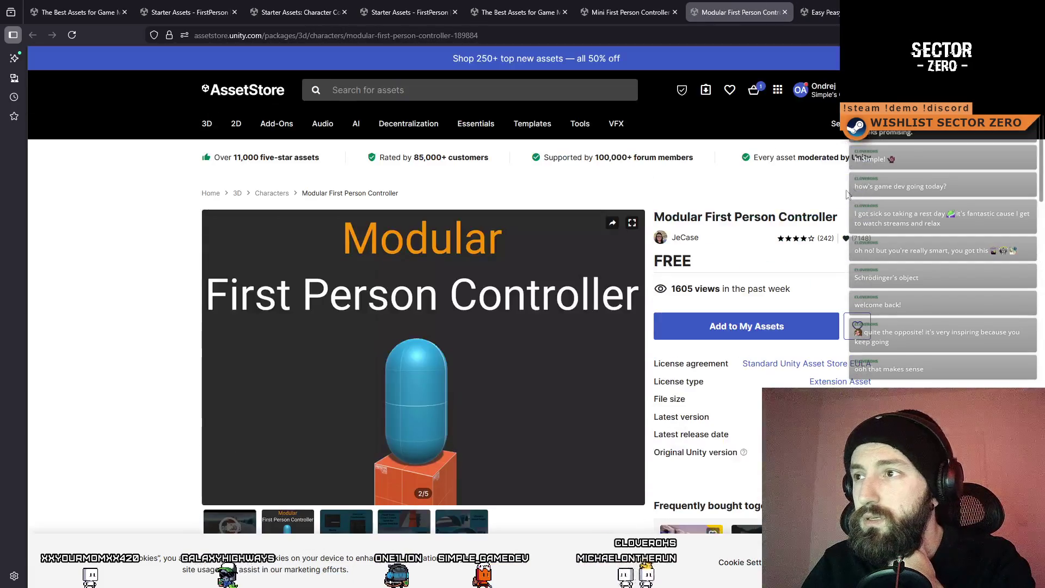
pyautogui.hotkey('ctrl', 'Tab')
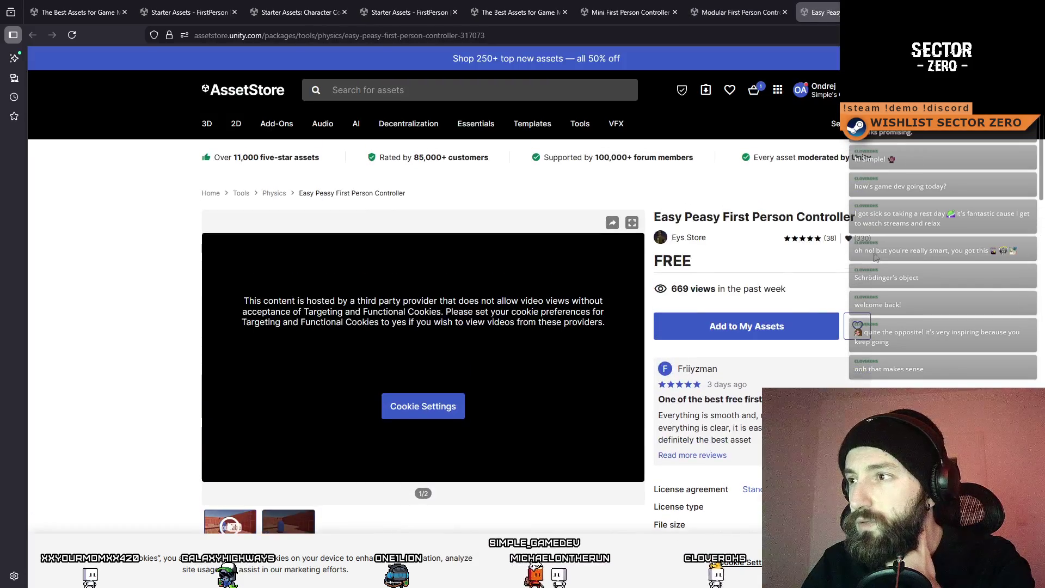
pyautogui.scroll(-2, 447, 347)
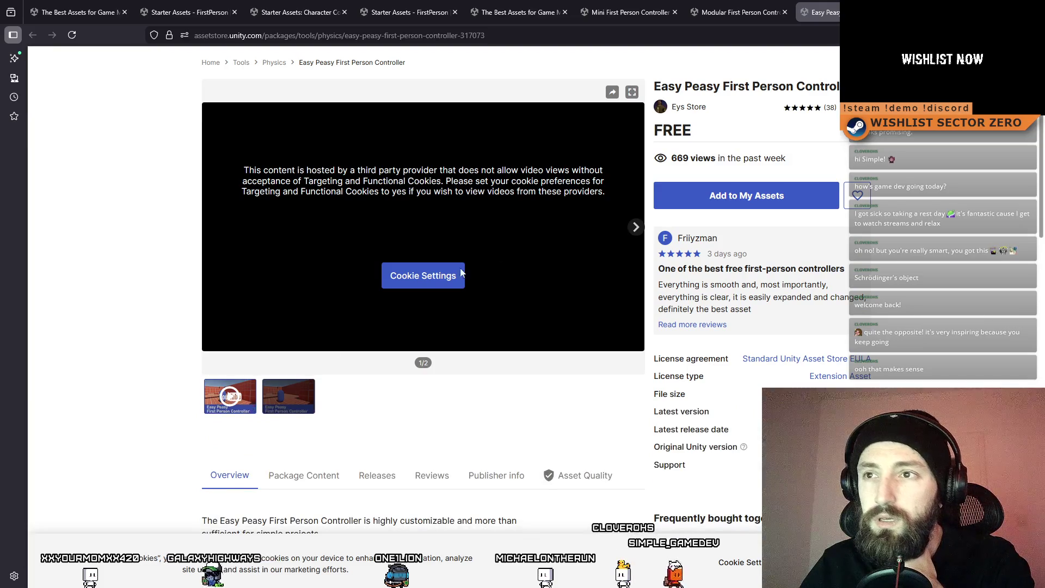
pyautogui.click(452, 275)
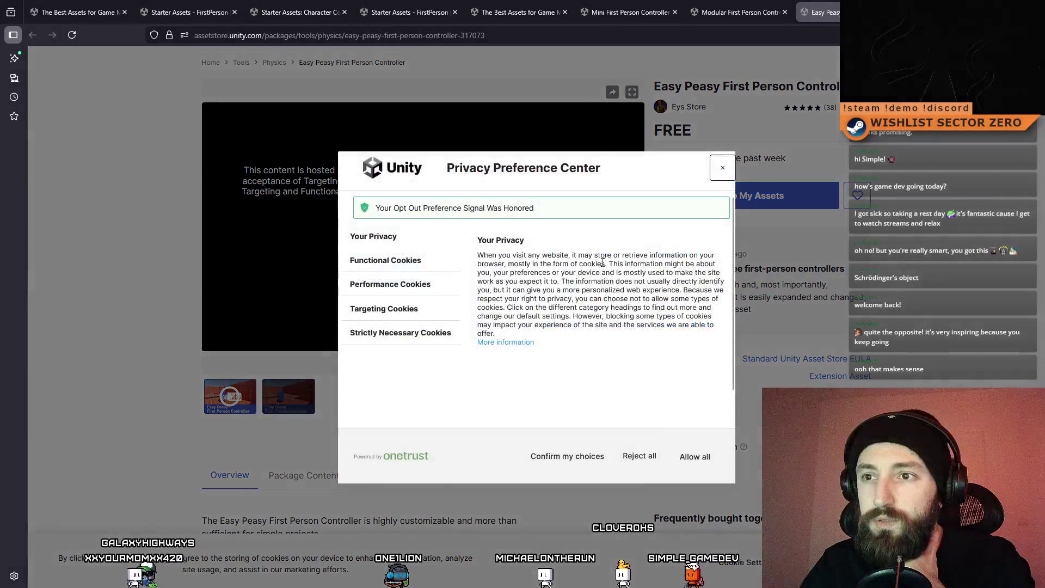
pyautogui.click(403, 310)
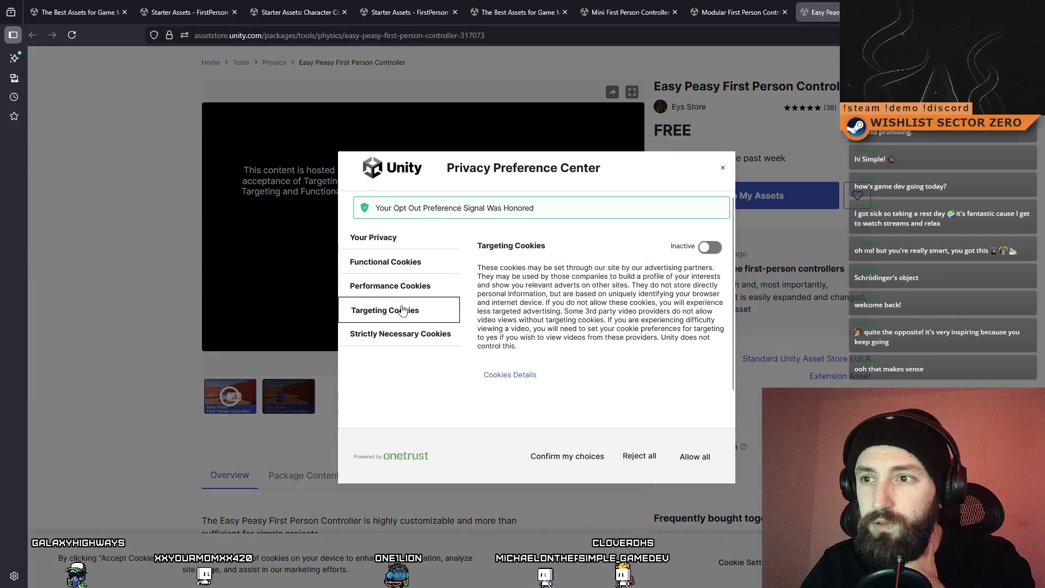
pyautogui.click(709, 249)
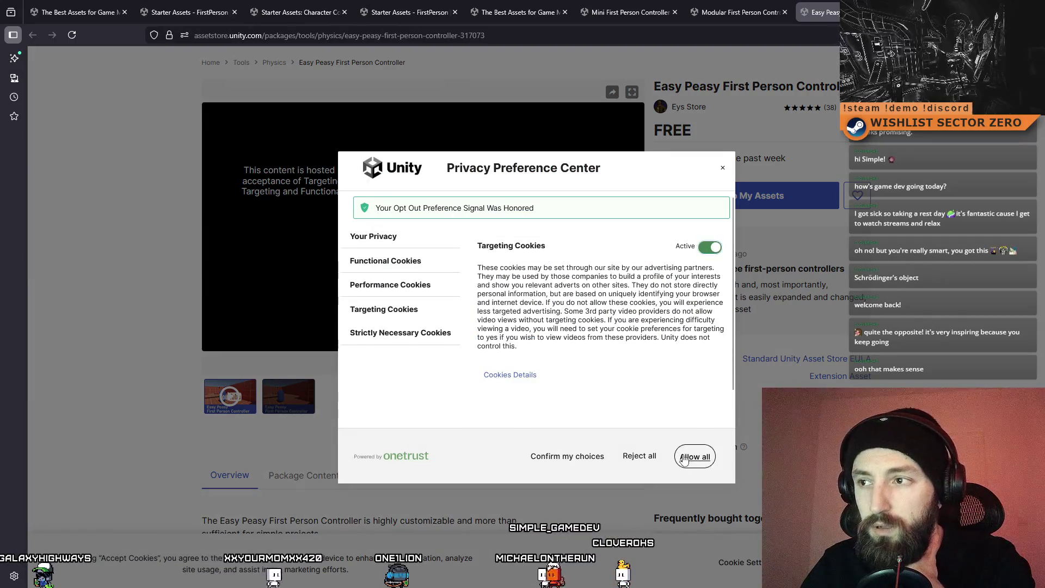
pyautogui.click(685, 460)
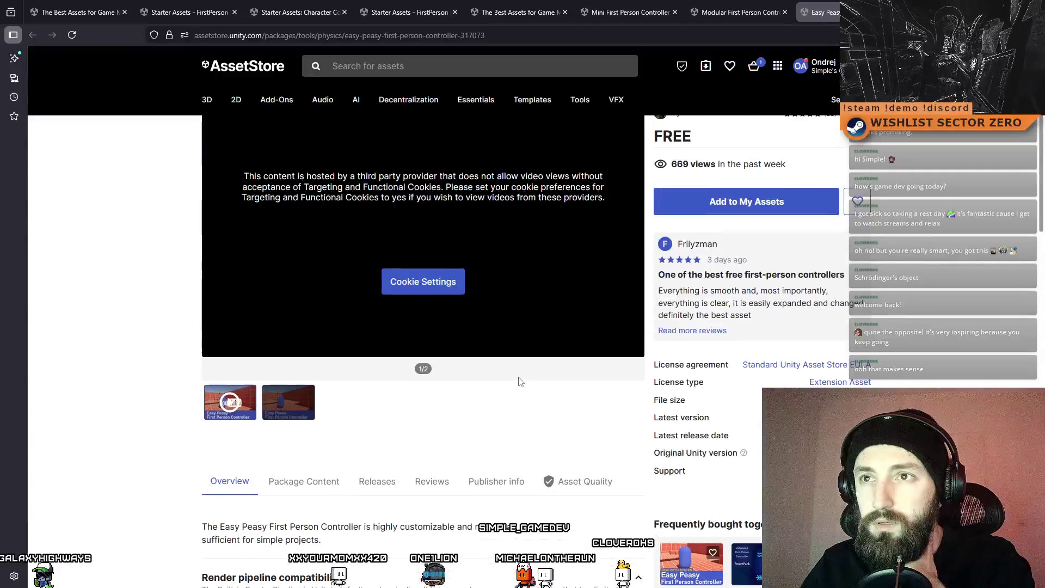
# Step: Reload the Easy Peasy page and skip its demo video from 0:30 to the end, then return to Modular
pyautogui.click(71, 36)
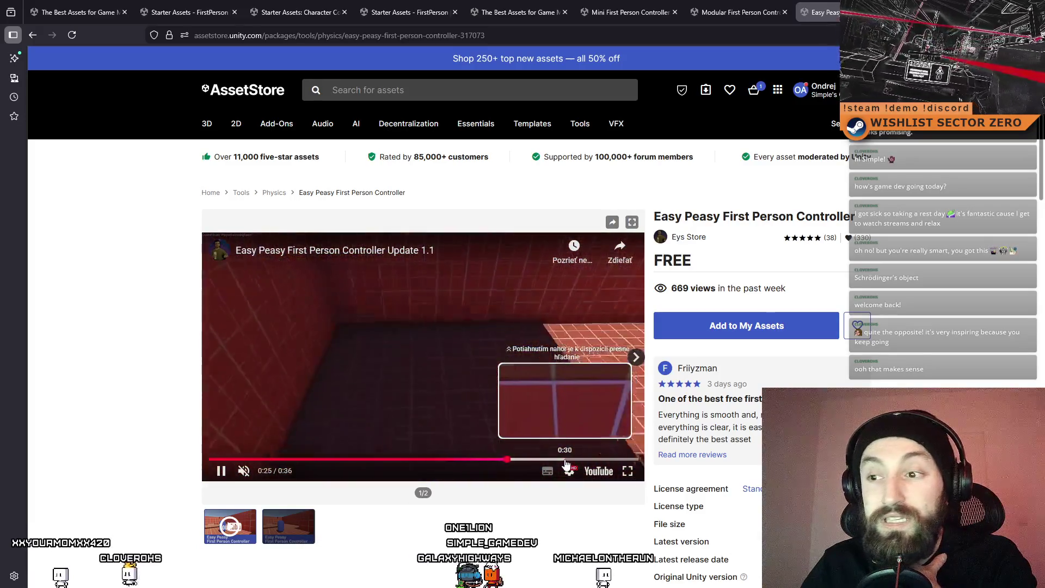
pyautogui.click(566, 462)
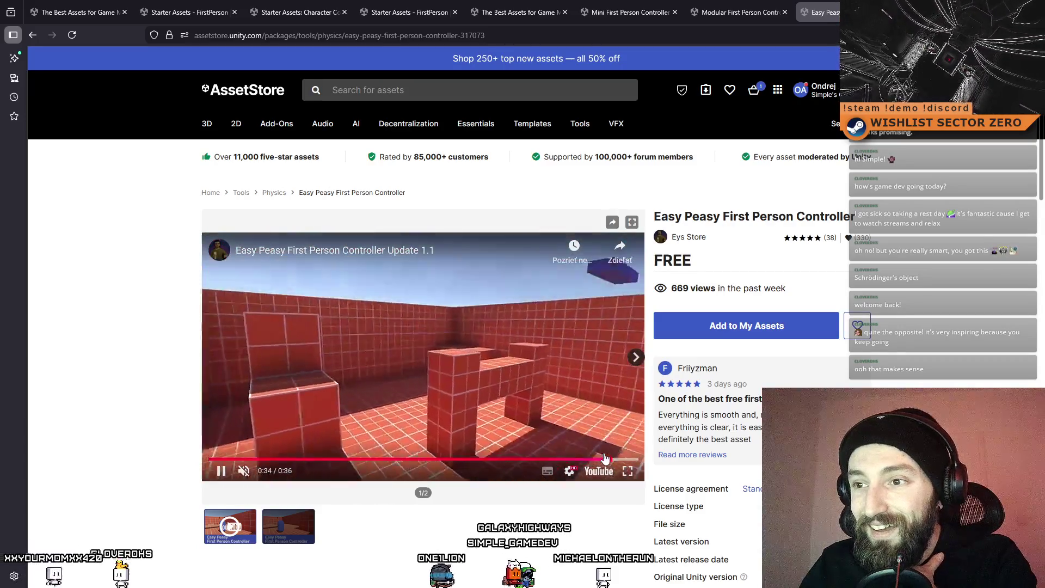
pyautogui.click(622, 460)
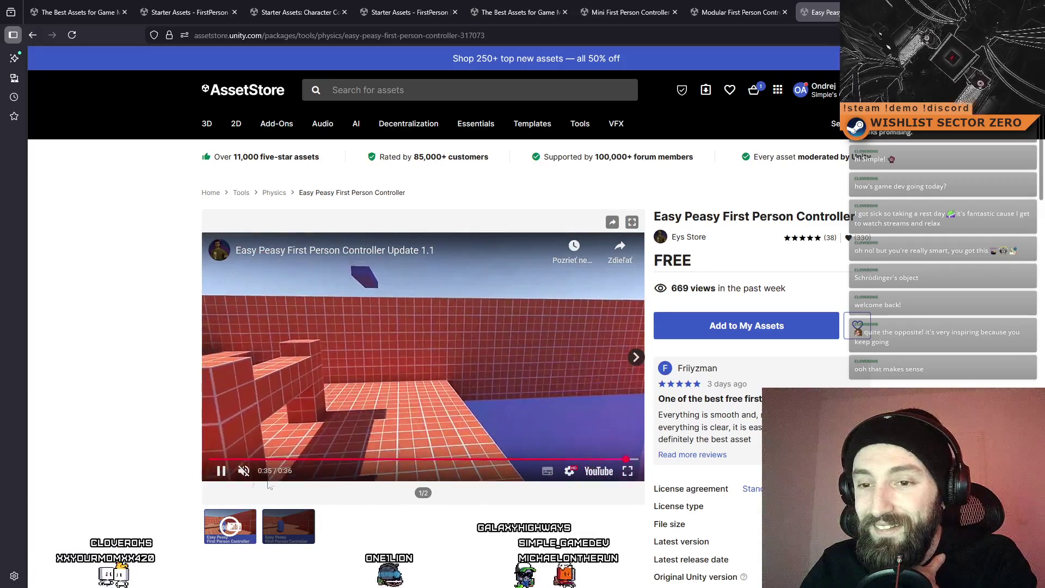
pyautogui.click(716, 18)
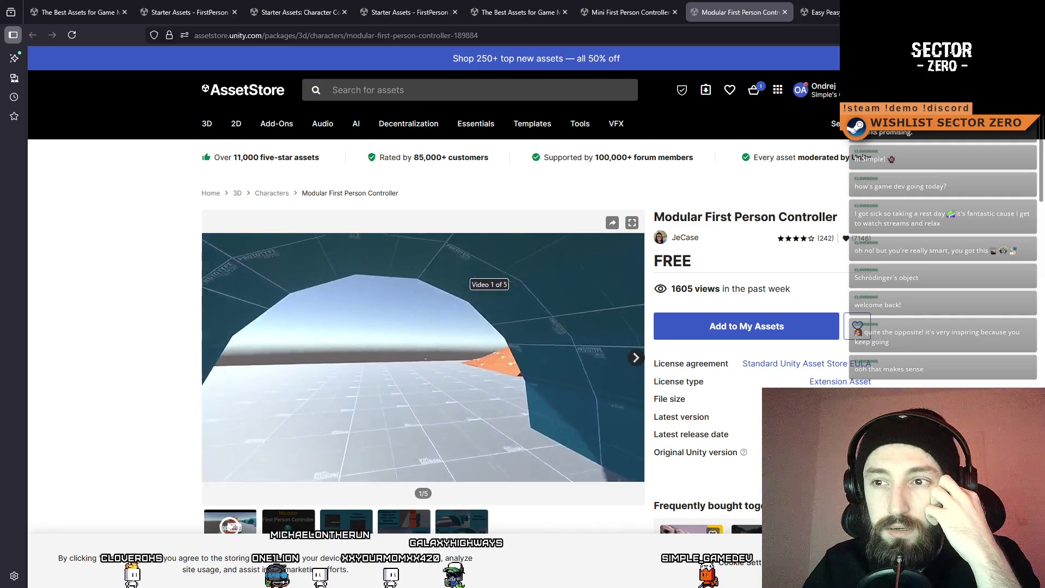
# Step: Scrub the Modular demo video to 0:12, then go to the Mini First Person Controller page
pyautogui.moveTo(305, 460); pyautogui.dragTo(599, 462)
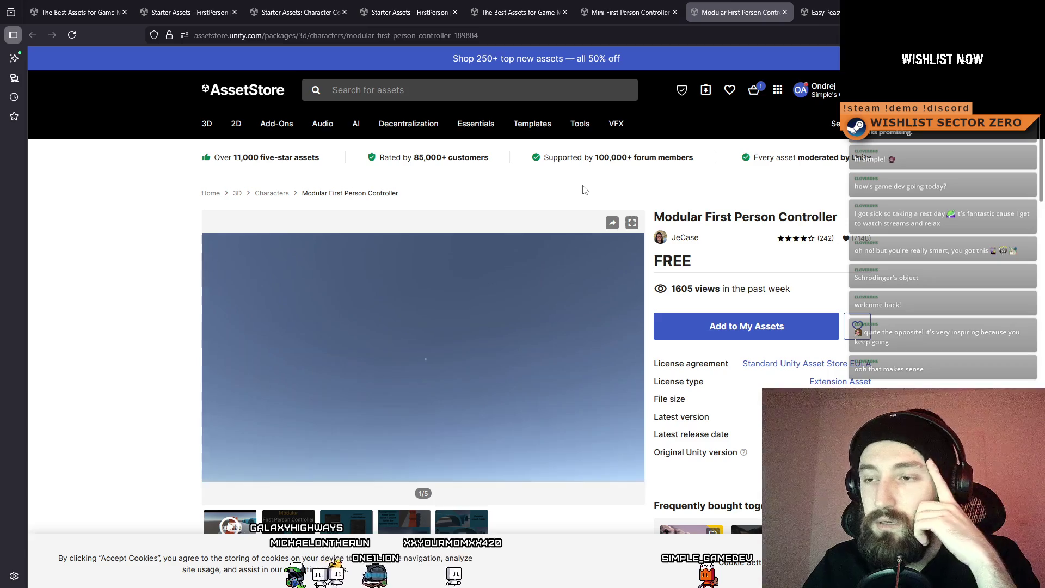
pyautogui.click(632, 12)
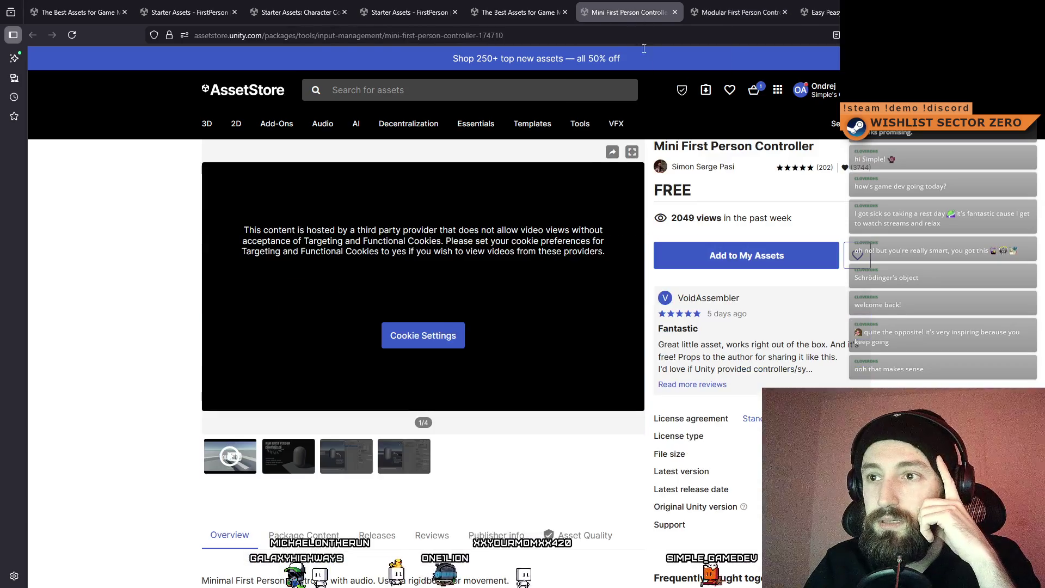
# Step: Reload the Mini page, skip ahead in its demo video, then close that tab
pyautogui.click(72, 35)
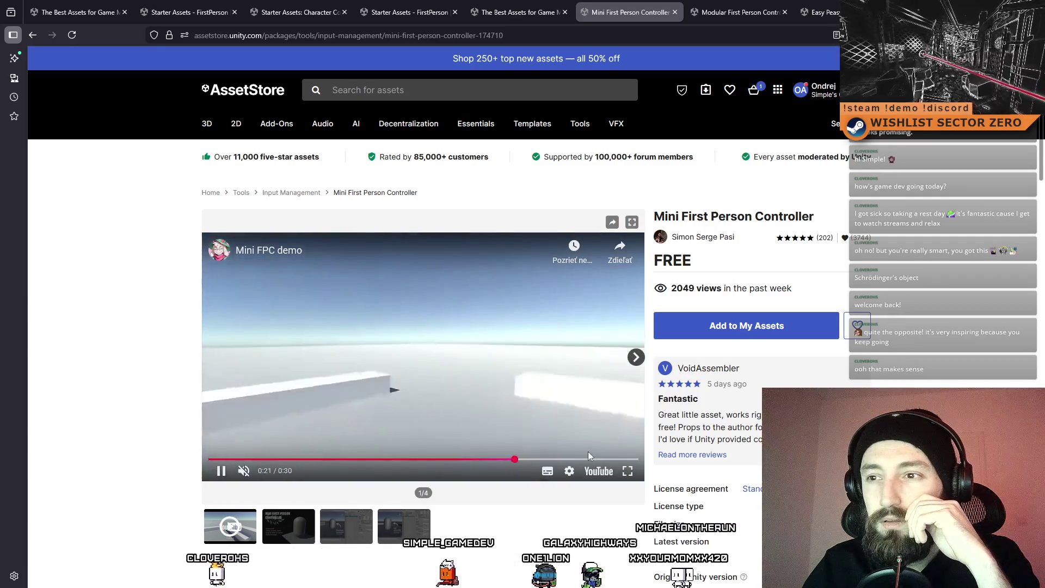
pyautogui.click(588, 459)
pyautogui.click(675, 12)
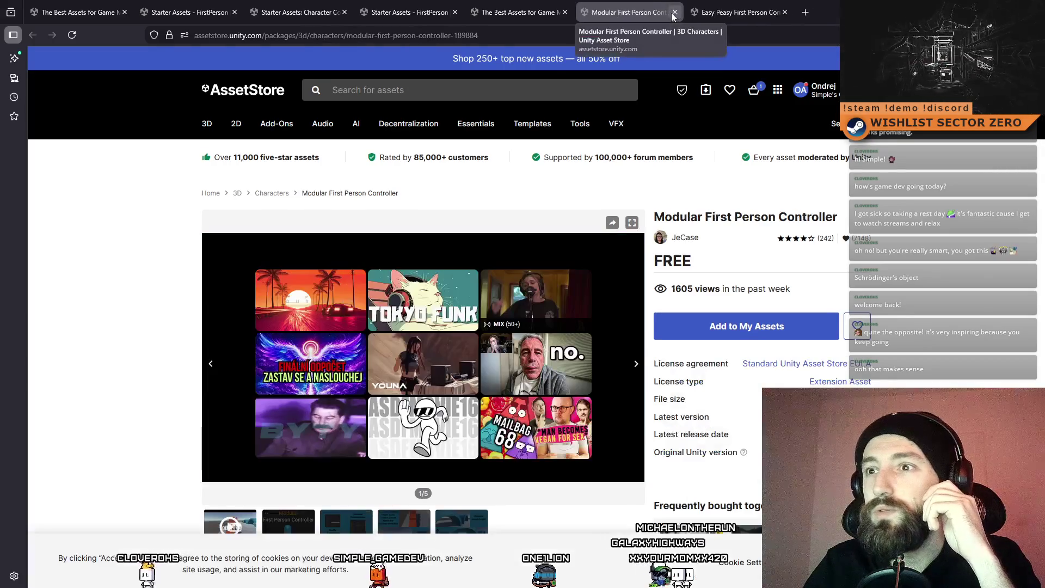
# Step: Close the Modular tab, add Easy Peasy to My Assets accepting the terms, and open it in Unity
pyautogui.click(675, 13)
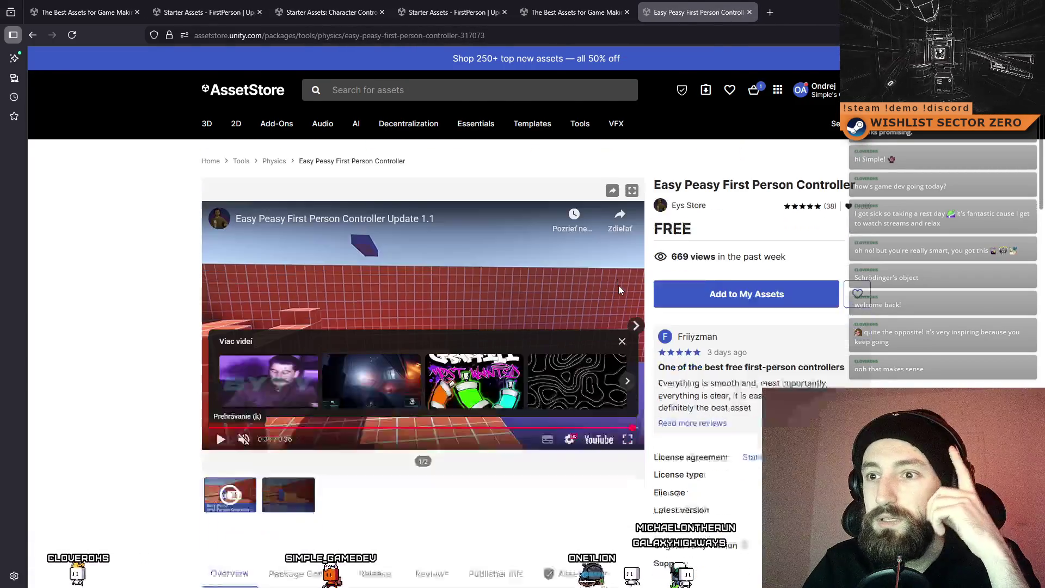
pyautogui.scroll(-1, 619, 285)
pyautogui.click(746, 257)
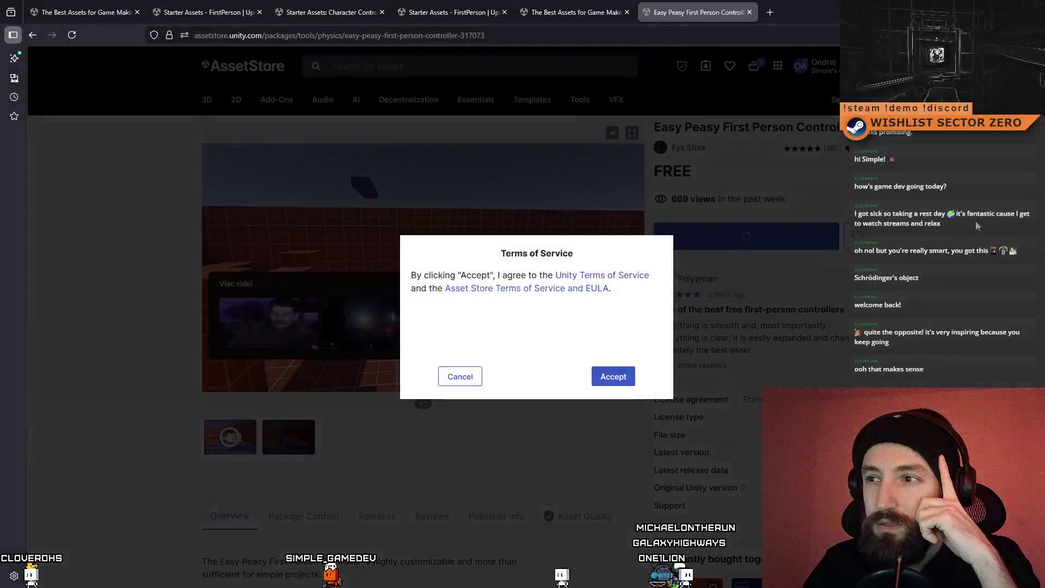
pyautogui.click(610, 373)
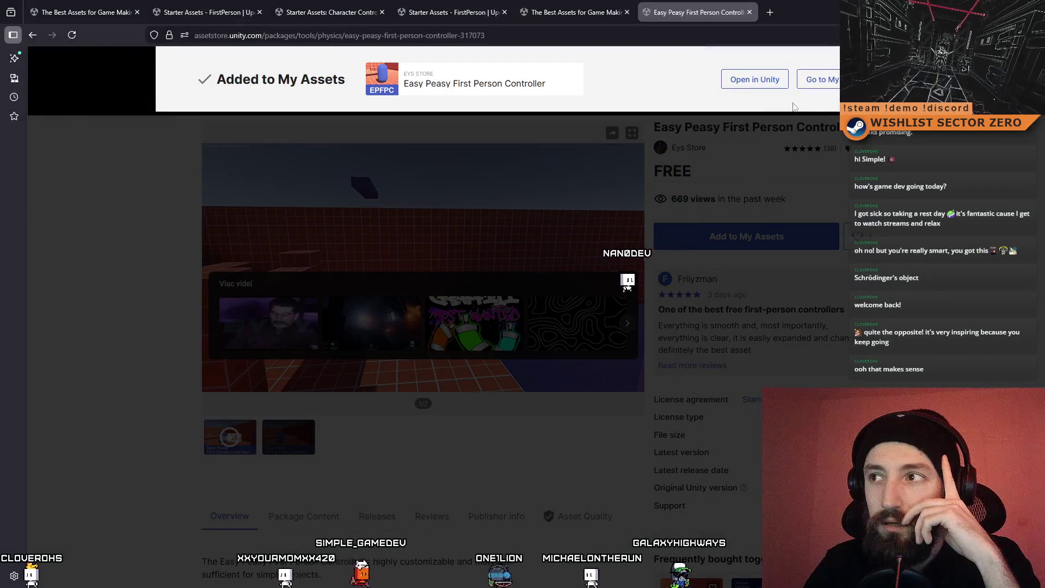
pyautogui.click(756, 84)
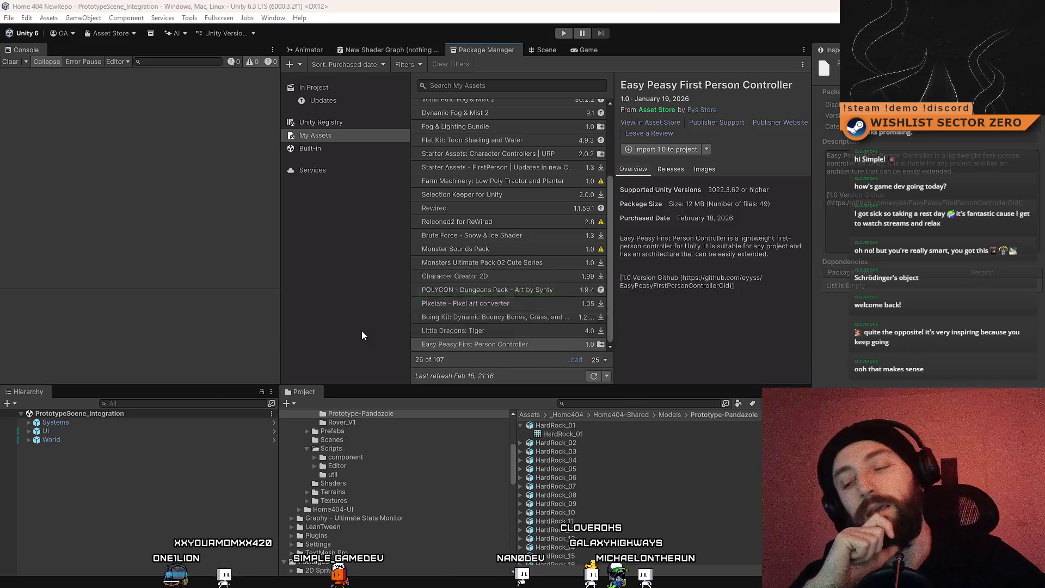
# Step: Get back from Visual Studio to Unity and close the Other Assets promo window
pyautogui.hotkey('alt', 'Tab')
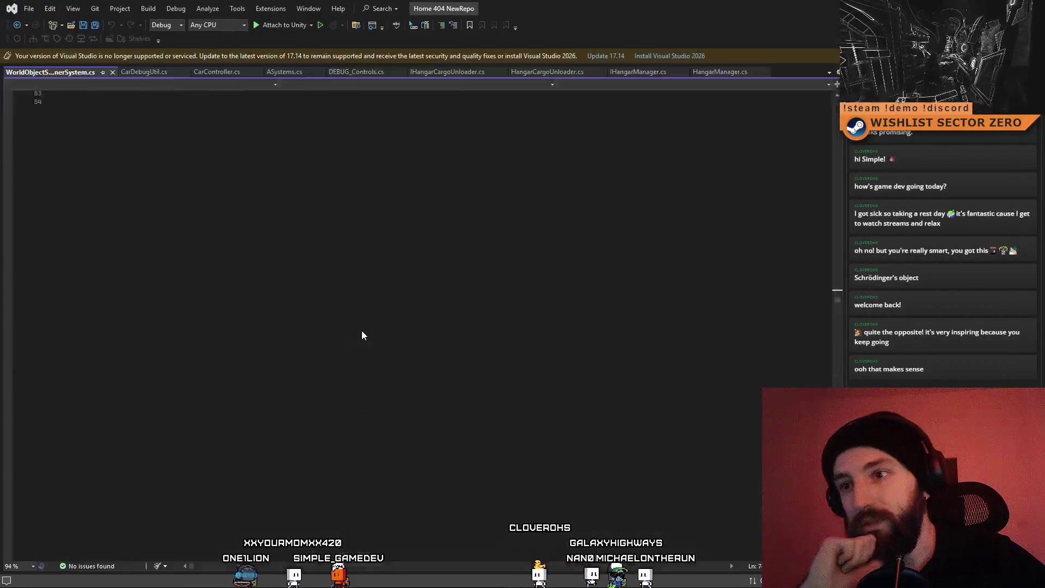
pyautogui.moveTo(761, 7); pyautogui.dragTo(586, 57)
pyautogui.hotkey('alt', 'Tab')
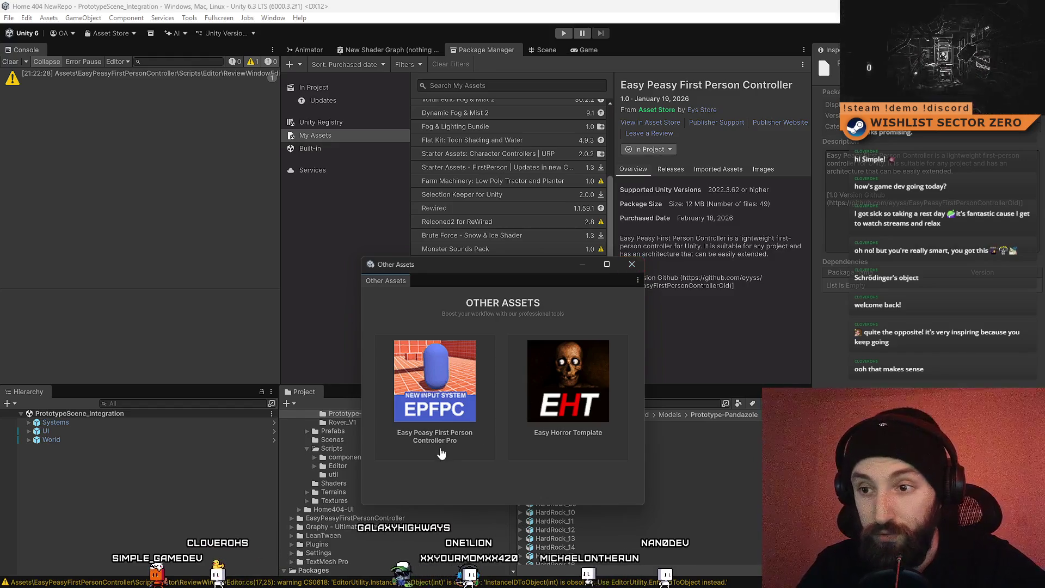
pyautogui.click(632, 264)
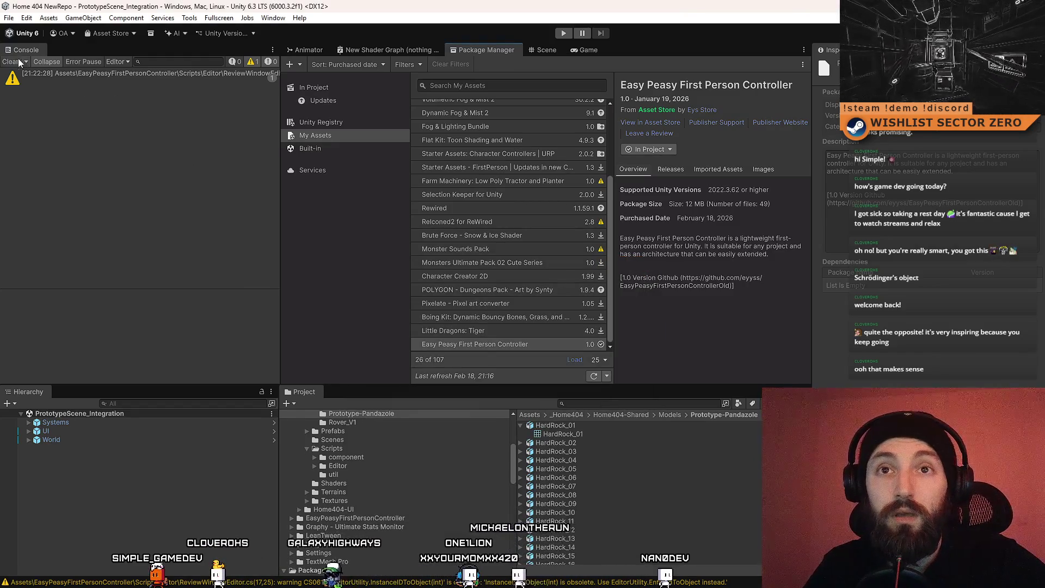
# Step: Trace the obsolete-API warning to ReviewWindowEditor, clear the console, and go to the EasyPeasy package folder
pyautogui.click(137, 72)
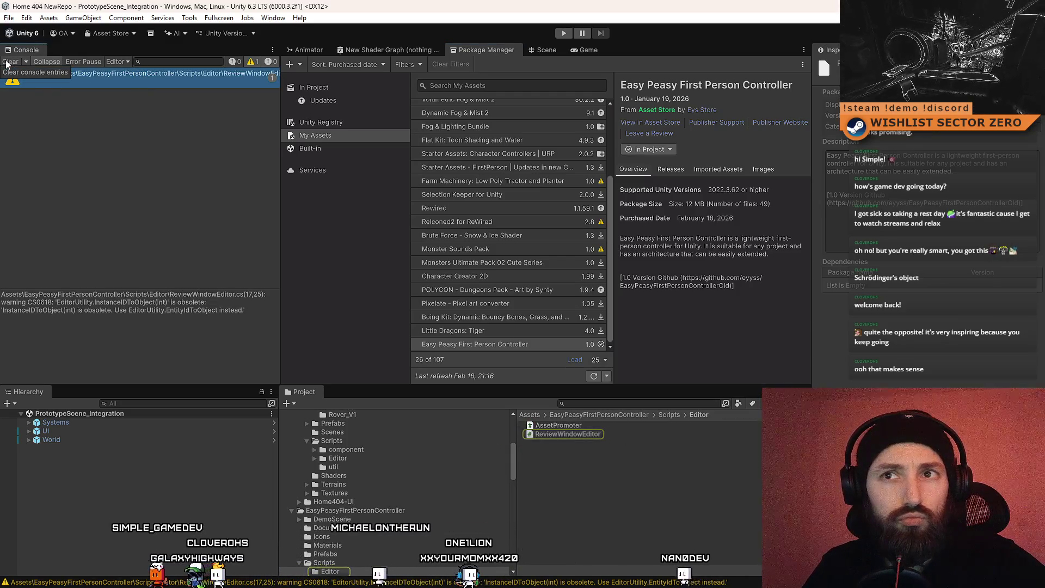
pyautogui.click(7, 64)
pyautogui.click(576, 436)
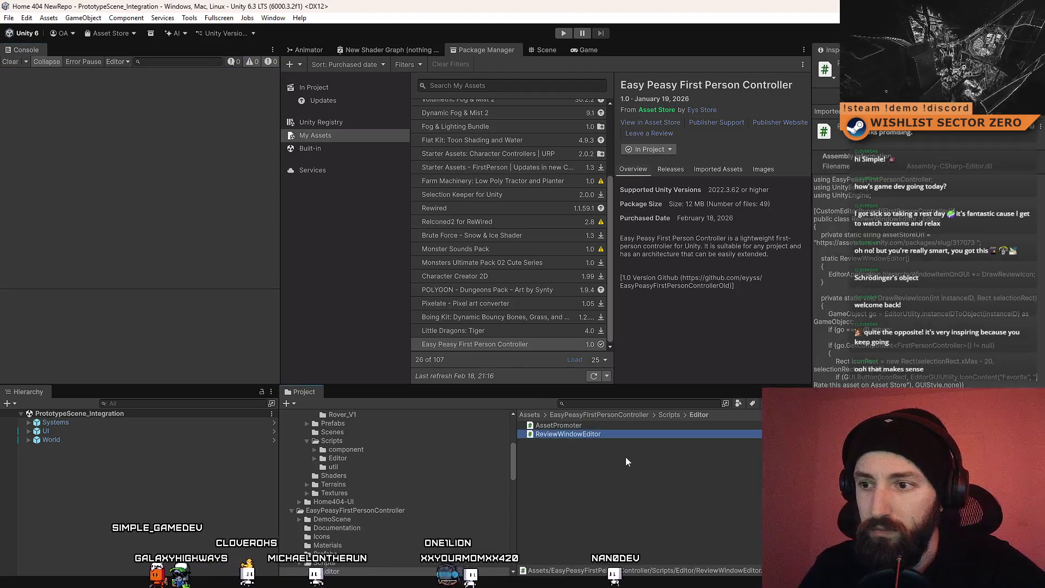
pyautogui.click(623, 460)
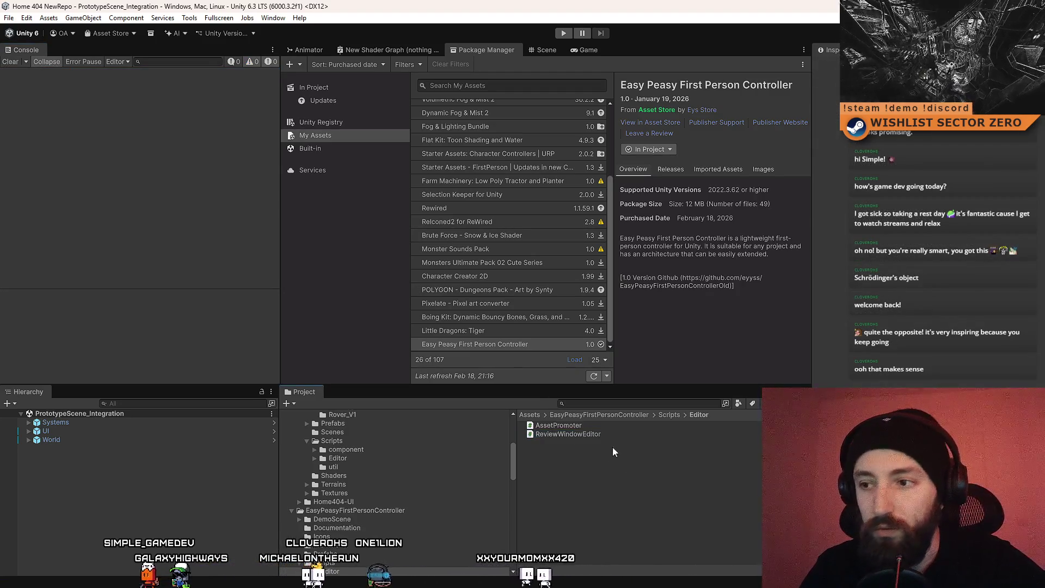
pyautogui.click(642, 414)
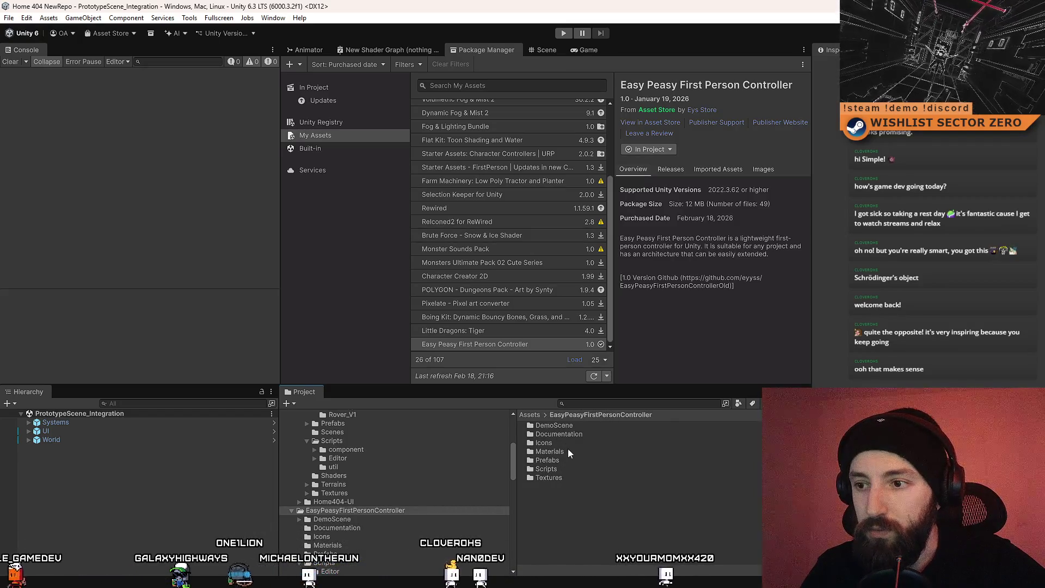
# Step: Open the DemoScene scene, compare Scene and Game views, and select the magenta Cube (15) floor piece
pyautogui.click(575, 427)
pyautogui.doubleClick(575, 427)
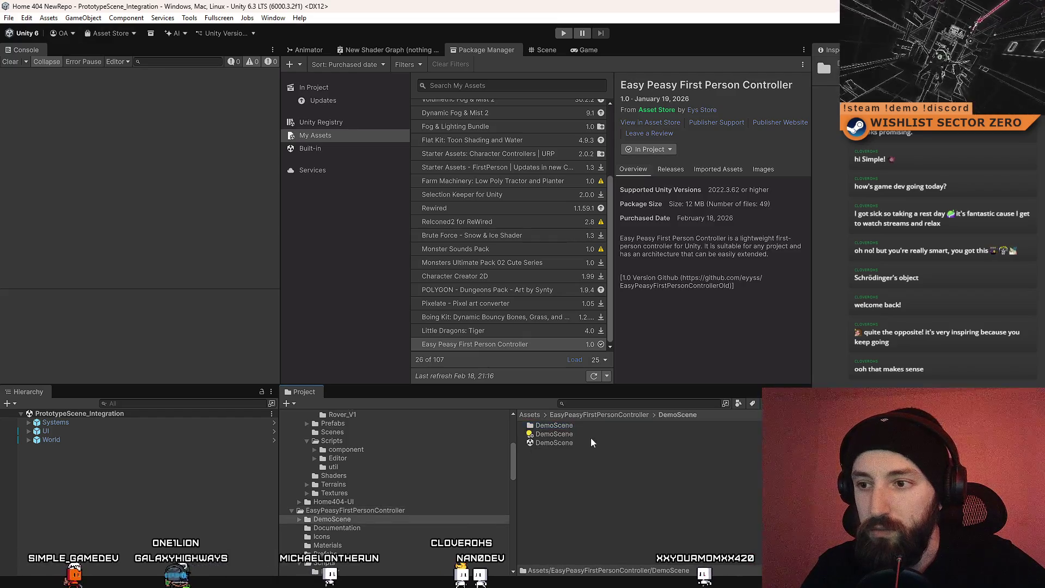
pyautogui.doubleClick(573, 443)
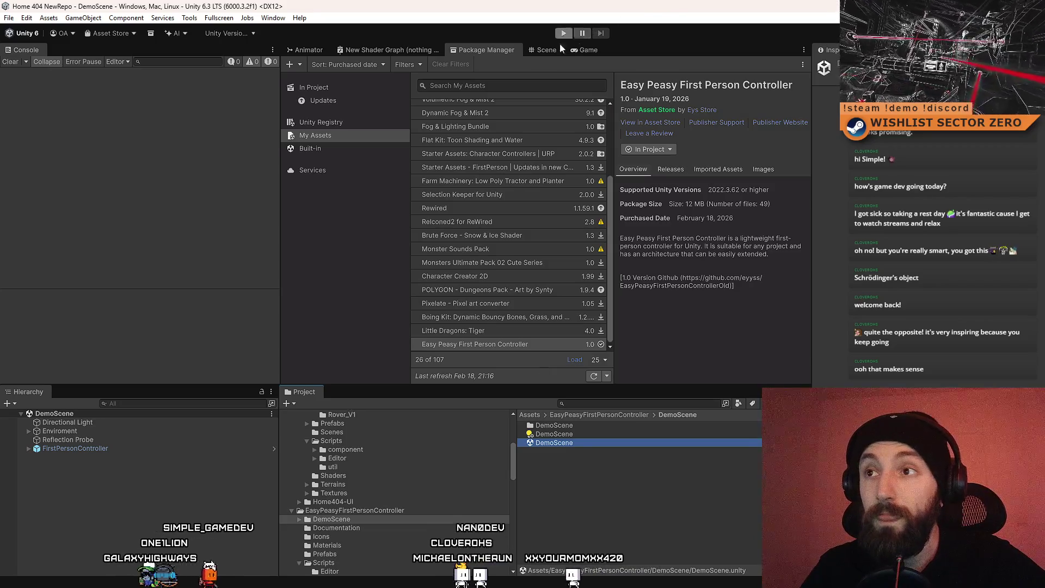
pyautogui.click(546, 50)
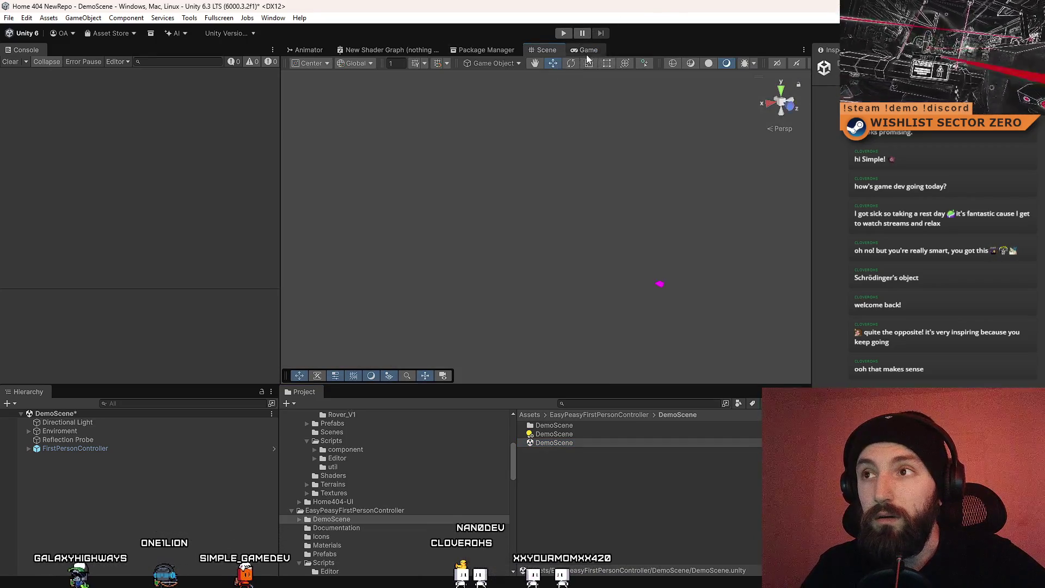
pyautogui.click(587, 51)
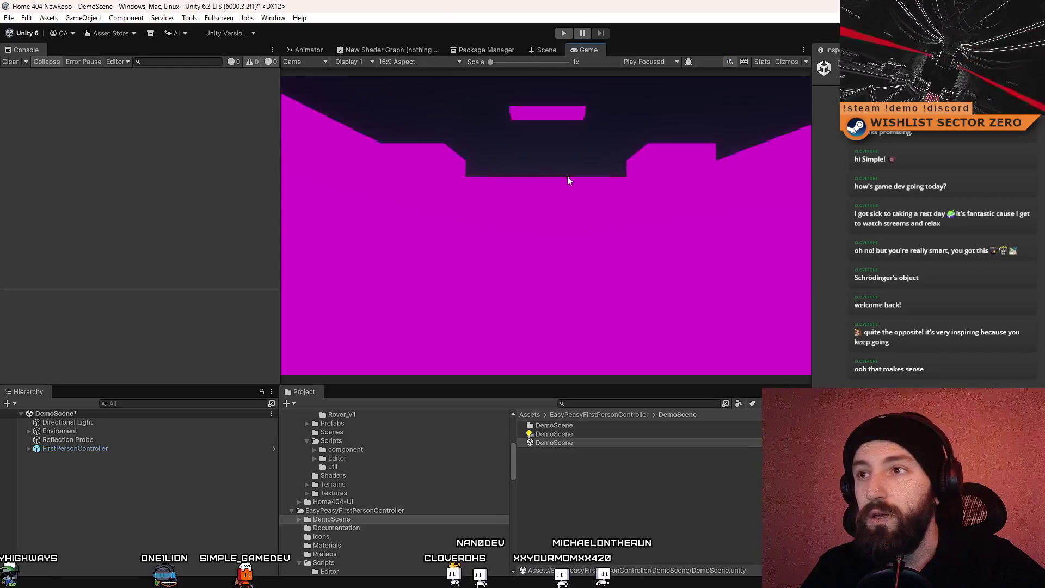
pyautogui.click(535, 50)
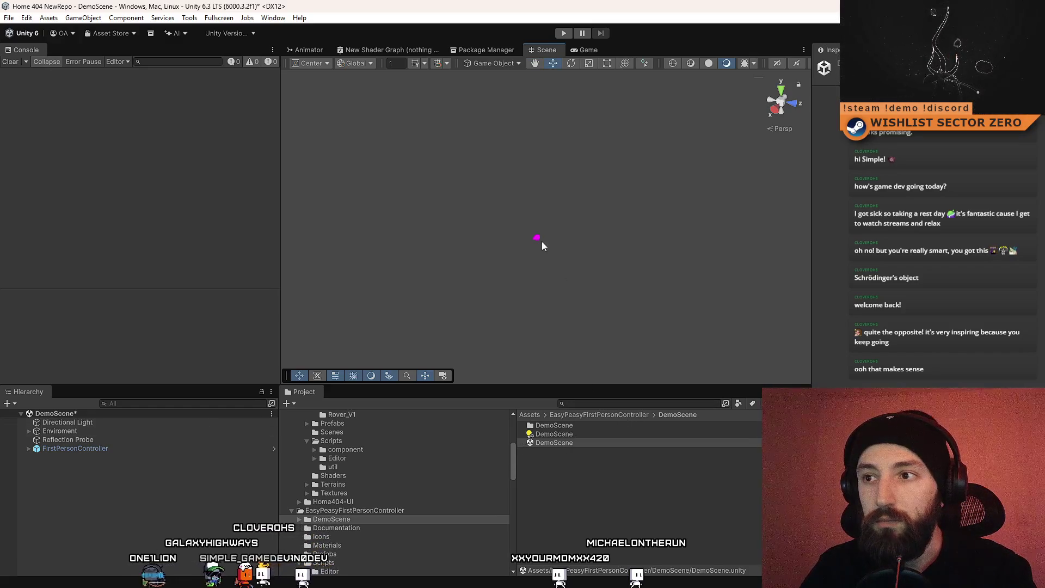
pyautogui.click(29, 430)
# Step: Switch the Capsule material's shader to HDRP Lit
pyautogui.doubleClick(60, 509)
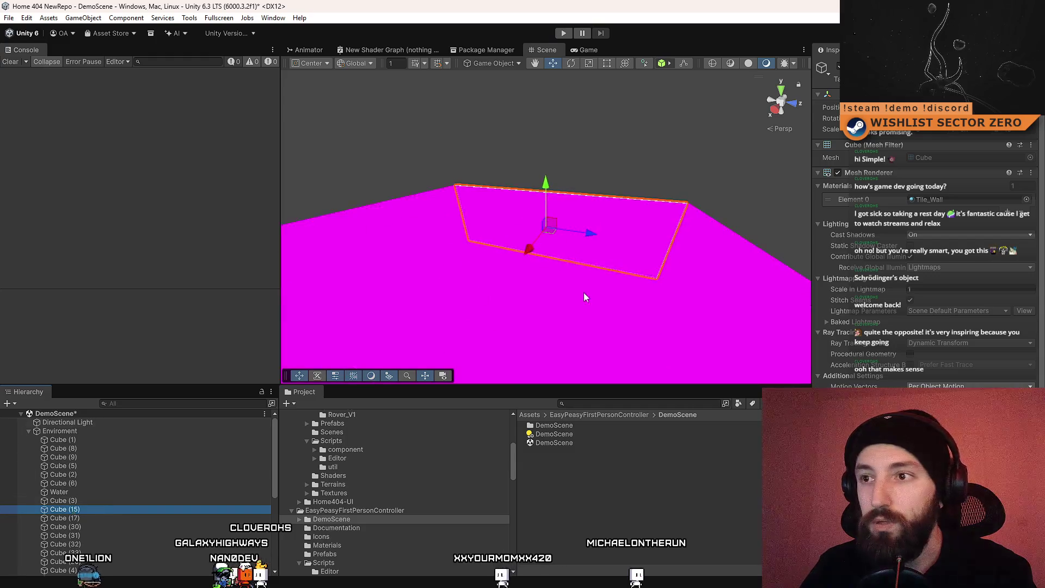
pyautogui.moveTo(591, 328)
pyautogui.mouseDown()
pyautogui.moveTo(490, 360)
pyautogui.moveTo(353, 246)
pyautogui.moveTo(430, 234)
pyautogui.moveTo(583, 249)
pyautogui.moveTo(567, 238)
pyautogui.moveTo(397, 558)
pyautogui.mouseUp()
pyautogui.click(327, 545)
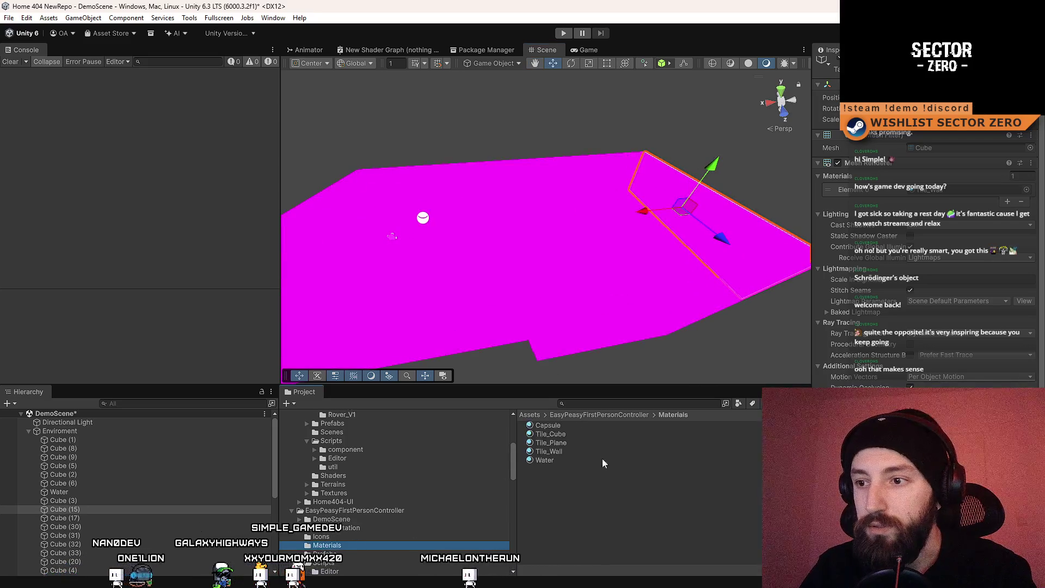
pyautogui.click(582, 425)
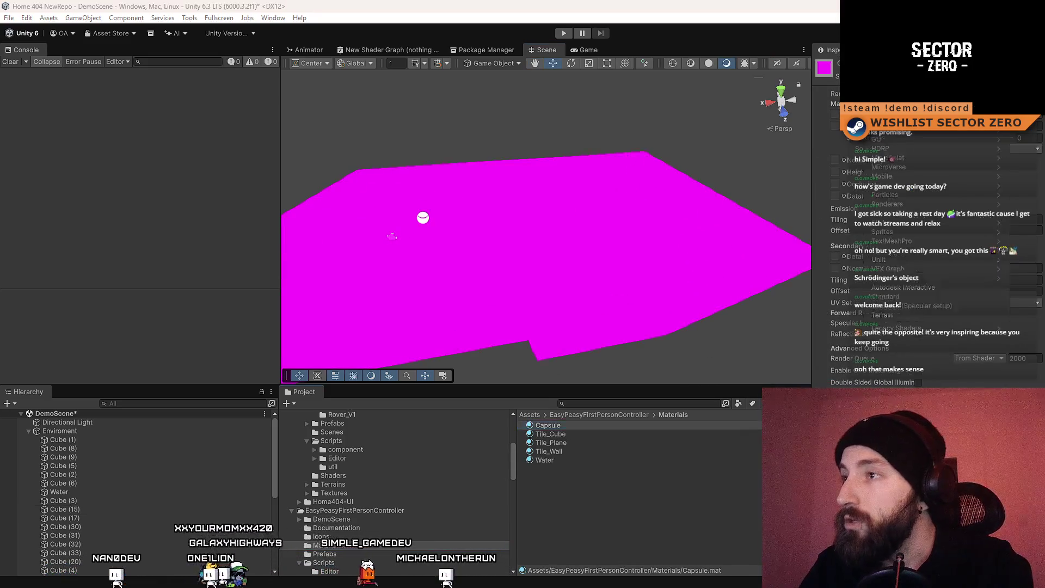
pyautogui.click(925, 77)
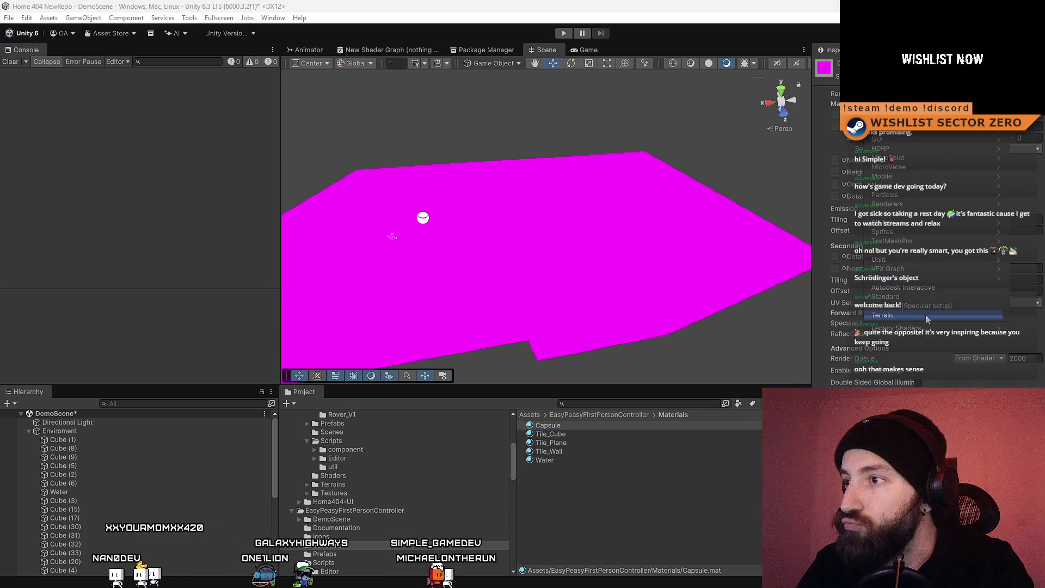
pyautogui.click(923, 149)
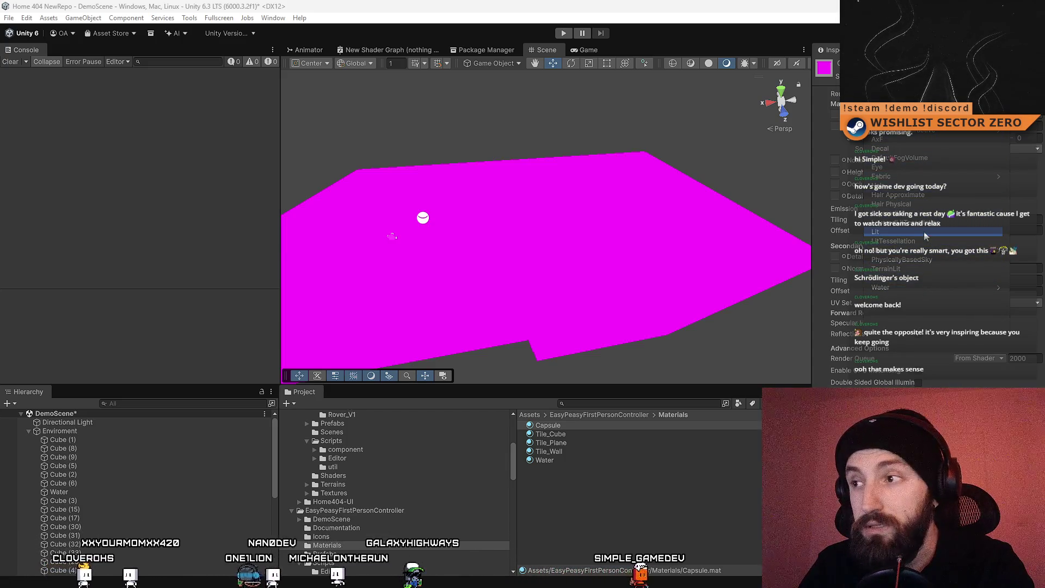
pyautogui.click(926, 232)
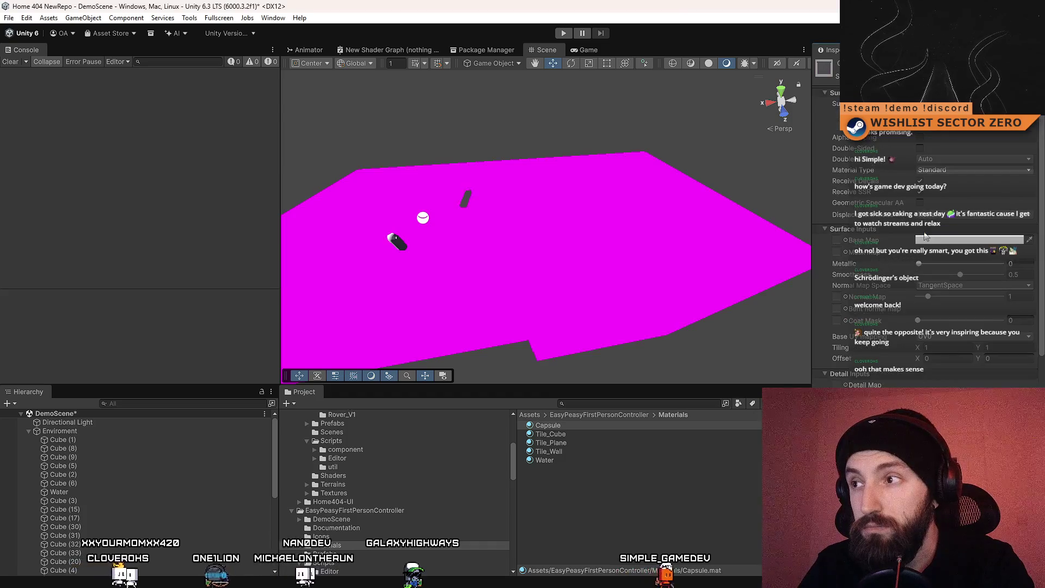
# Step: Select Tile_Cube through Tile_Wall, leaving out Water, and apply the HDRP Lit shader
pyautogui.click(551, 434)
pyautogui.keyDown('shift'); pyautogui.click(570, 460); pyautogui.keyUp('shift')
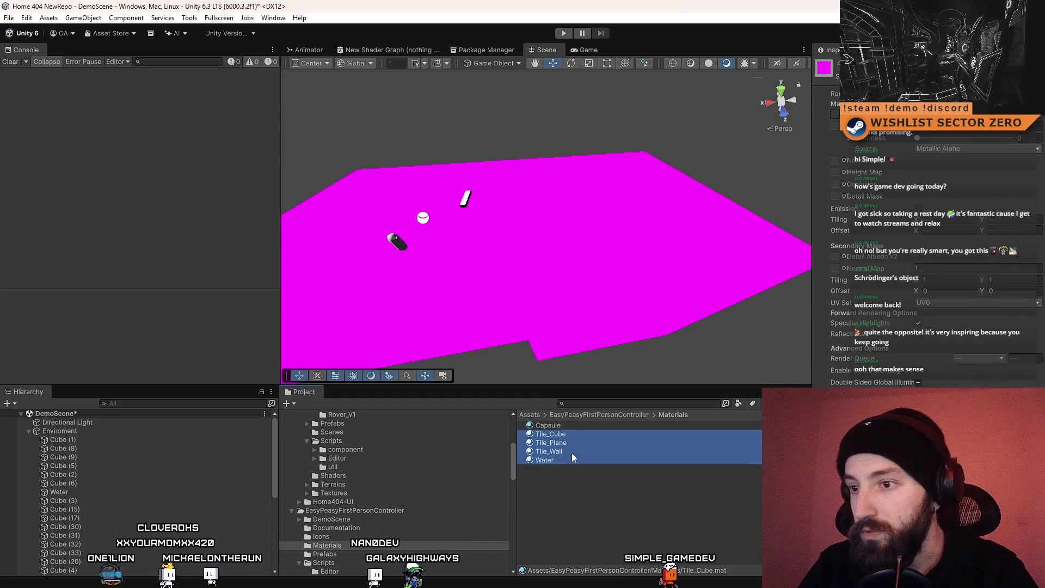
pyautogui.click(572, 453)
pyautogui.click(585, 426)
pyautogui.click(566, 434)
pyautogui.keyDown('shift'); pyautogui.click(552, 461); pyautogui.keyUp('shift')
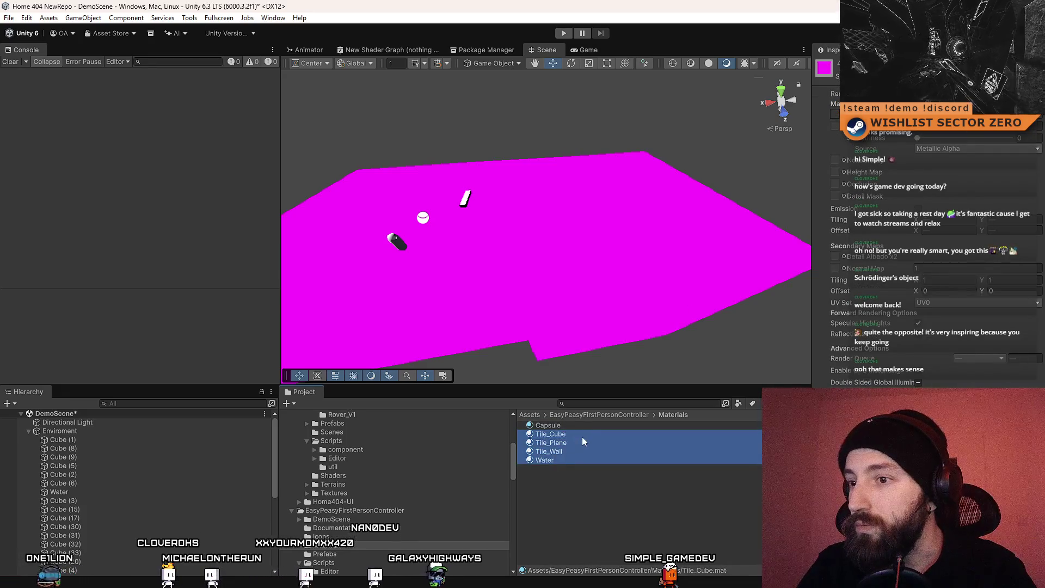
pyautogui.click(582, 435)
pyautogui.keyDown('shift'); pyautogui.click(560, 451); pyautogui.keyUp('shift')
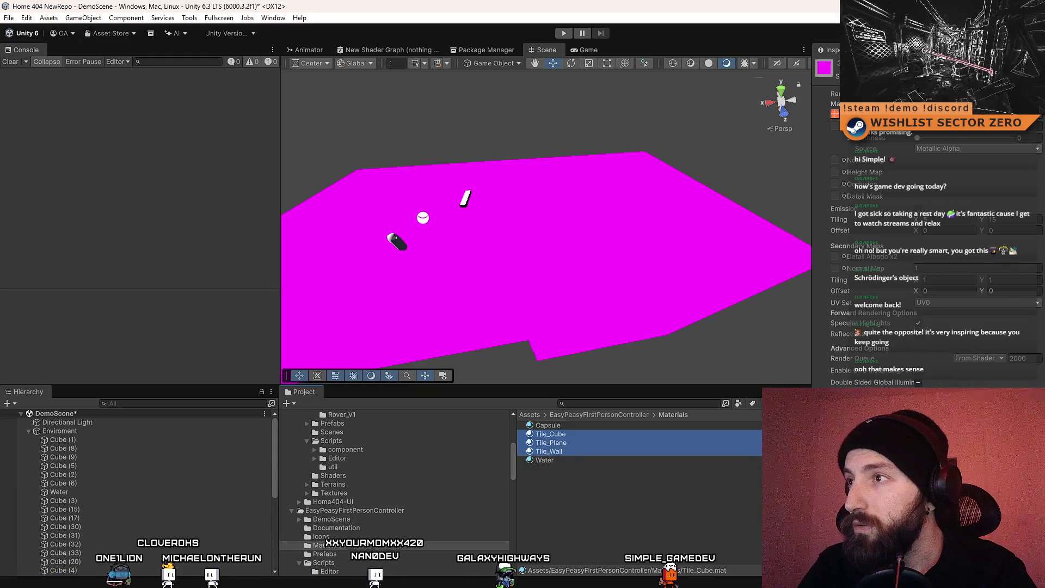
pyautogui.click(926, 76)
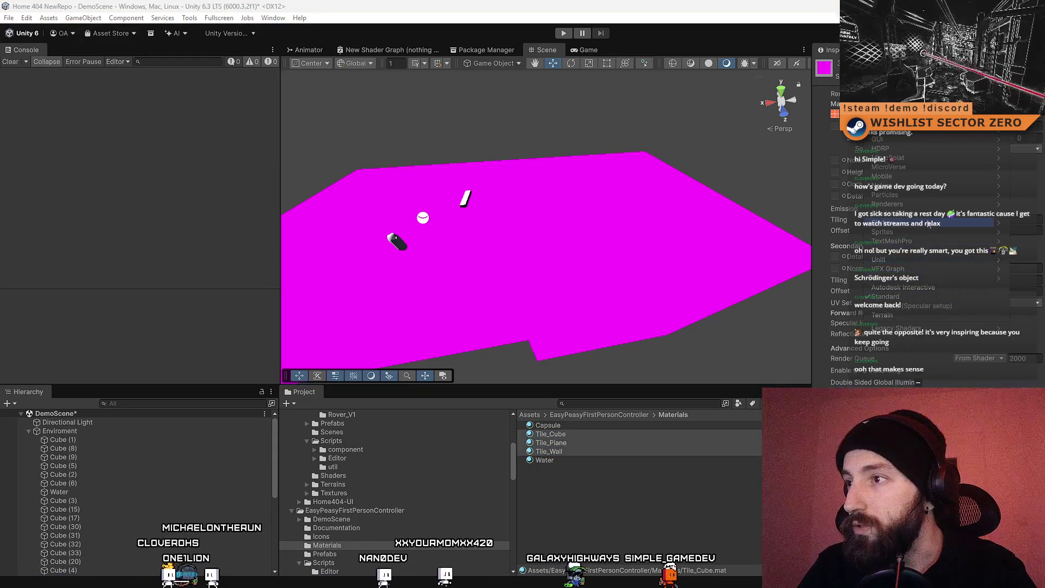
pyautogui.click(930, 148)
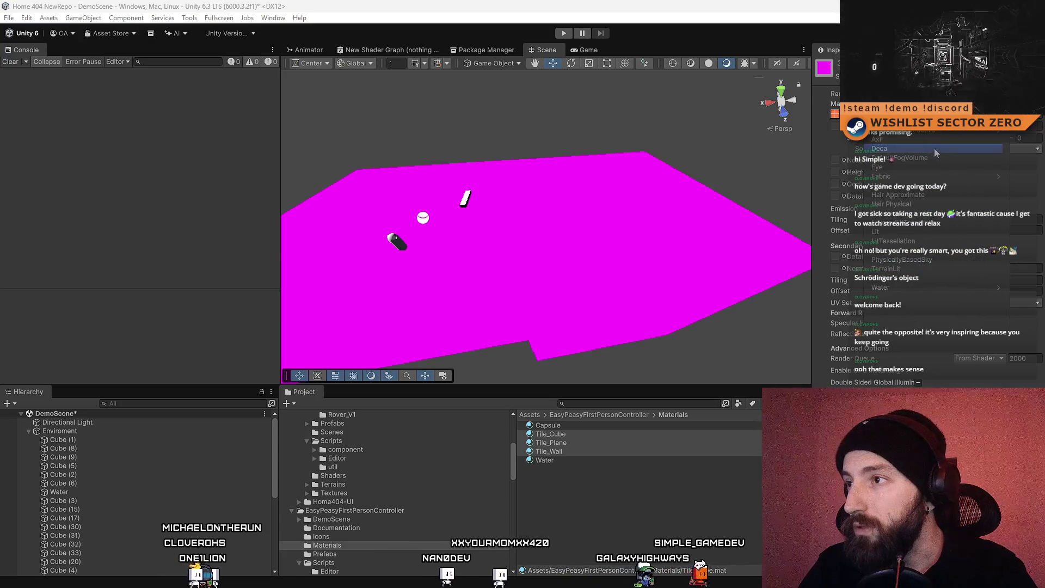
pyautogui.click(904, 231)
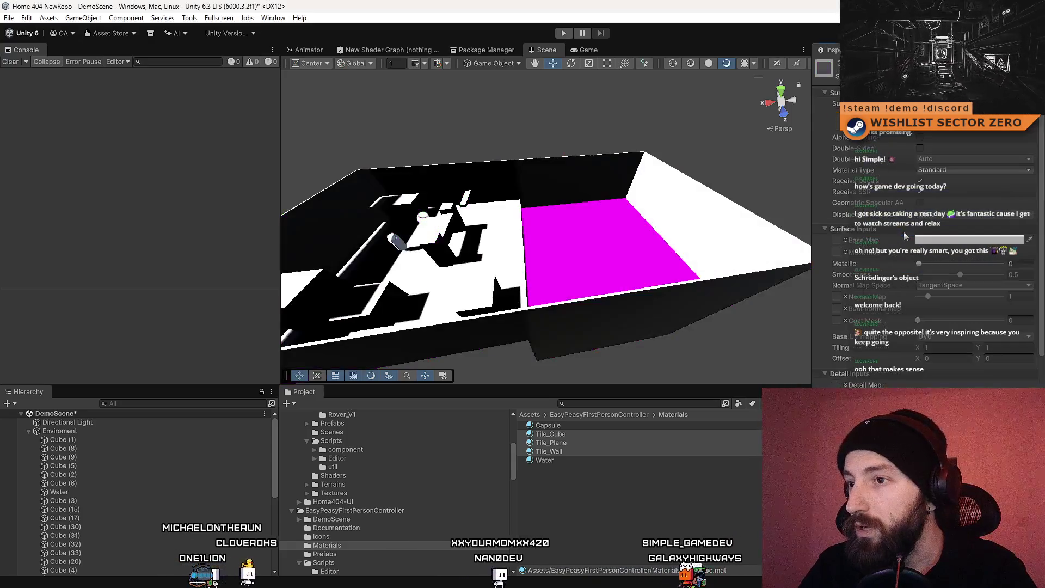
# Step: Change the Water material's shader to HDRP Lit so it renders cyan
pyautogui.click(572, 460)
pyautogui.click(964, 142)
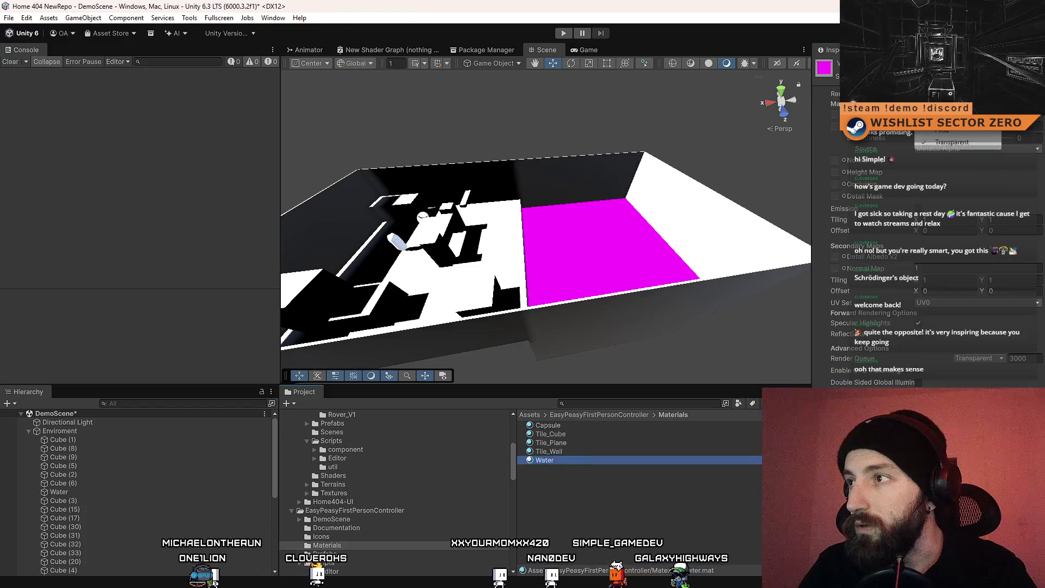
pyautogui.click(952, 142)
pyautogui.click(926, 76)
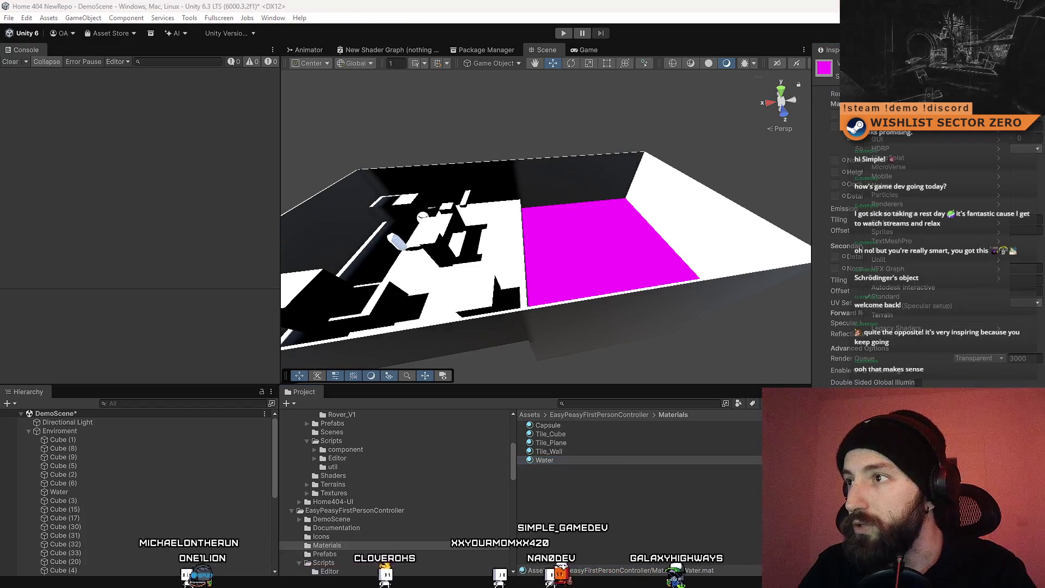
pyautogui.click(914, 148)
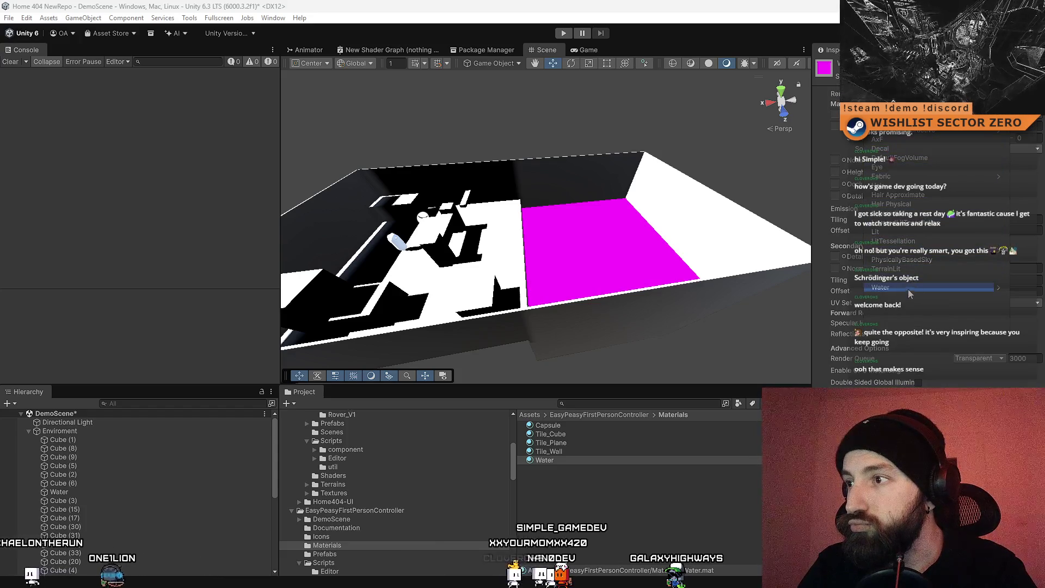
pyautogui.click(906, 270)
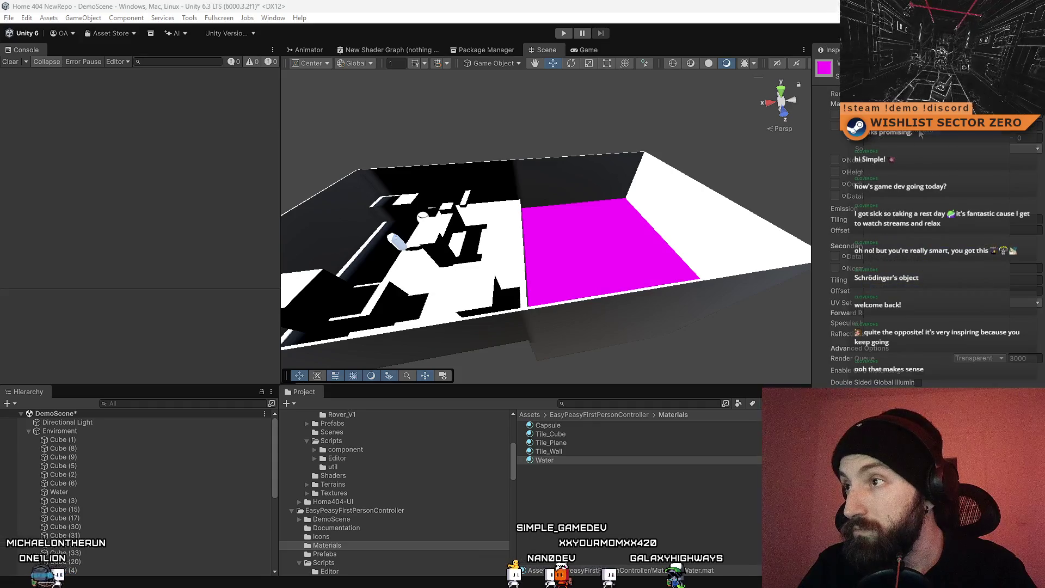
pyautogui.click(926, 77)
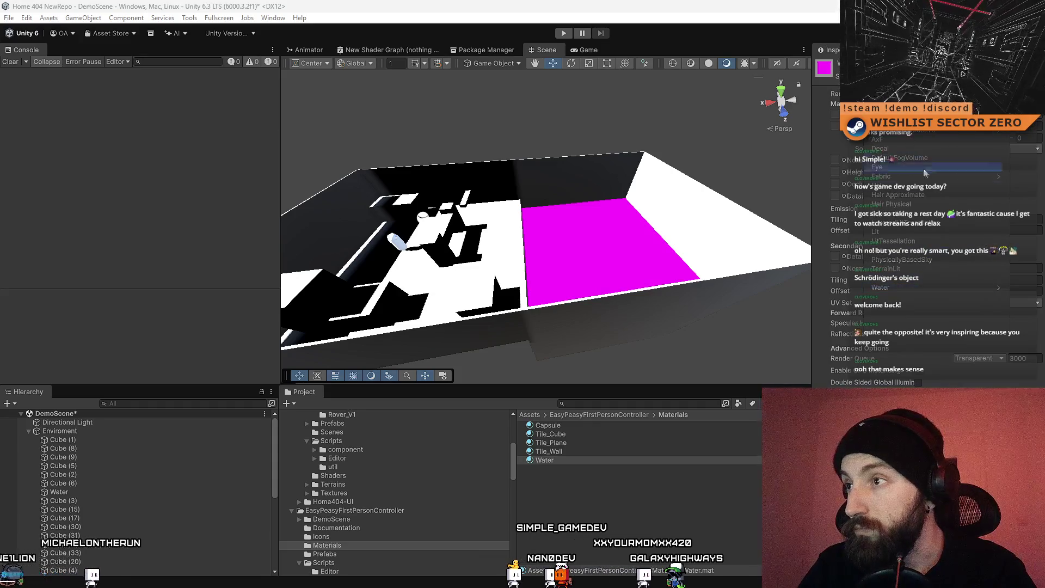
pyautogui.click(931, 230)
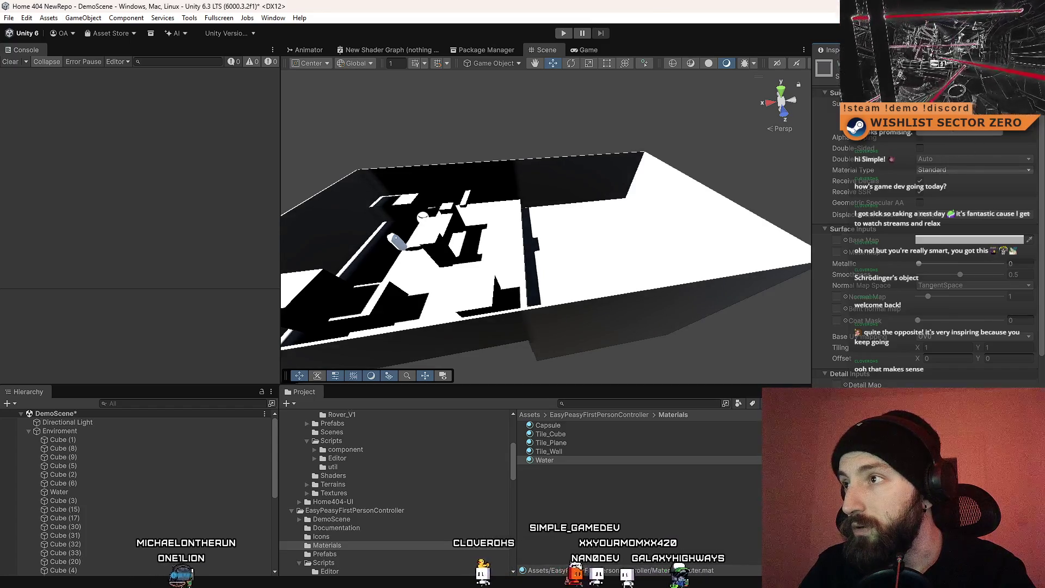
pyautogui.scroll(3, 960, 138)
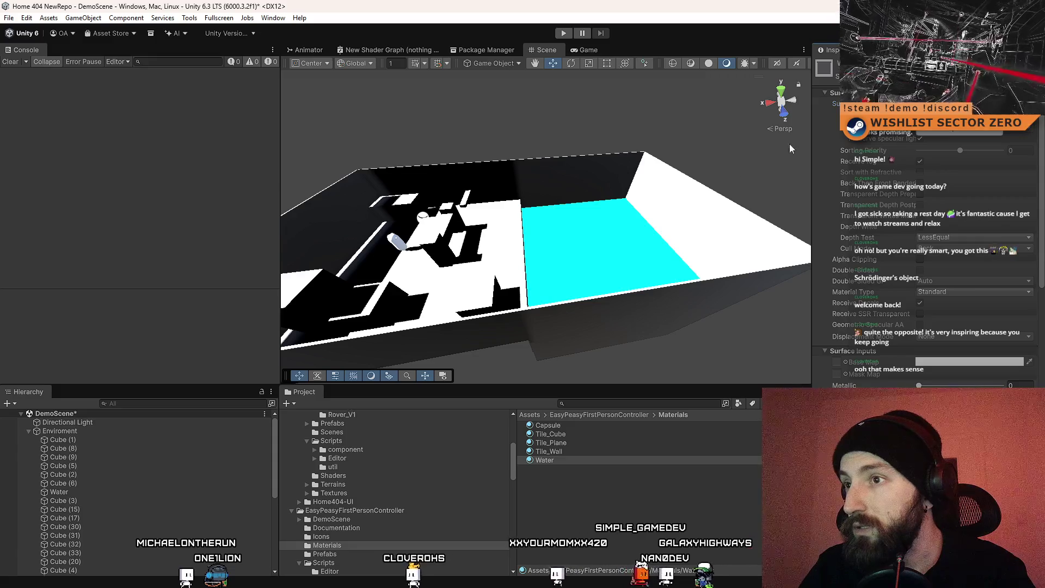
pyautogui.moveTo(790, 144)
pyautogui.mouseDown()
pyautogui.moveTo(594, 161)
pyautogui.moveTo(522, 217)
pyautogui.moveTo(654, 132)
pyautogui.moveTo(725, 282)
pyautogui.mouseUp()
pyautogui.scroll(-10, 726, 282)
# Step: Tint Tile_Cube's base colour green and Tile_Plane's dark blue
pyautogui.click(604, 426)
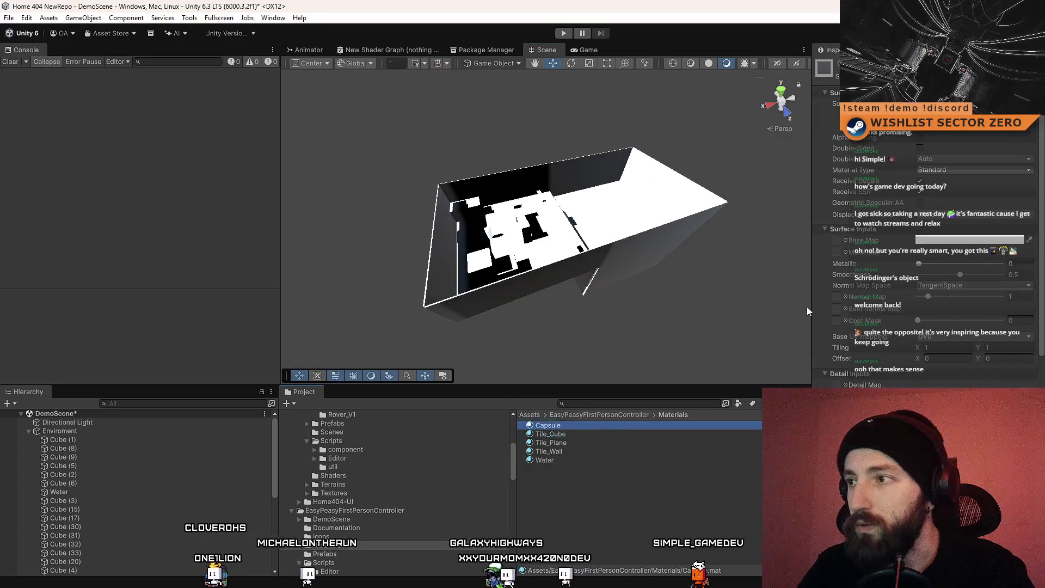
pyautogui.click(937, 244)
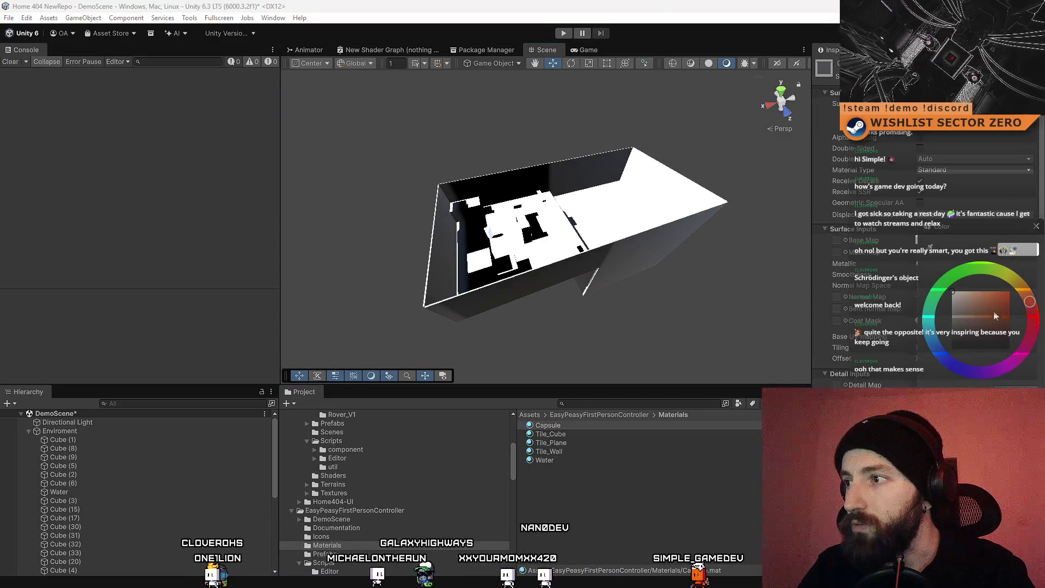
pyautogui.click(1036, 227)
pyautogui.click(579, 437)
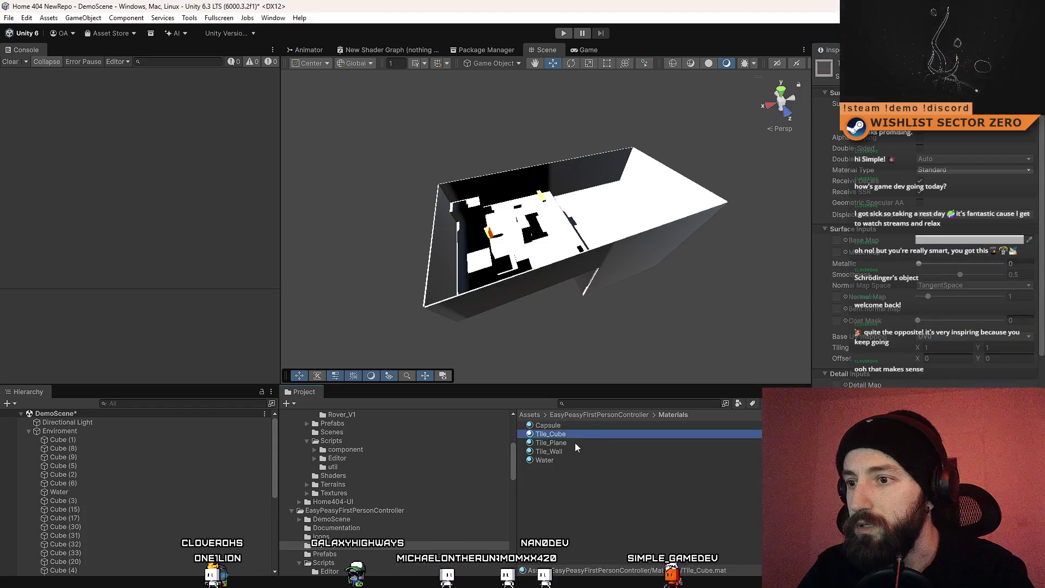
pyautogui.click(953, 240)
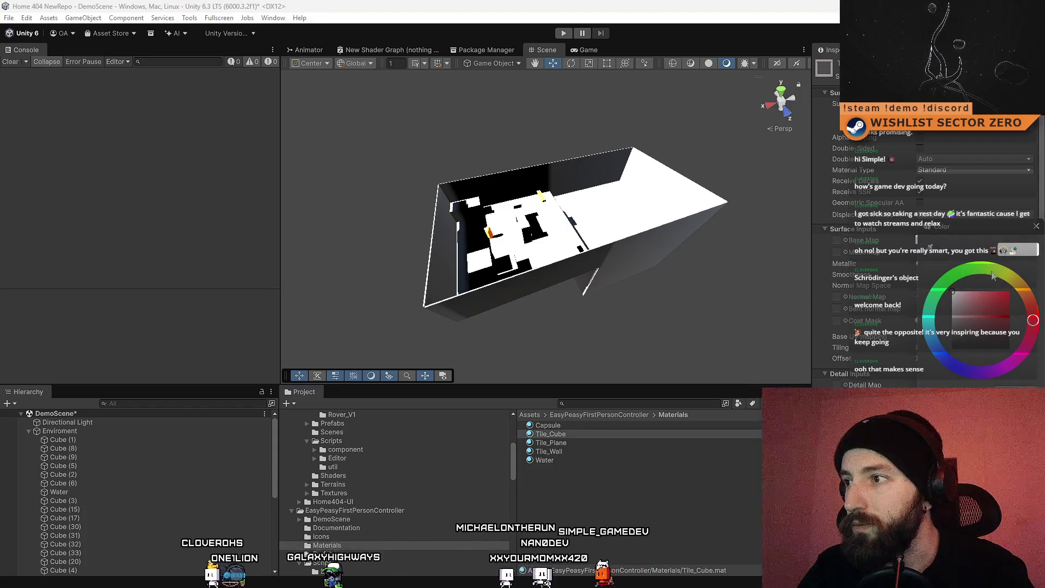
pyautogui.moveTo(1008, 292); pyautogui.dragTo(1005, 288)
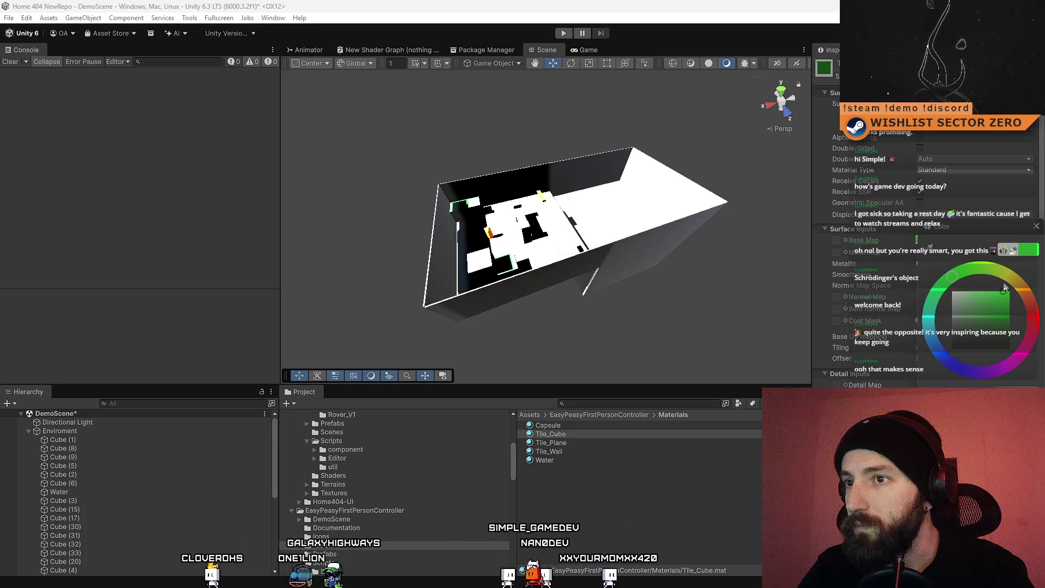
pyautogui.click(567, 442)
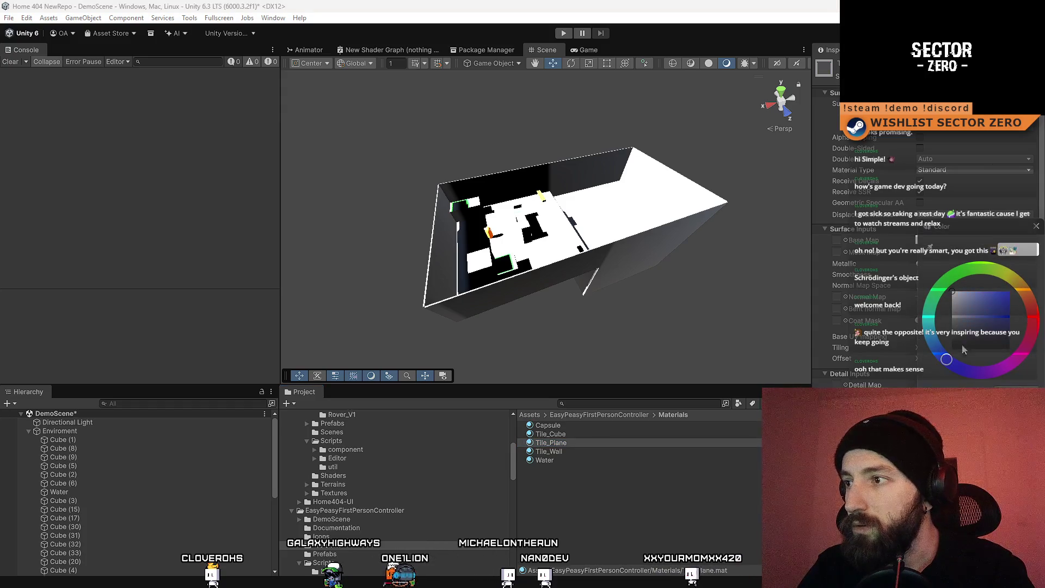
pyautogui.click(1000, 292)
pyautogui.click(998, 294)
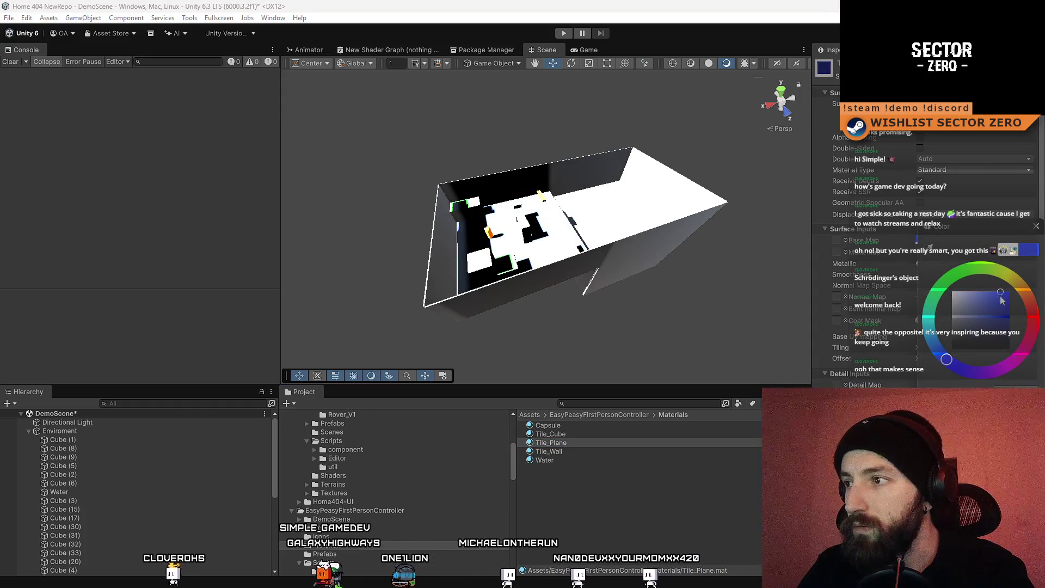
# Step: Give Tile_Wall a teal base colour by shifting its hue from dark red toward green
pyautogui.click(611, 452)
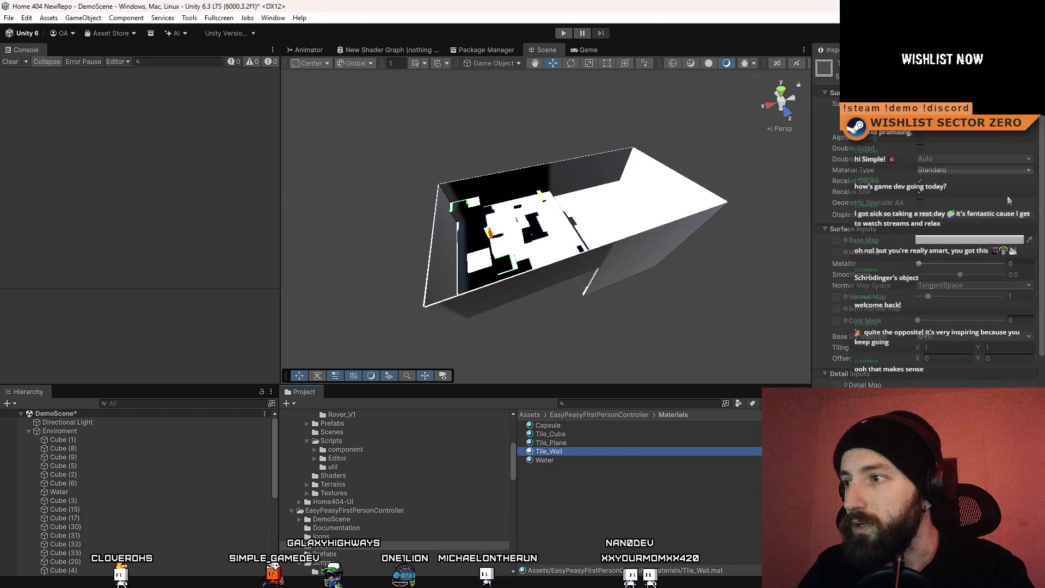
pyautogui.click(962, 241)
pyautogui.click(1001, 300)
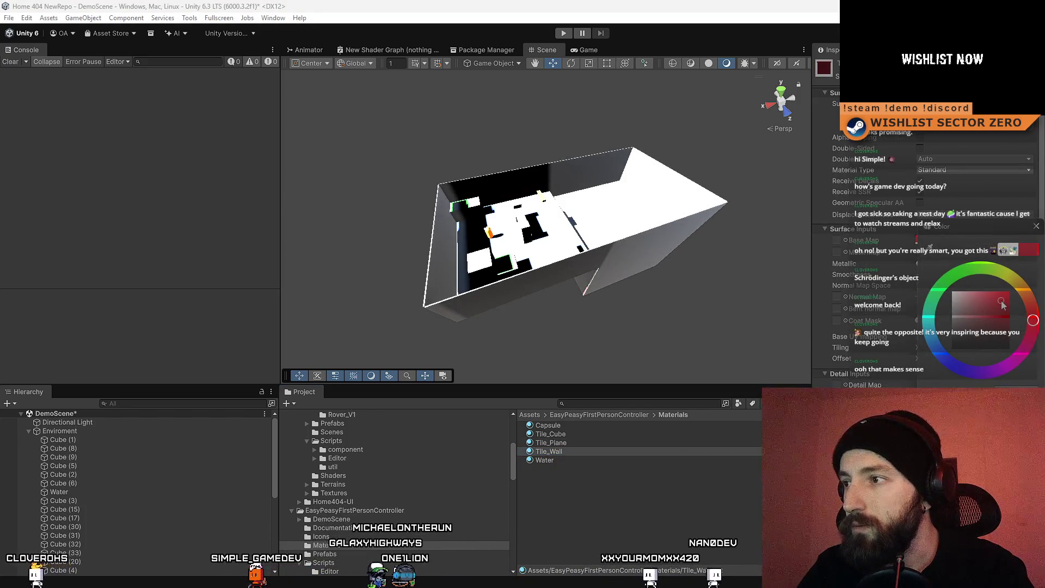
pyautogui.moveTo(1024, 287); pyautogui.dragTo(943, 287)
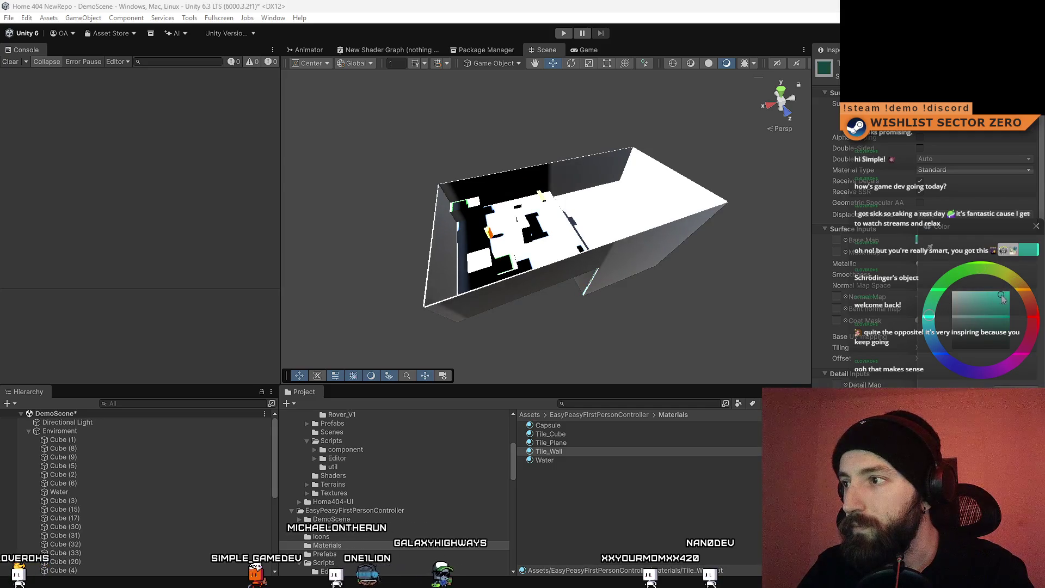
pyautogui.moveTo(545, 164)
pyautogui.mouseDown()
pyautogui.moveTo(539, 116)
pyautogui.moveTo(578, 67)
pyautogui.moveTo(328, 74)
pyautogui.moveTo(341, 145)
pyautogui.moveTo(512, 104)
pyautogui.moveTo(543, 149)
pyautogui.mouseUp()
pyautogui.click(67, 422)
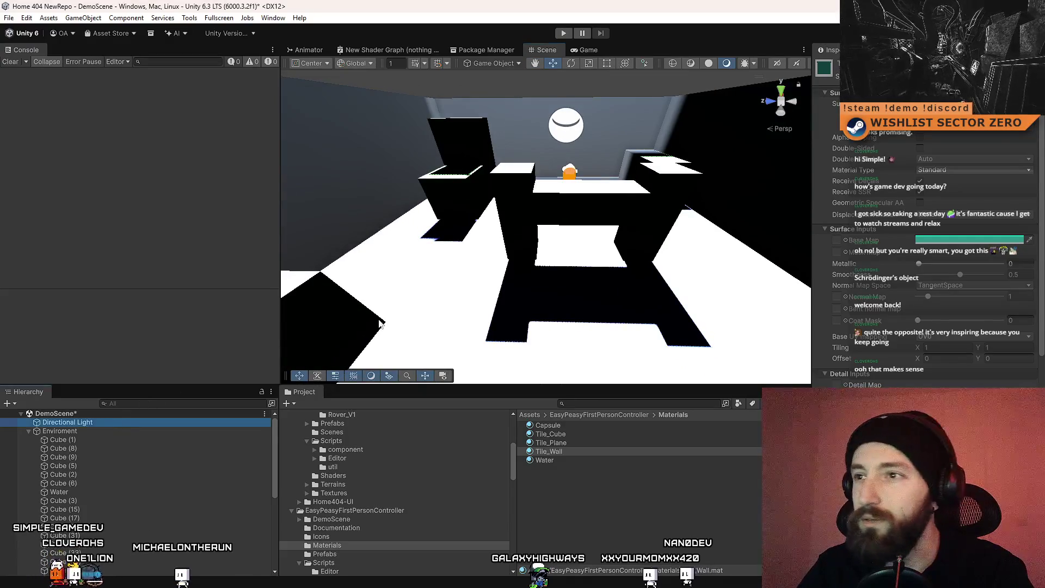
# Step: Raise the Directional Light's colour temperature to 8489 K and tilt the view over the level
pyautogui.moveTo(577, 212)
pyautogui.mouseDown()
pyautogui.moveTo(603, 227)
pyautogui.moveTo(539, 204)
pyautogui.mouseUp()
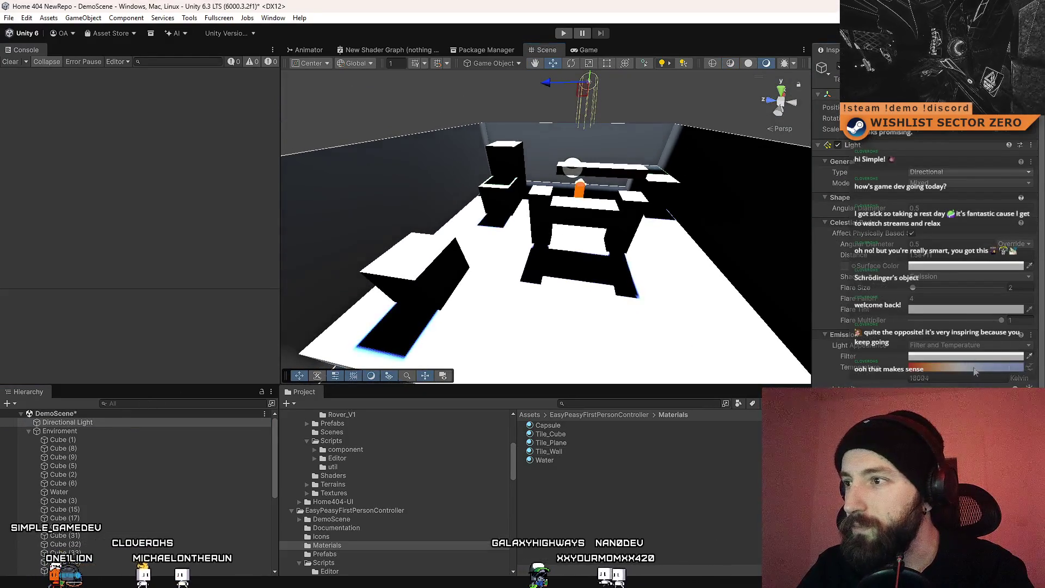
pyautogui.click(917, 369)
pyautogui.moveTo(917, 372); pyautogui.dragTo(968, 375)
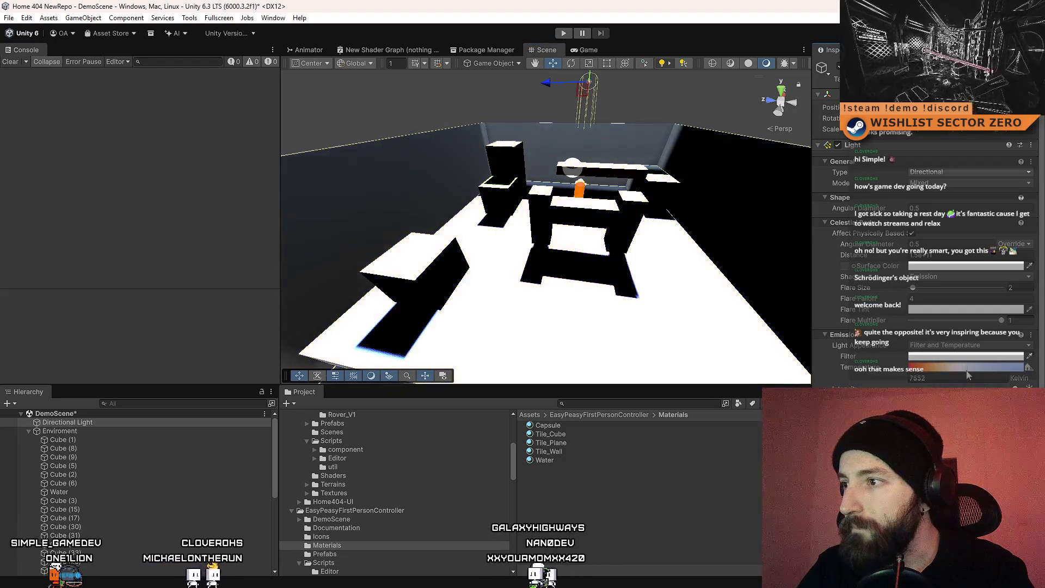
pyautogui.click(965, 346)
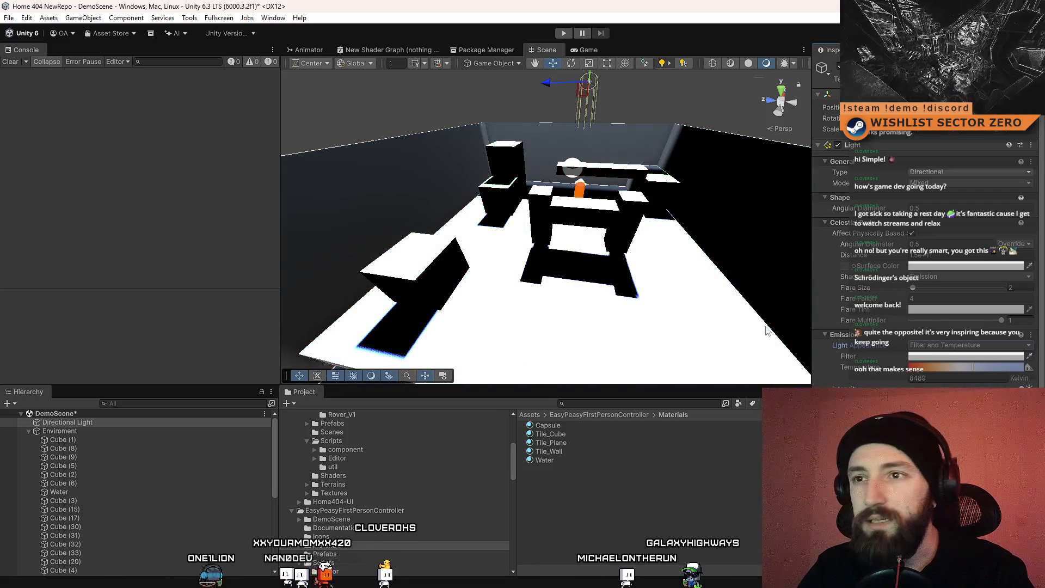
pyautogui.moveTo(768, 331); pyautogui.dragTo(521, 275)
# Step: Set the Capsule material to Metallic 0 and Smoothness 1, then enter Play mode
pyautogui.click(568, 425)
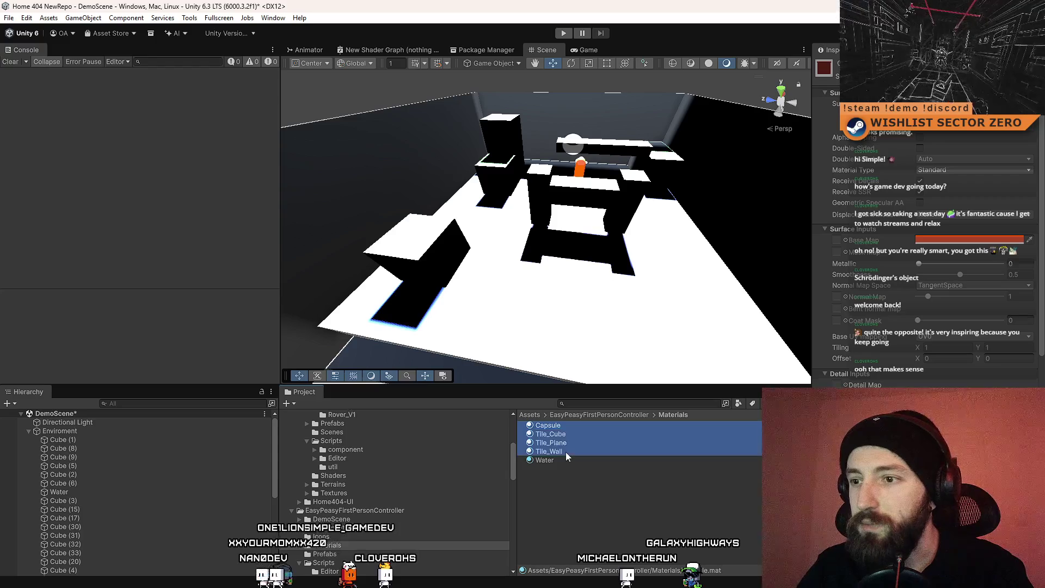
pyautogui.click(918, 264)
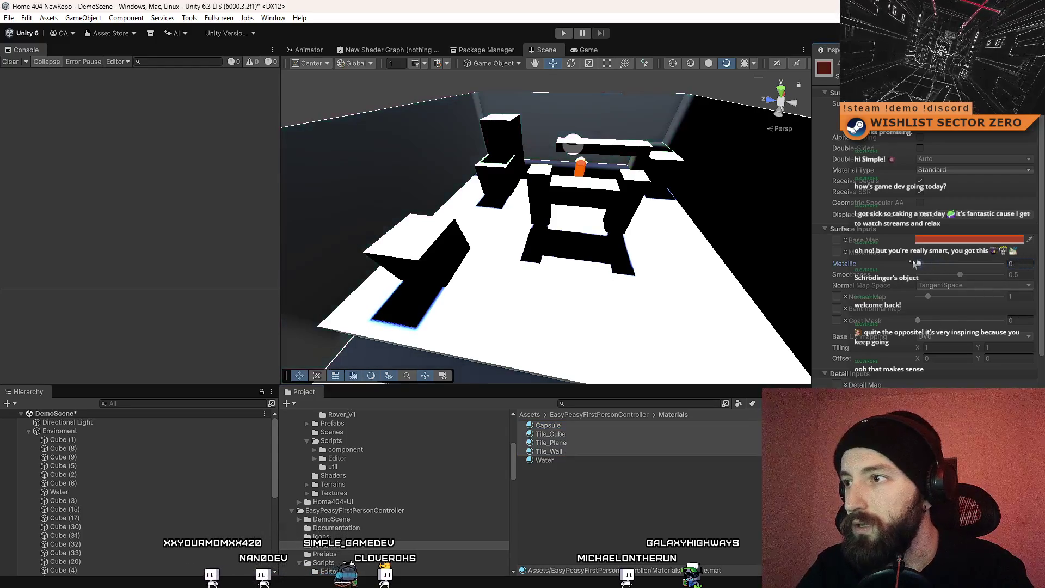
pyautogui.moveTo(1021, 275); pyautogui.dragTo(1005, 282)
pyautogui.moveTo(945, 267)
pyautogui.mouseDown()
pyautogui.moveTo(1001, 265)
pyautogui.moveTo(961, 274)
pyautogui.mouseUp()
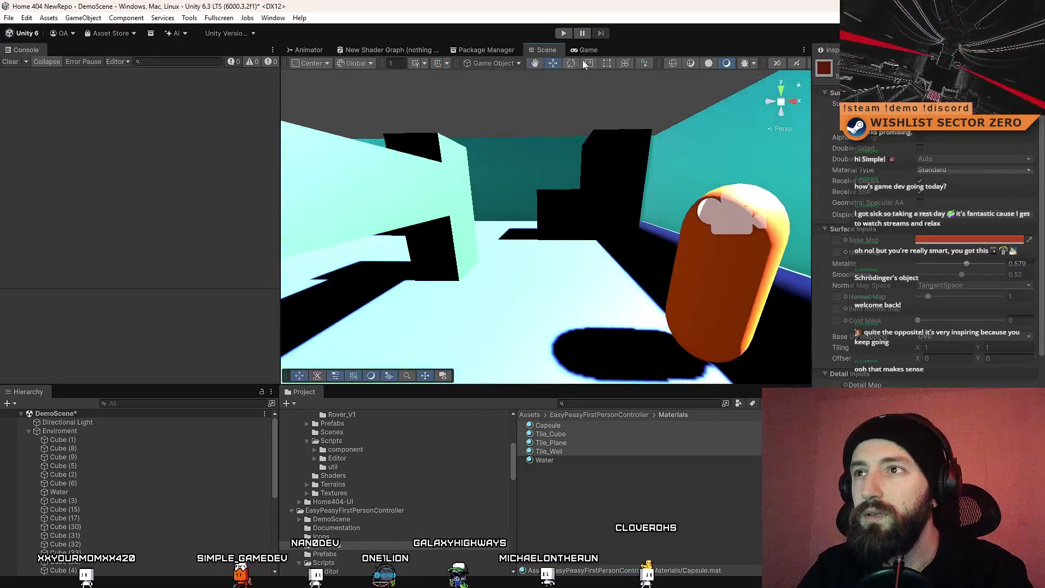
pyautogui.click(593, 50)
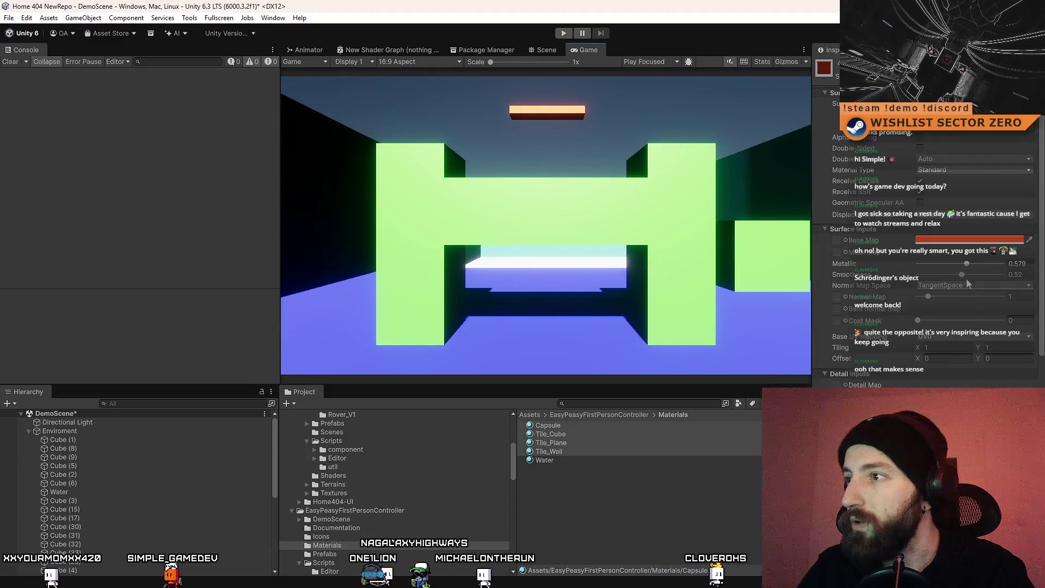
pyautogui.moveTo(968, 265); pyautogui.dragTo(913, 267)
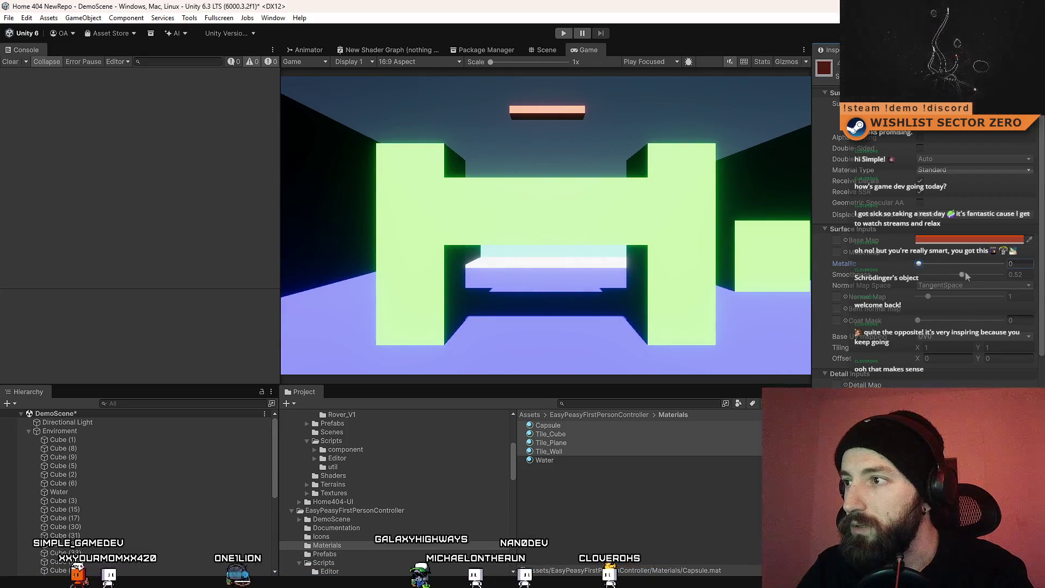
pyautogui.moveTo(968, 277); pyautogui.dragTo(1028, 284)
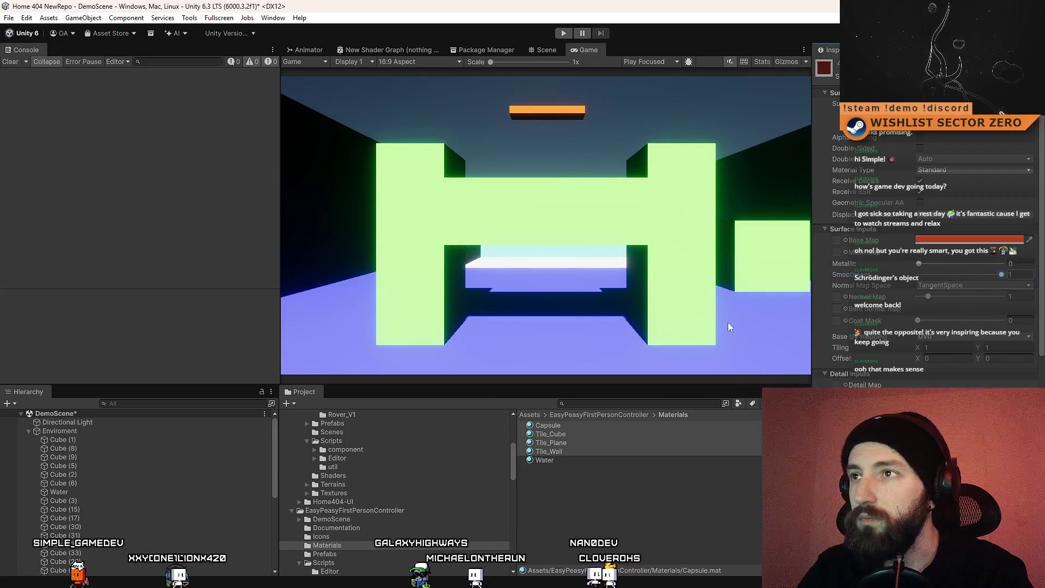
pyautogui.click(563, 34)
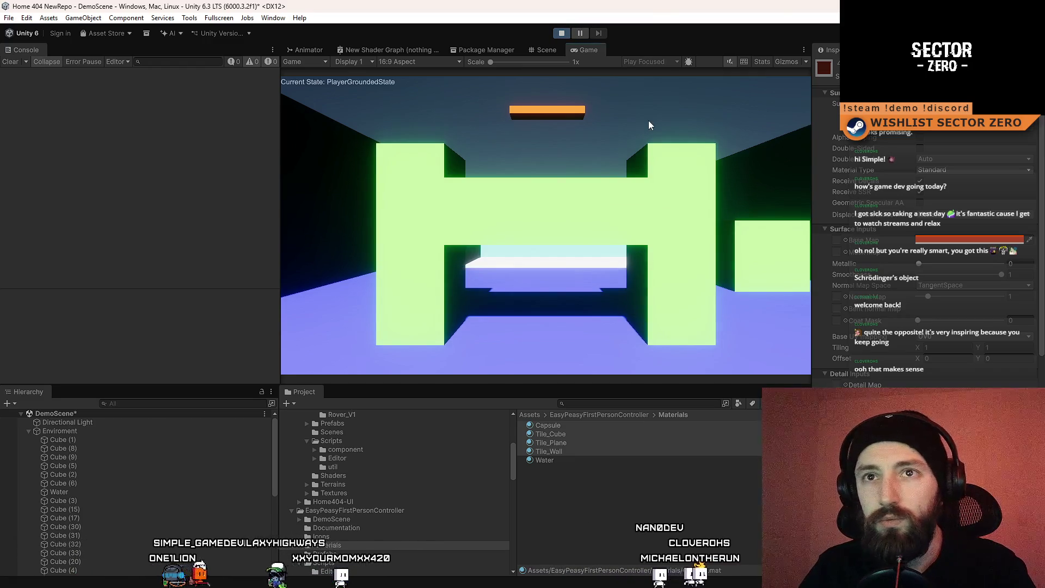
# Step: Walk and jump past the green walls and blue platforms, then release the mouse
pyautogui.click(648, 125)
pyautogui.press('w')
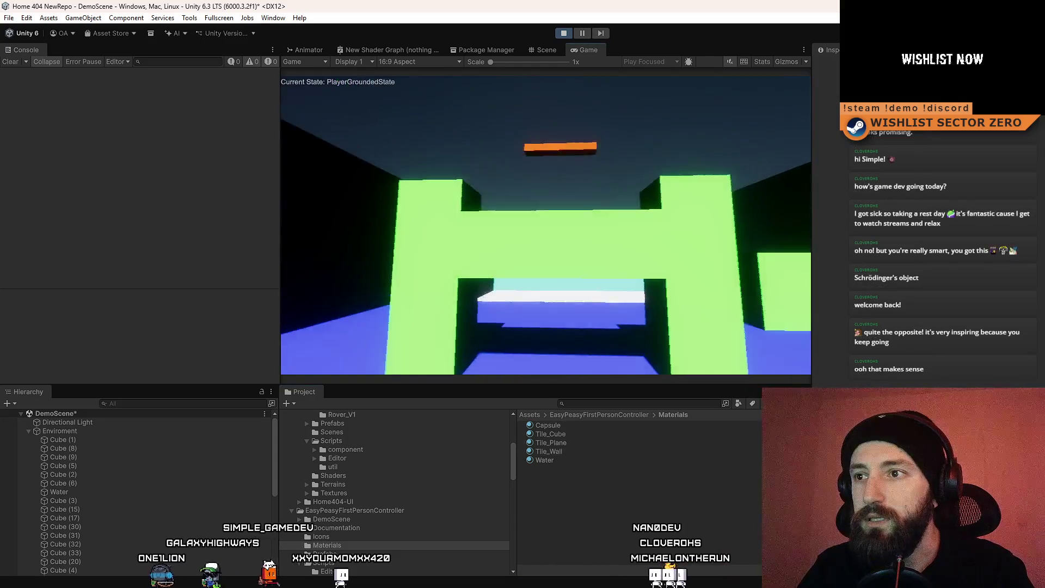
pyautogui.press('w')
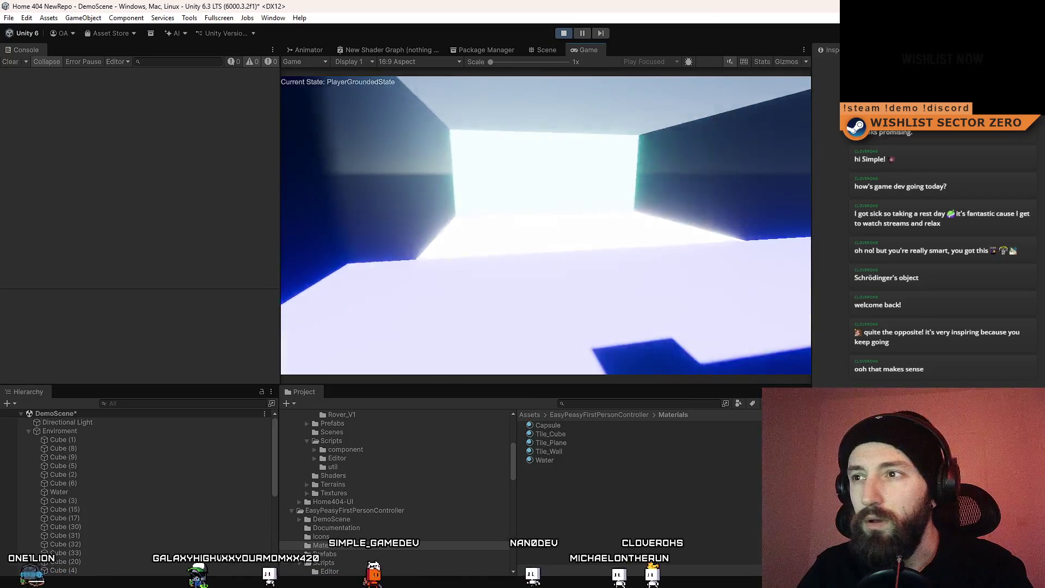
pyautogui.press('space')
pyautogui.press('w')
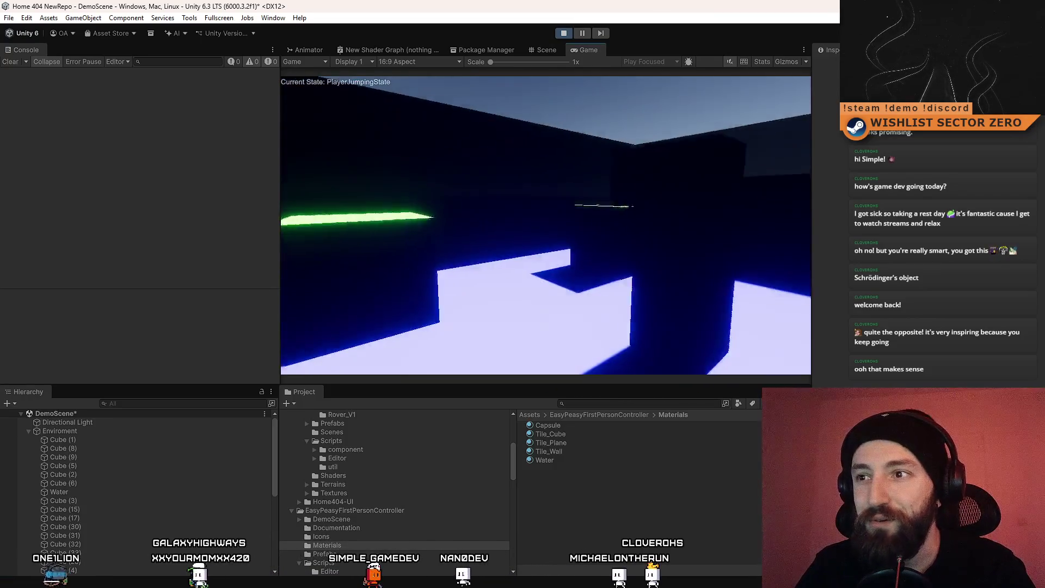
pyautogui.press('w')
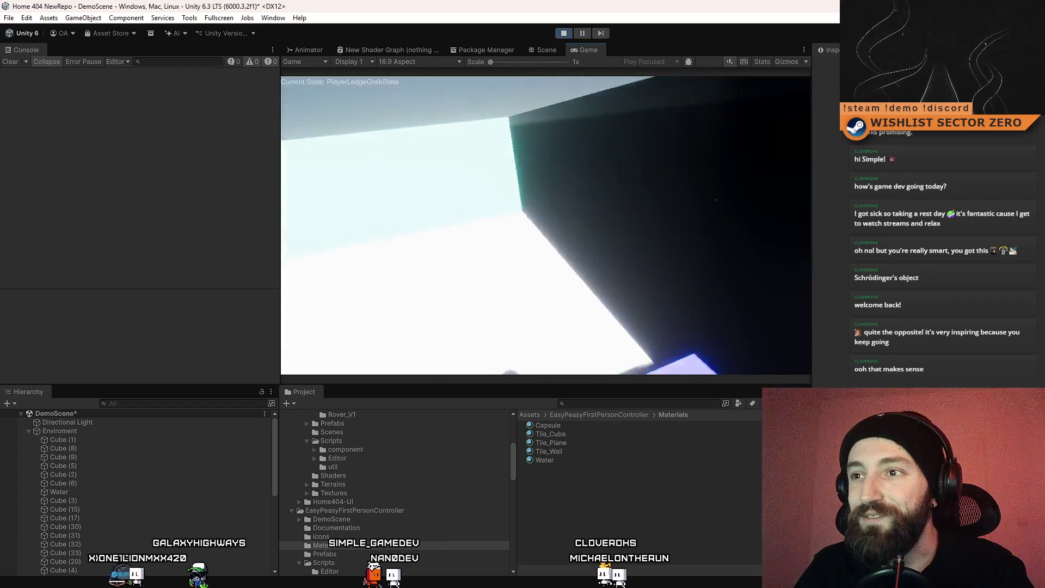
pyautogui.press('w')
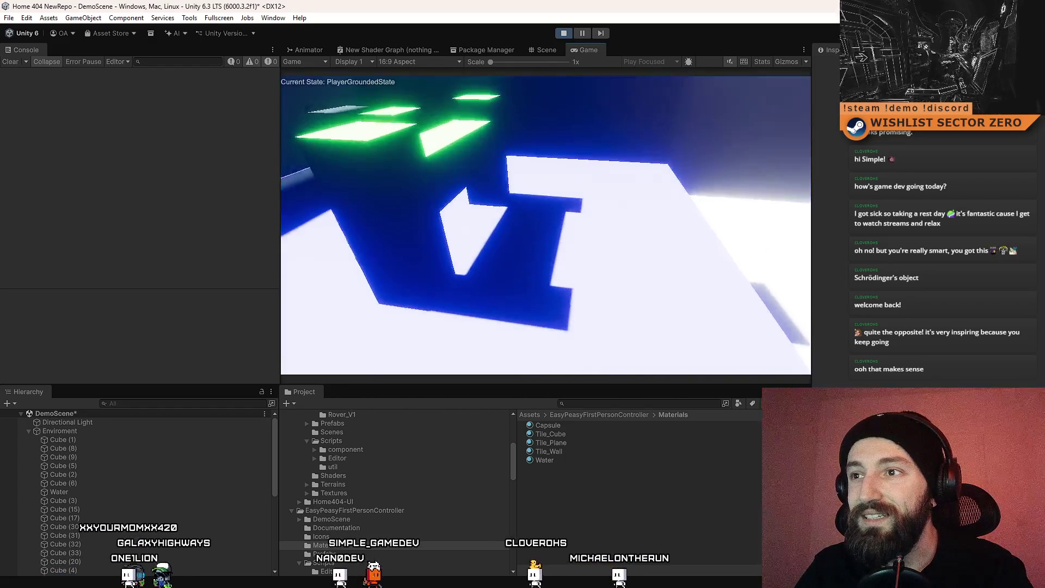
pyautogui.press('w')
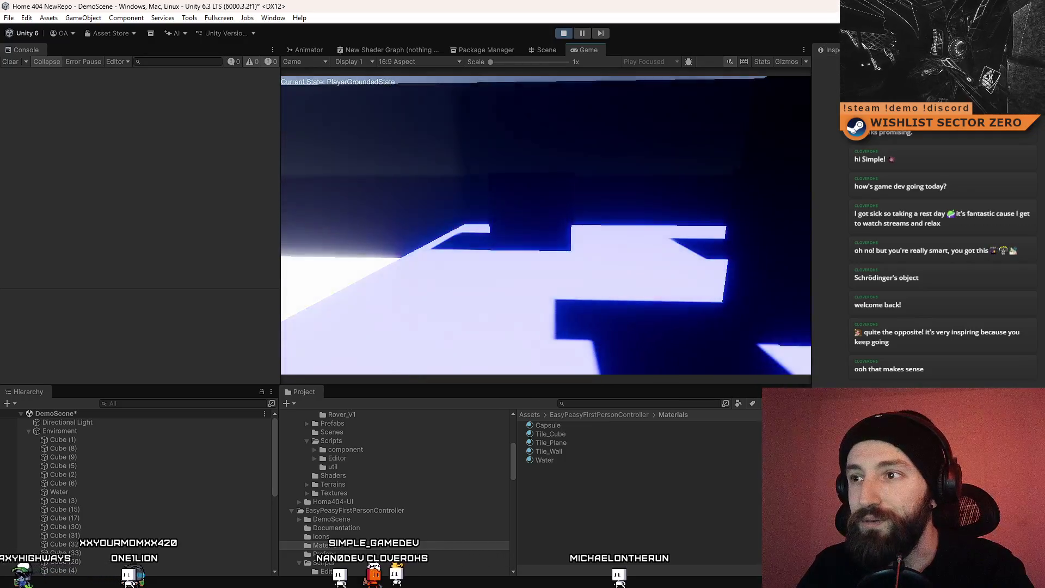
pyautogui.press('w')
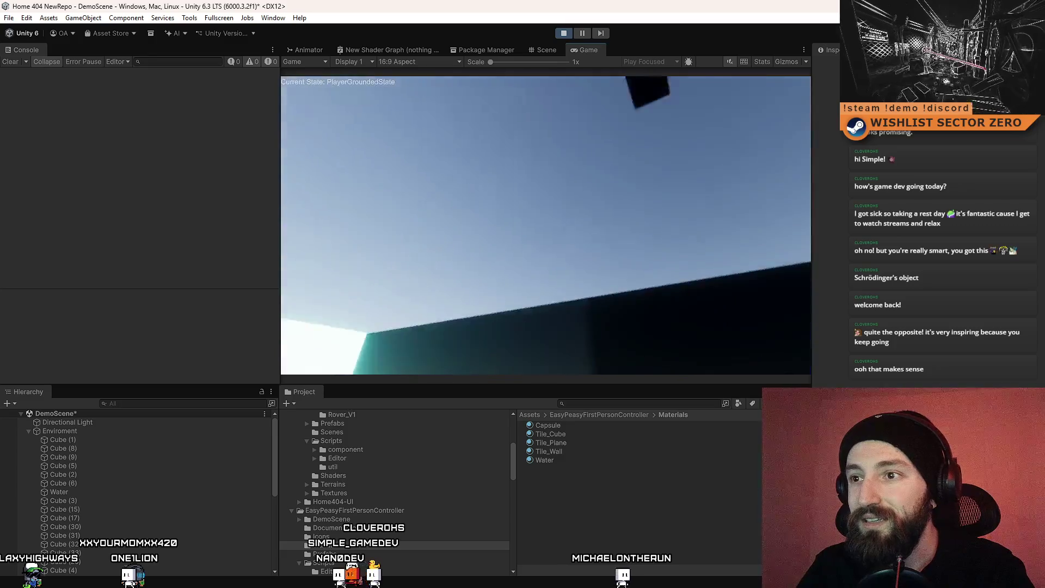
pyautogui.press('w')
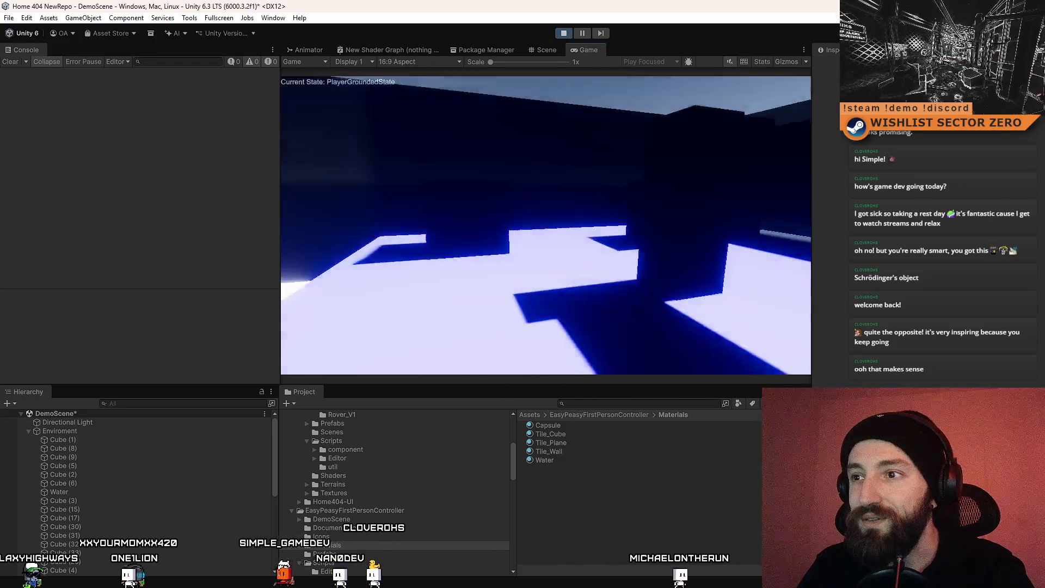
pyautogui.press('w')
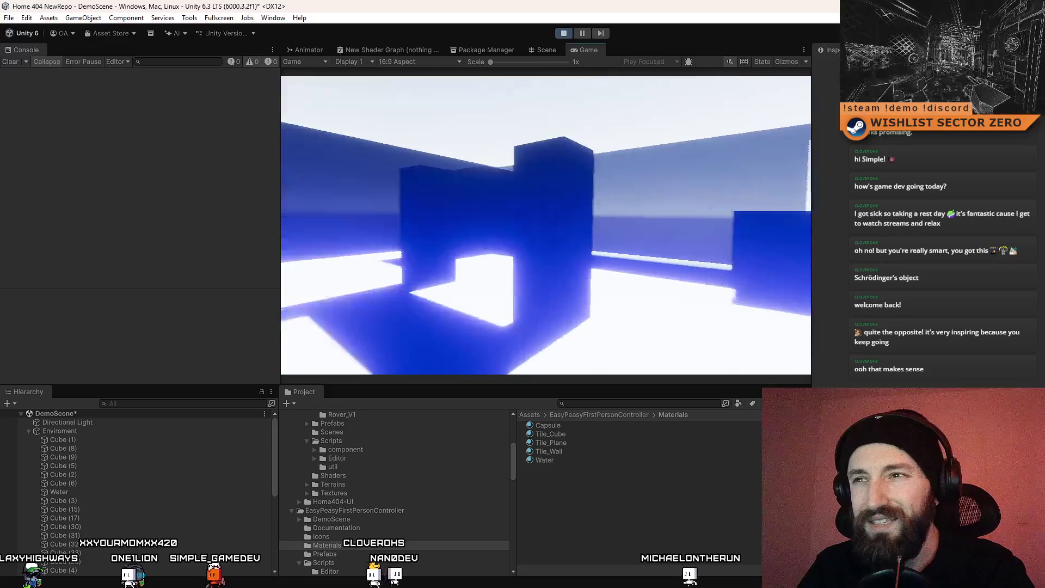
pyautogui.press('Escape')
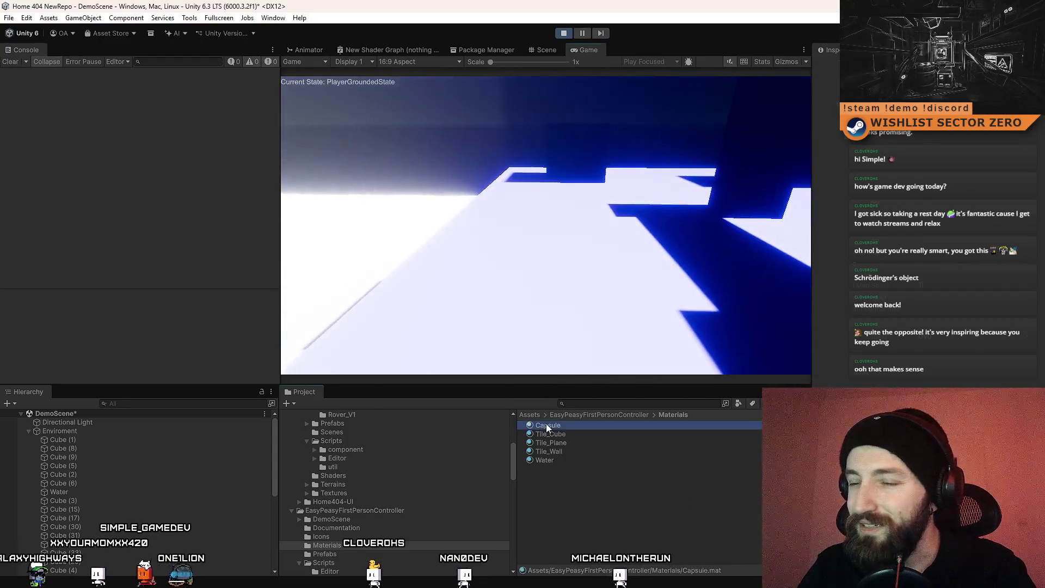
# Step: Select Tile_Cube, Tile_Plane and Tile_Wall and preview them fully metallic in the running game
pyautogui.click(546, 423)
pyautogui.keyDown('shift'); pyautogui.click(550, 459); pyautogui.keyUp('shift')
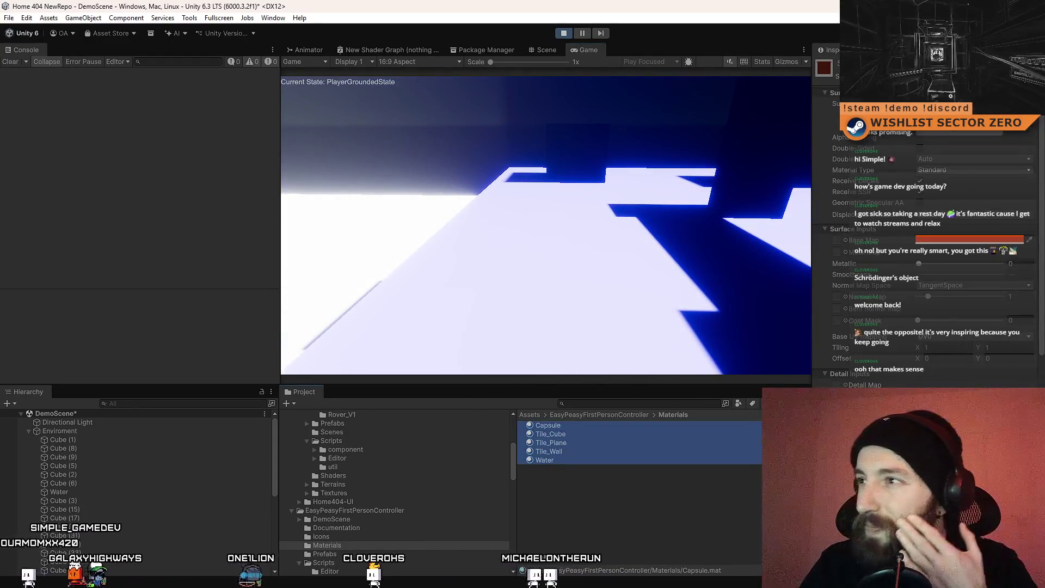
pyautogui.click(546, 452)
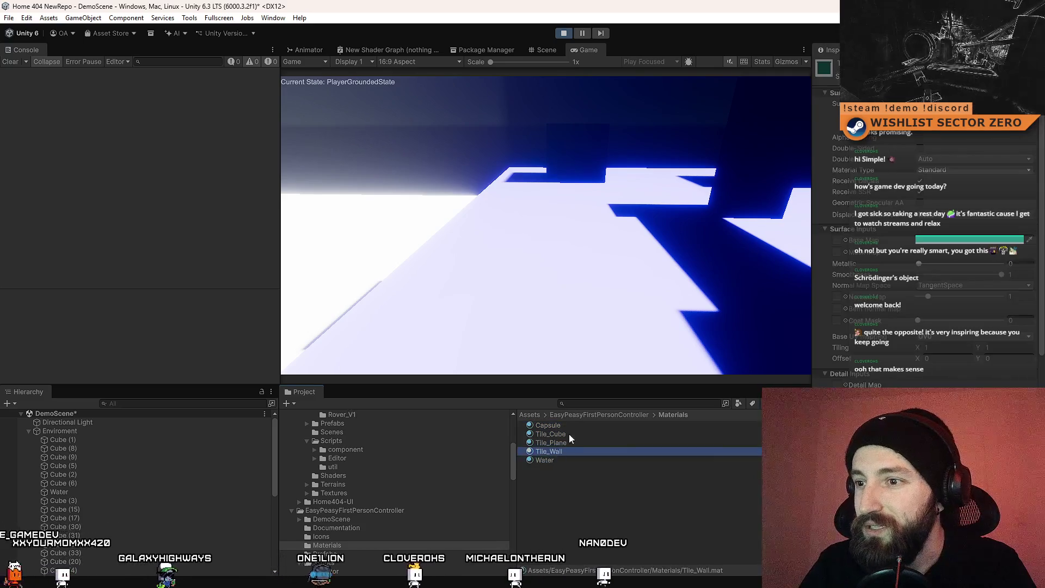
pyautogui.keyDown('shift'); pyautogui.click(574, 430); pyautogui.keyUp('shift')
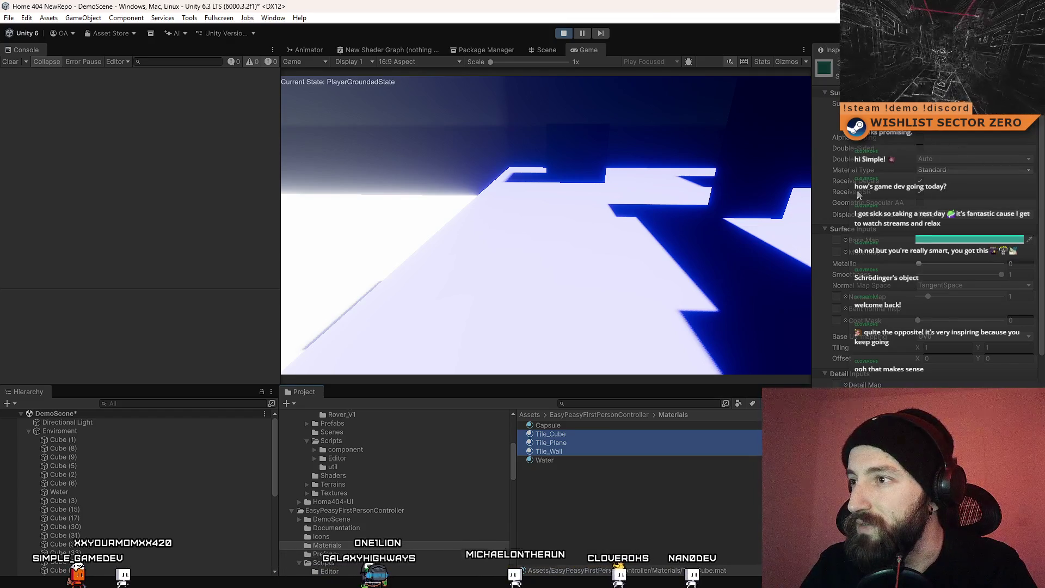
pyautogui.click(921, 193)
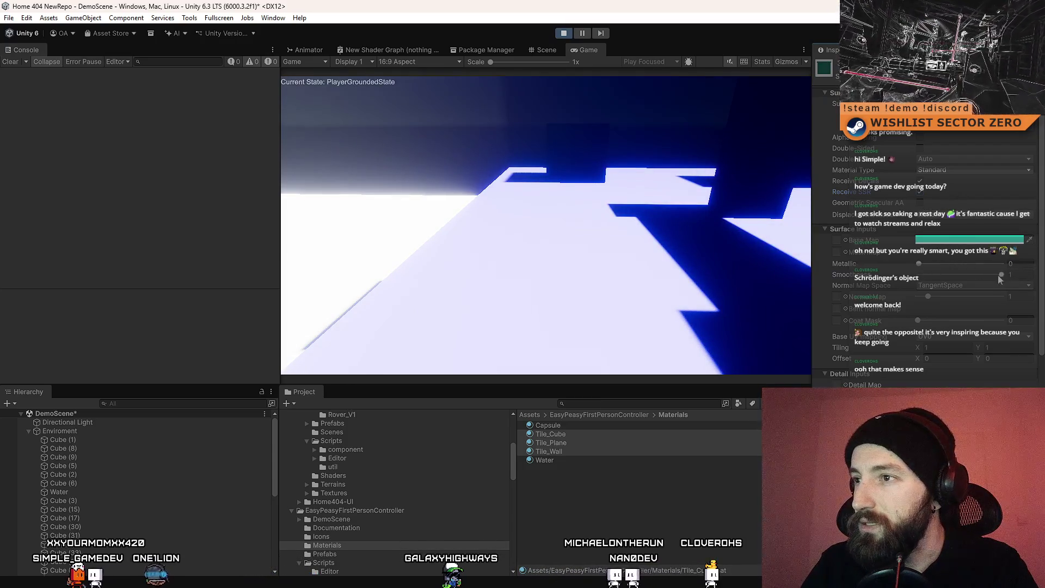
pyautogui.moveTo(1001, 275); pyautogui.dragTo(993, 275)
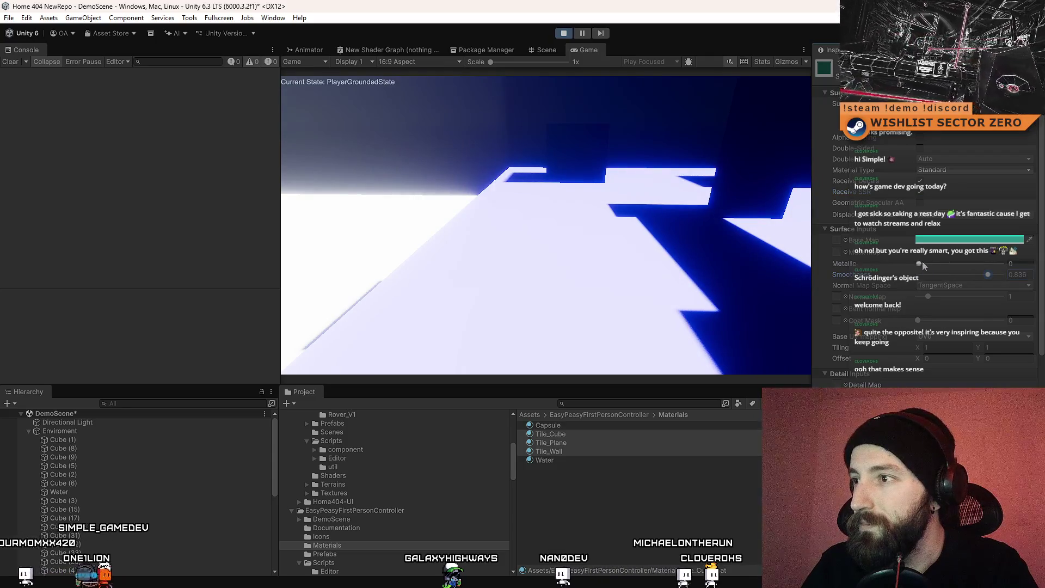
pyautogui.moveTo(920, 264); pyautogui.dragTo(1020, 269)
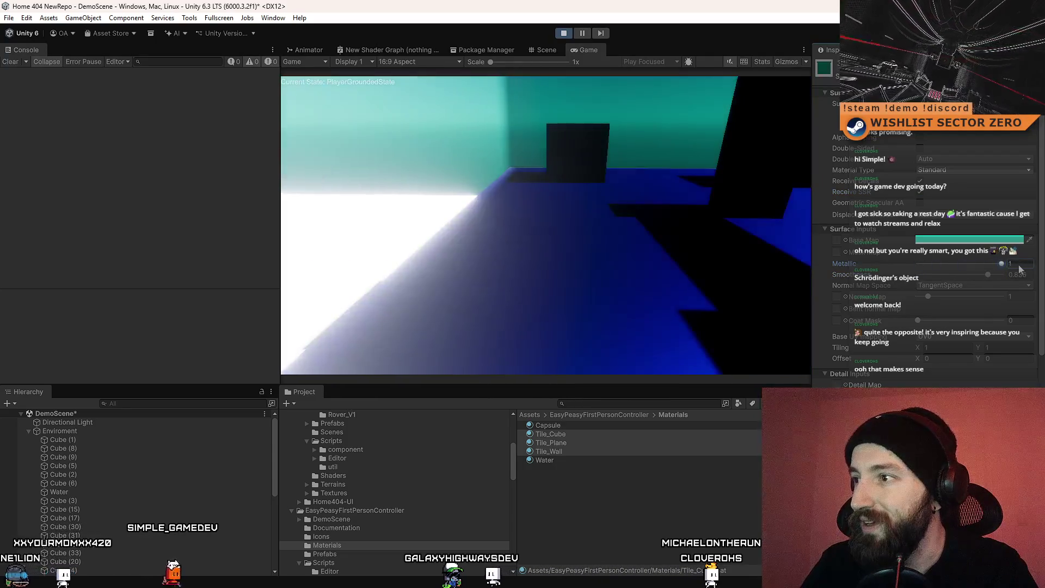
pyautogui.click(545, 229)
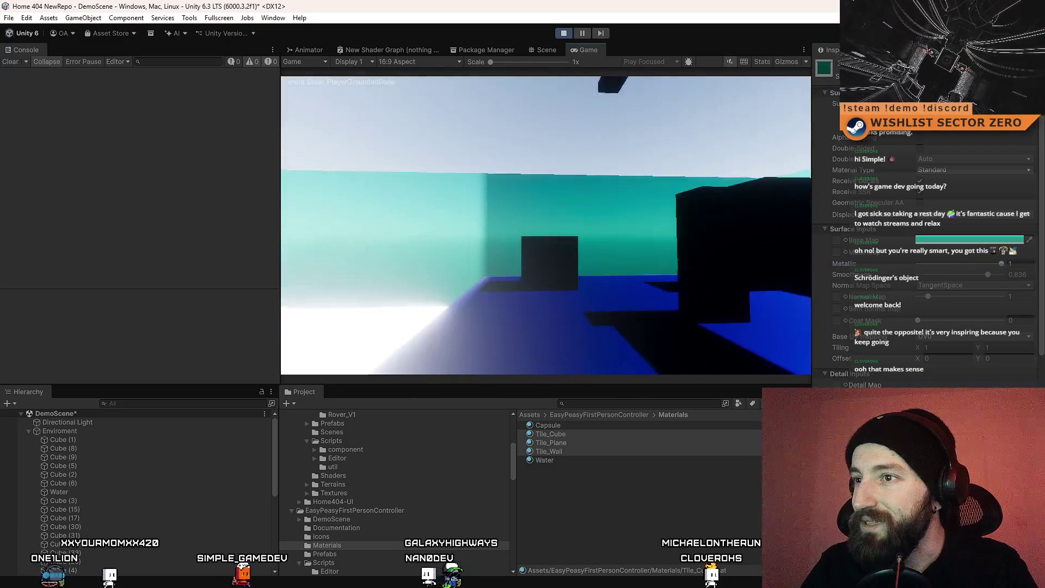
pyautogui.press('Escape')
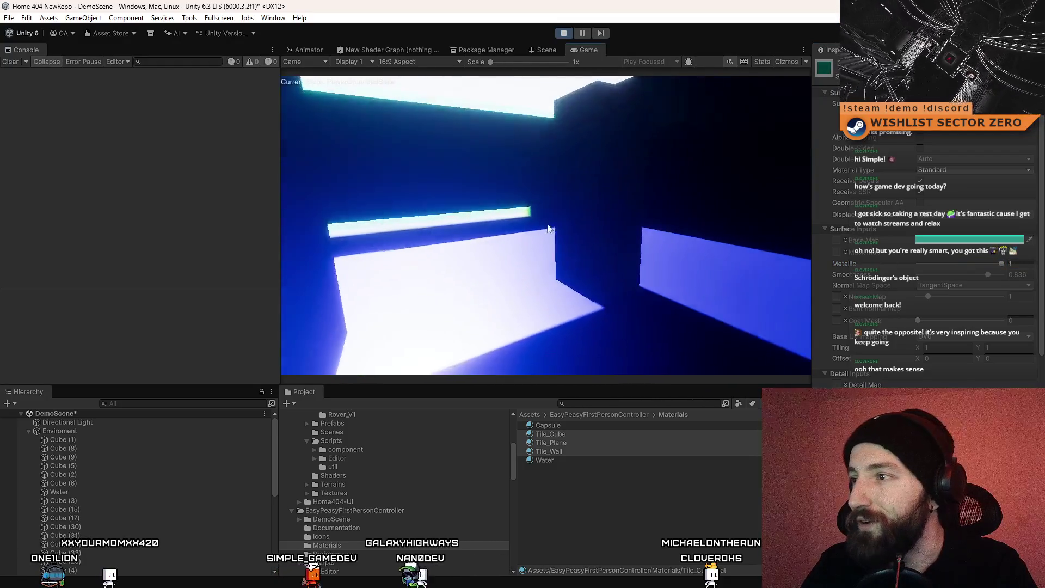
# Step: Set the three tile materials back to Metallic 0 with Smoothness 0.777
pyautogui.moveTo(1002, 264); pyautogui.dragTo(920, 264)
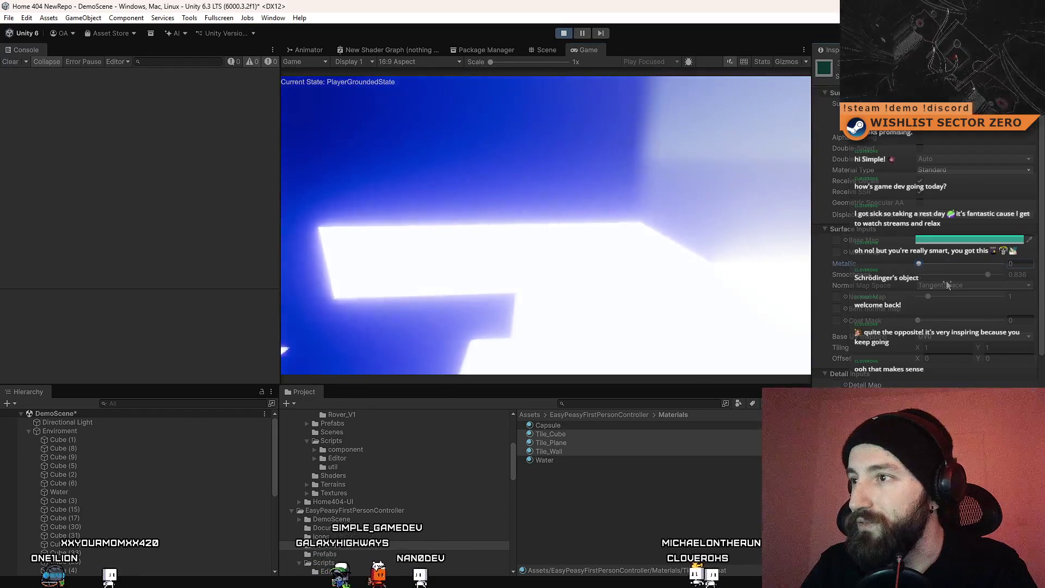
pyautogui.moveTo(988, 274)
pyautogui.mouseDown()
pyautogui.moveTo(968, 275)
pyautogui.moveTo(983, 274)
pyautogui.mouseUp()
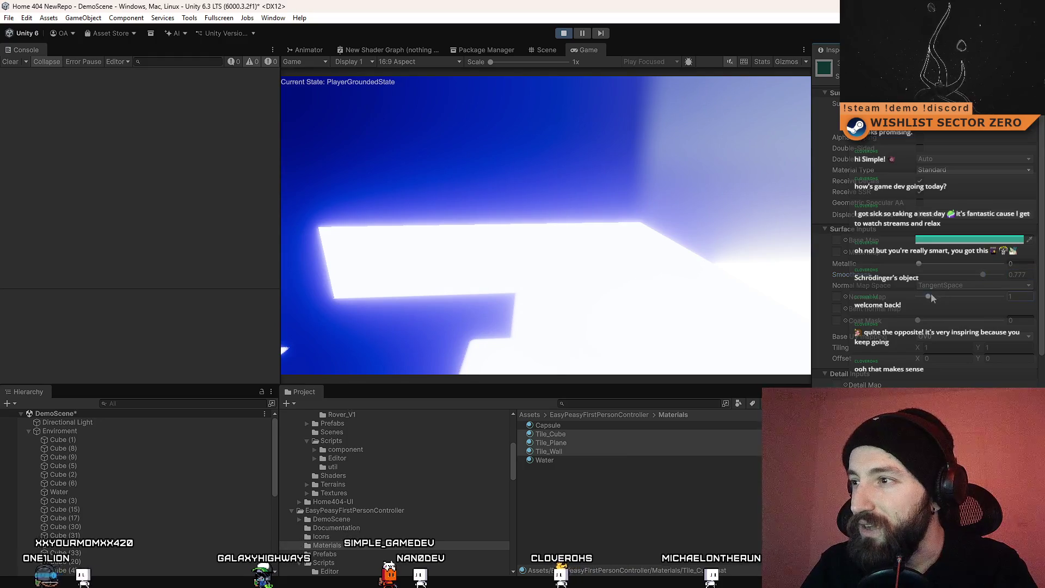
pyautogui.scroll(-3, 961, 331)
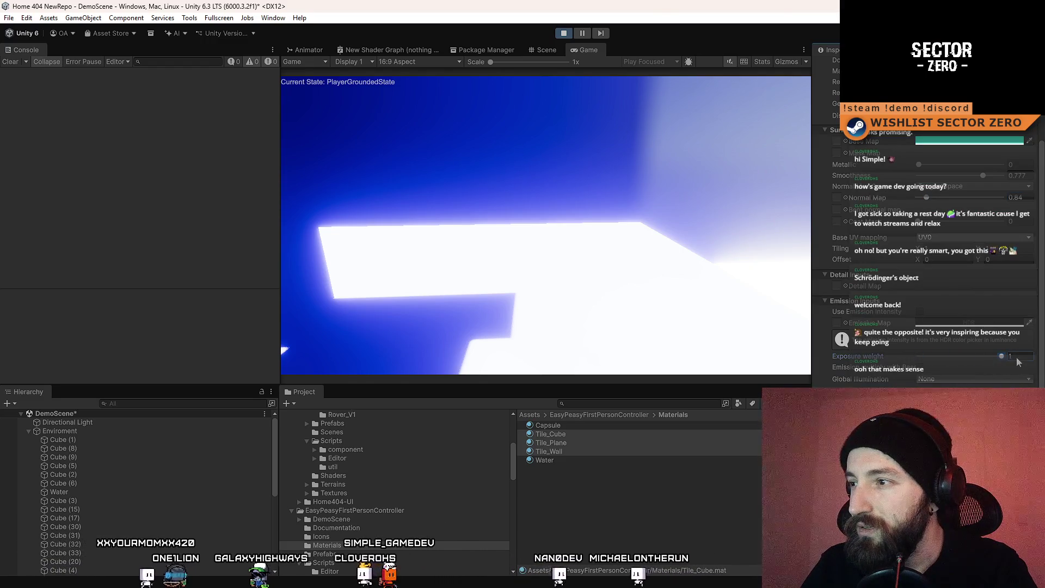
pyautogui.scroll(3, 993, 380)
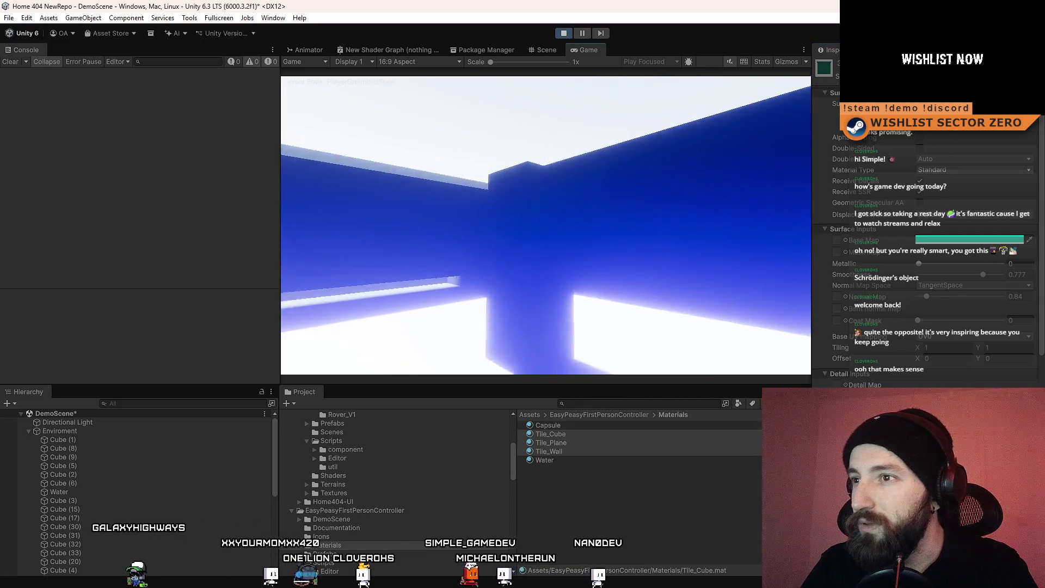
pyautogui.click(161, 425)
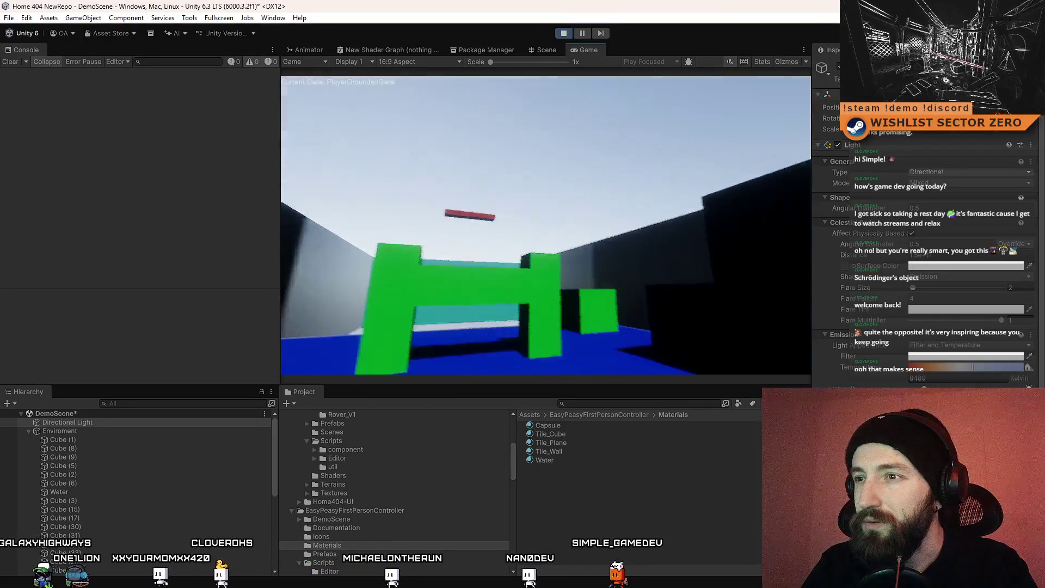
# Step: Delete the Directional Light from the Hierarchy during Play mode
pyautogui.click(138, 425)
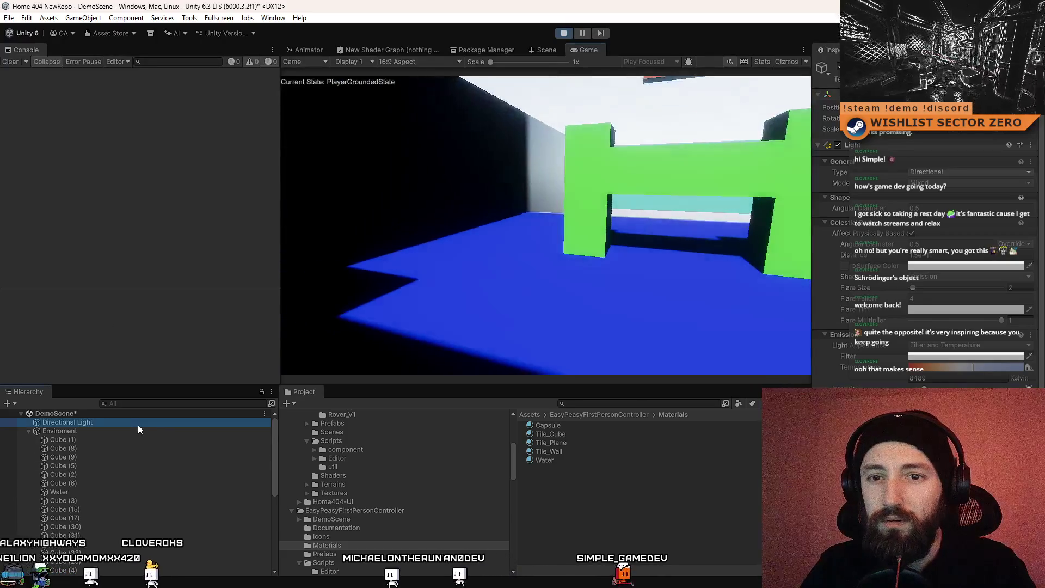
pyautogui.press('Delete')
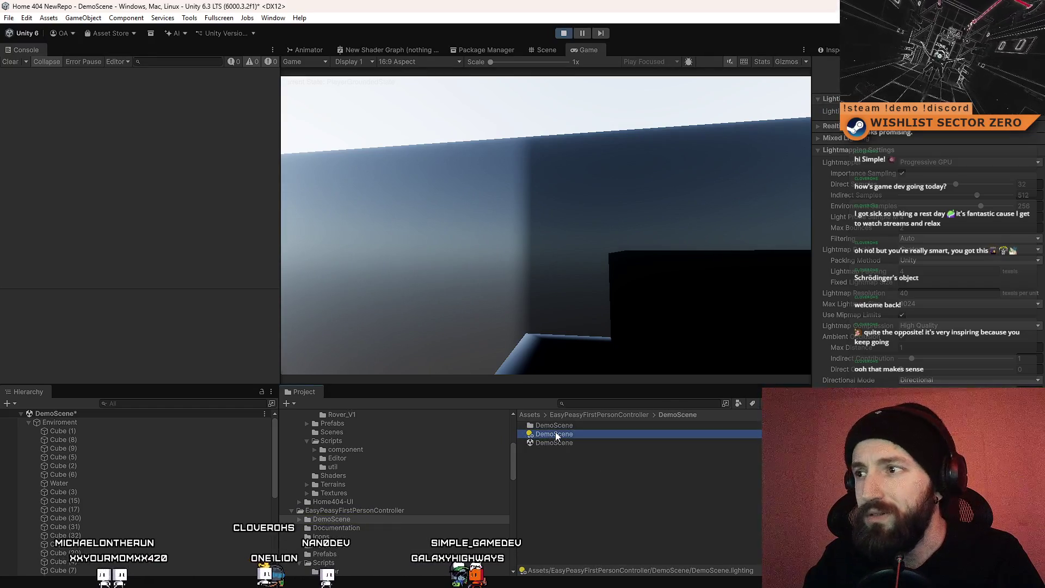
# Step: Delete the DemoScene.lighting asset, then stop and restart Play mode
pyautogui.press('Delete')
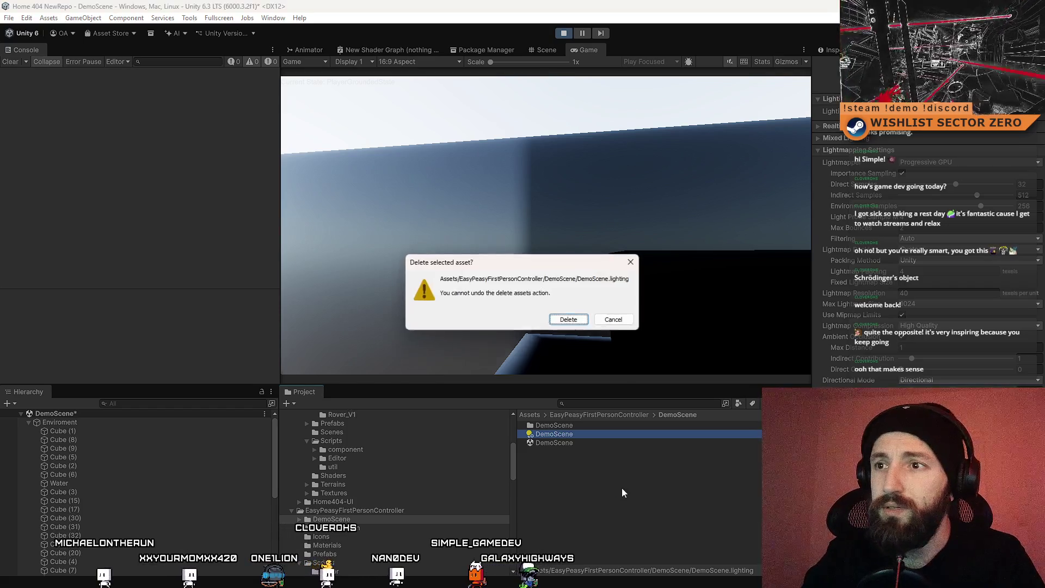
pyautogui.press('Return')
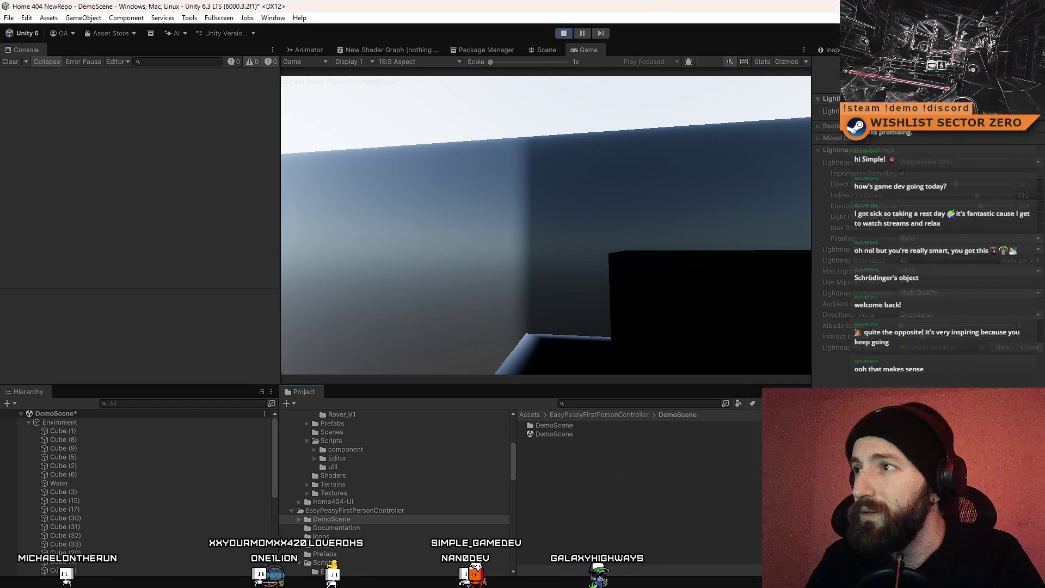
pyautogui.click(564, 34)
pyautogui.click(564, 34)
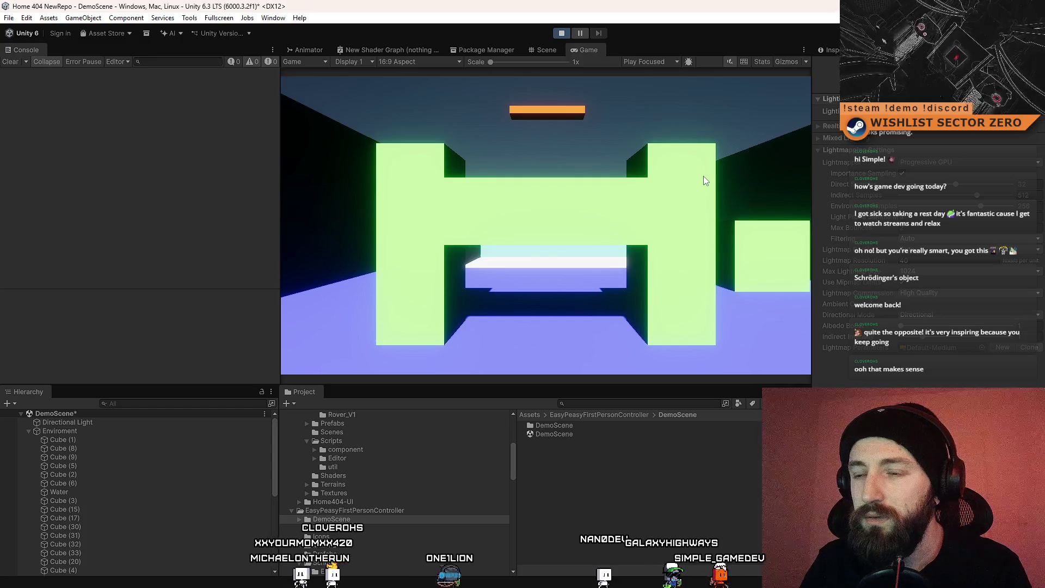
# Step: Walk and jump around the restarted level, then delete the Directional Light again
pyautogui.click(703, 175)
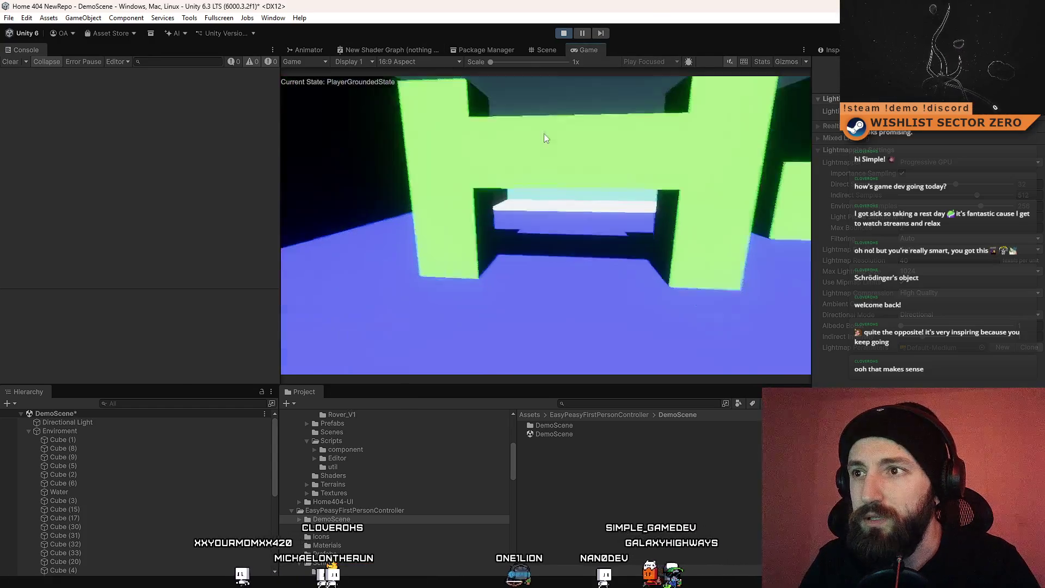
pyautogui.press('w')
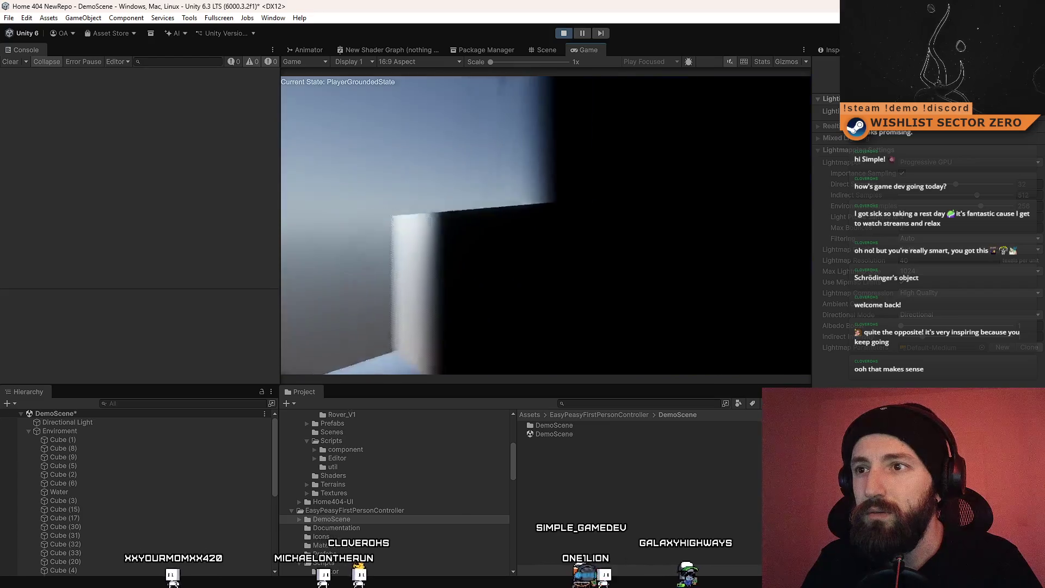
pyautogui.press('space')
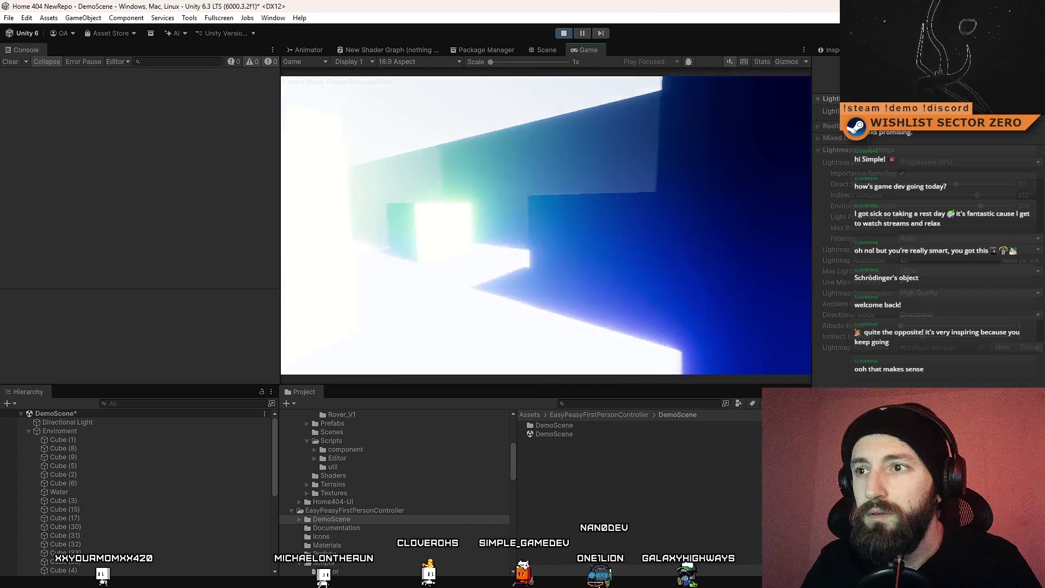
pyautogui.press('w')
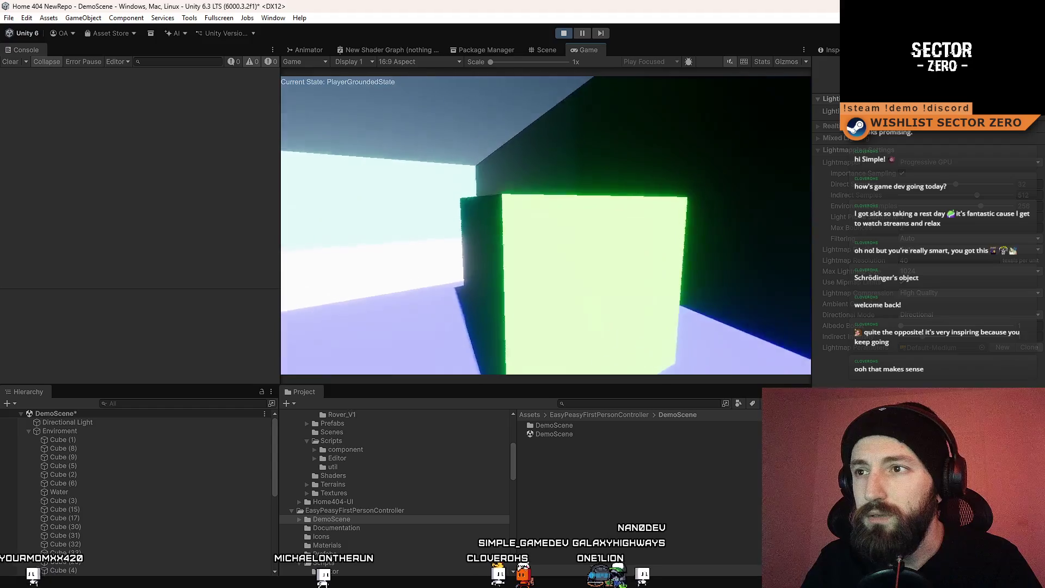
pyautogui.press('w')
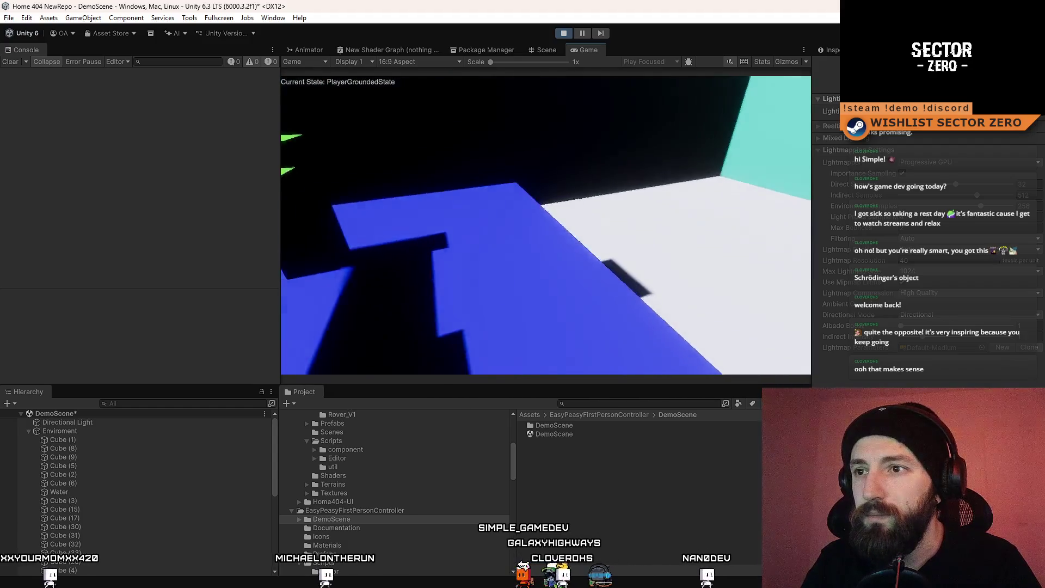
pyautogui.press('w')
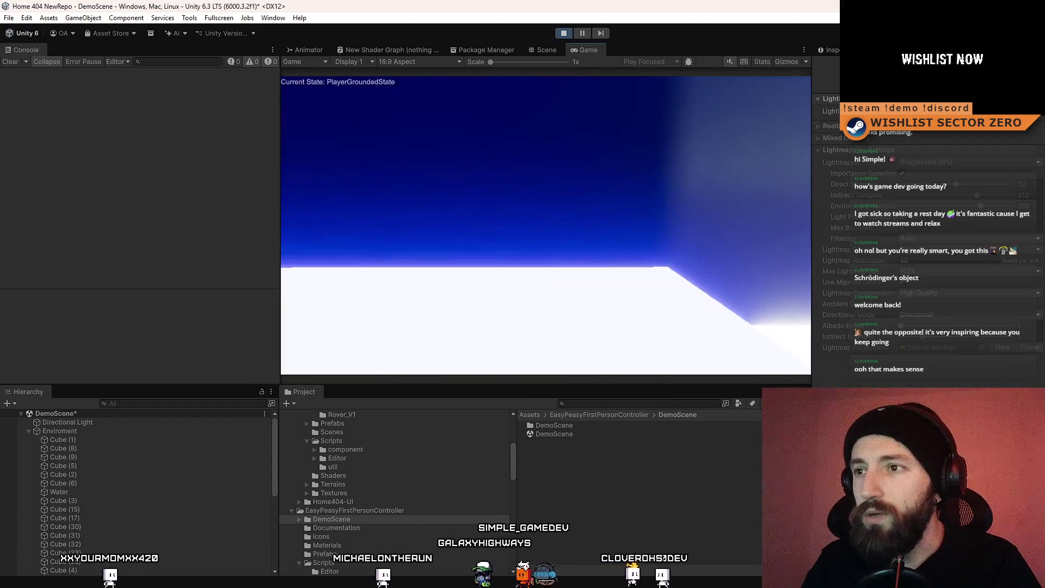
pyautogui.press('w')
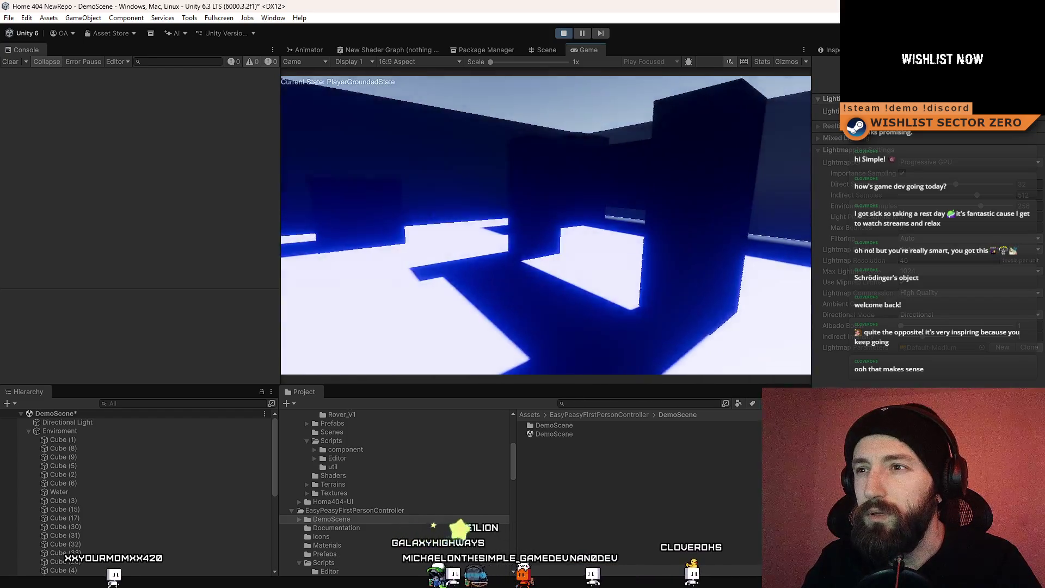
pyautogui.press('w')
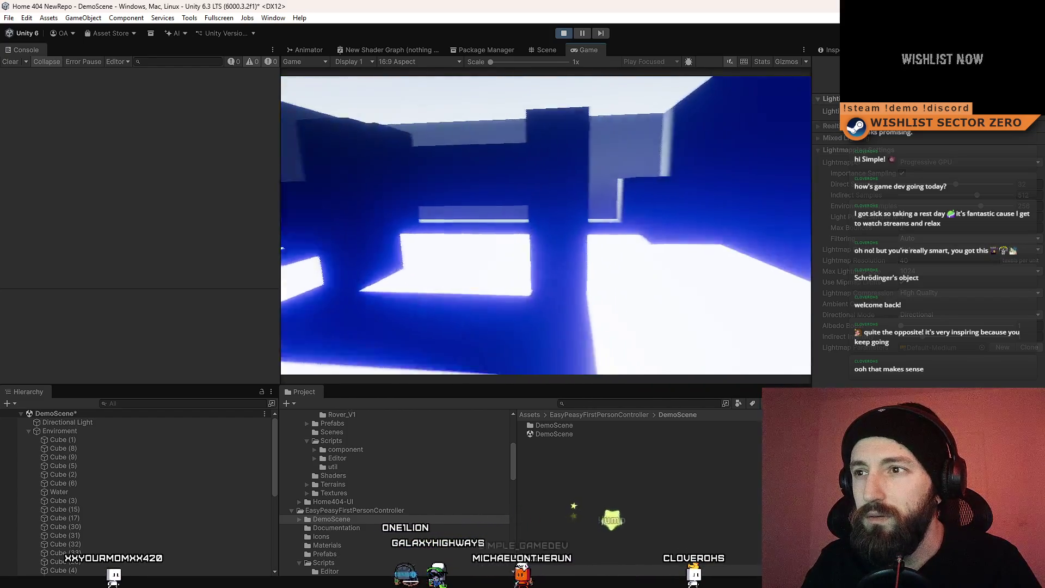
pyautogui.press('w')
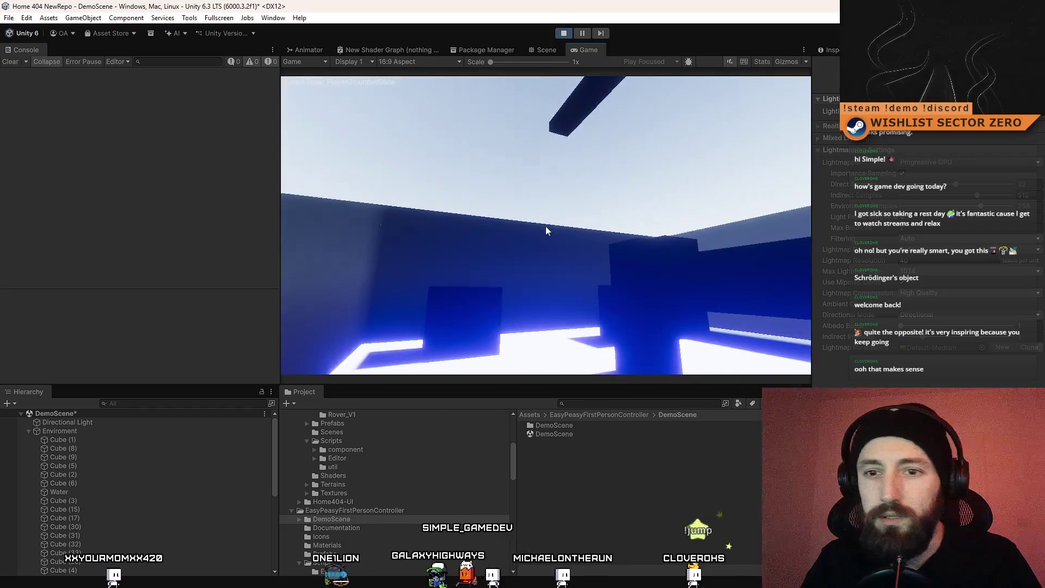
pyautogui.click(189, 423)
pyautogui.press('Delete')
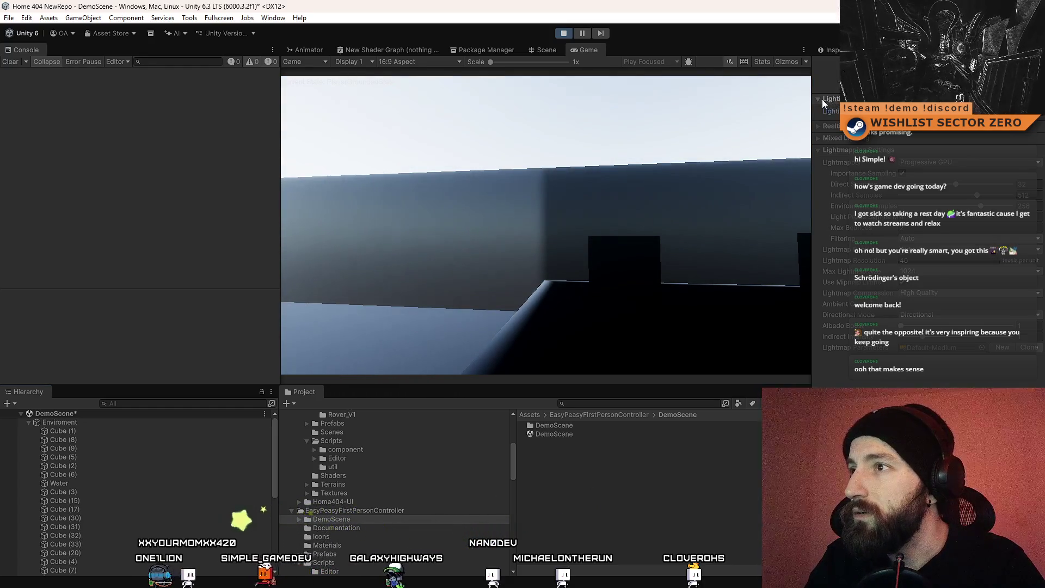
# Step: Show the baked lightmaps and delete the Reflection Probe from the scene
pyautogui.scroll(-10, 822, 99)
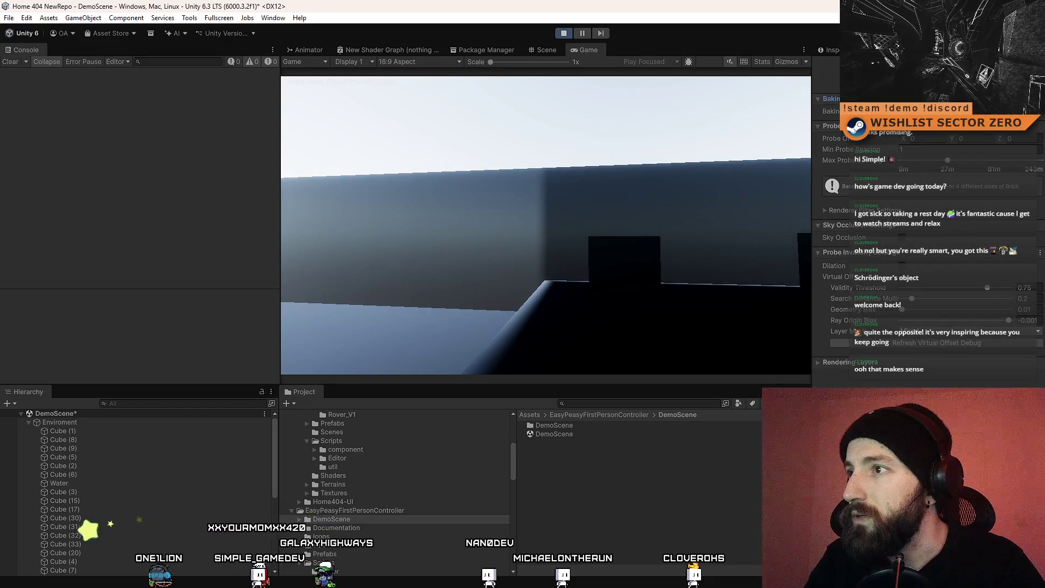
pyautogui.scroll(10, 926, 229)
pyautogui.scroll(-10, 926, 229)
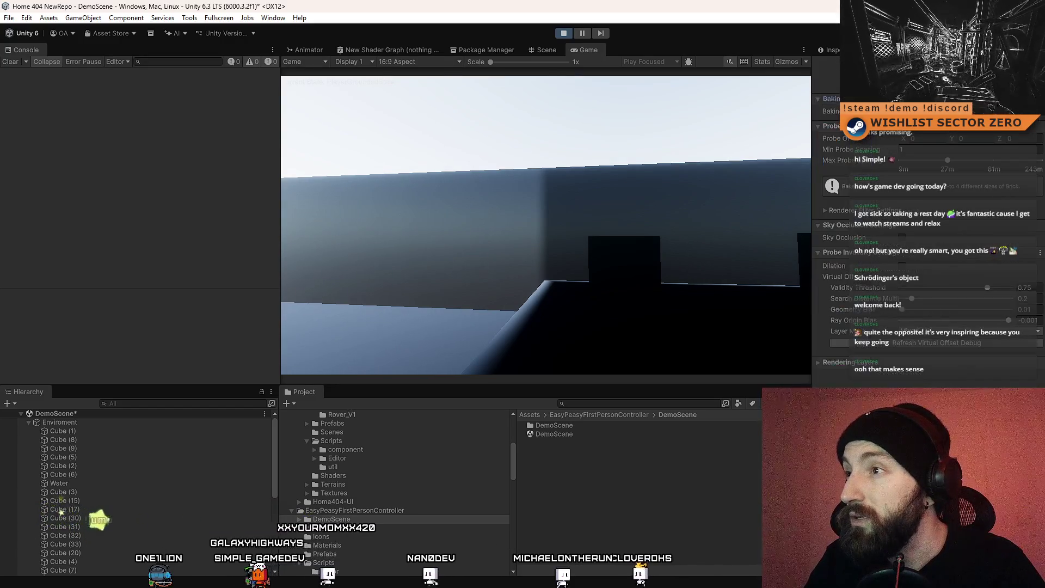
pyautogui.click(1007, 81)
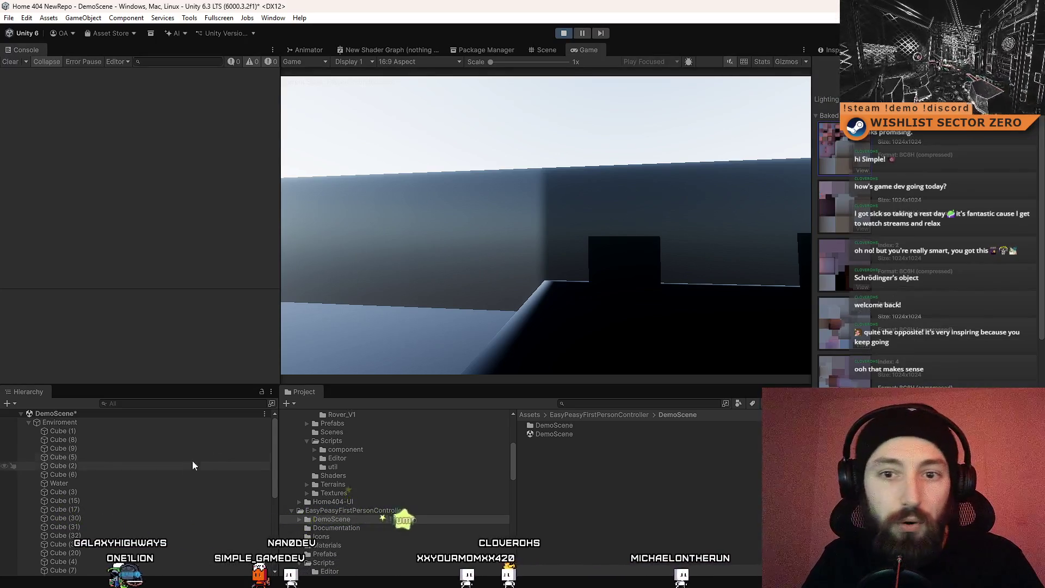
pyautogui.click(28, 423)
pyautogui.click(94, 432)
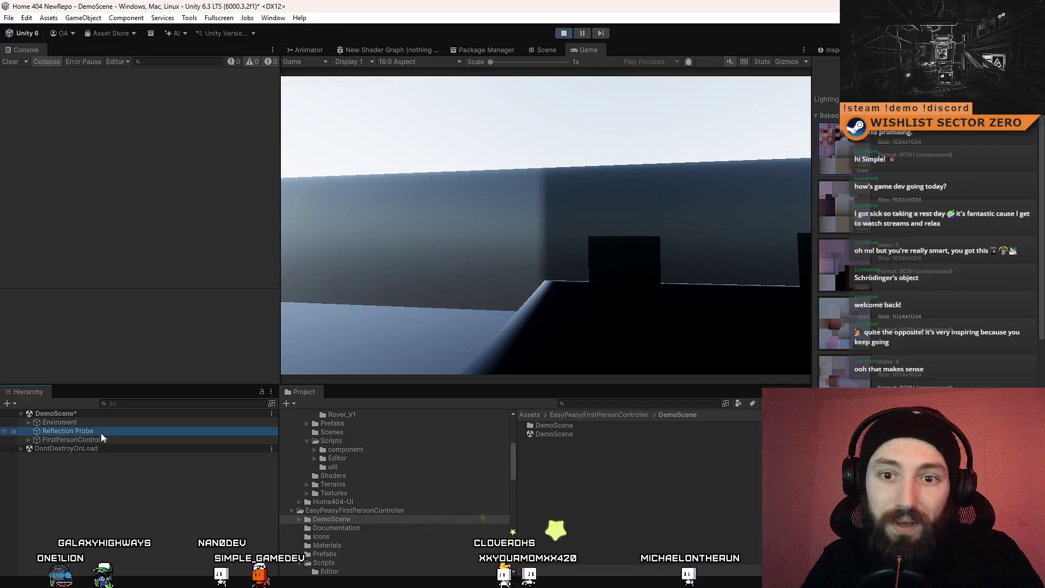
pyautogui.press('Delete')
# Step: Walk and jump the player around the tall blocks and dark, unlit walls
pyautogui.click(119, 431)
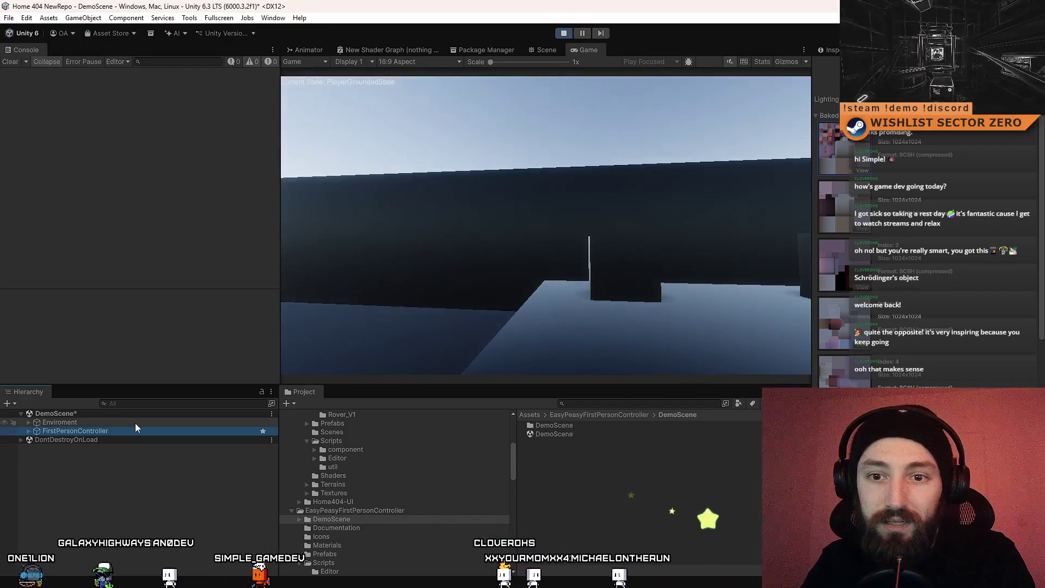
pyautogui.click(545, 229)
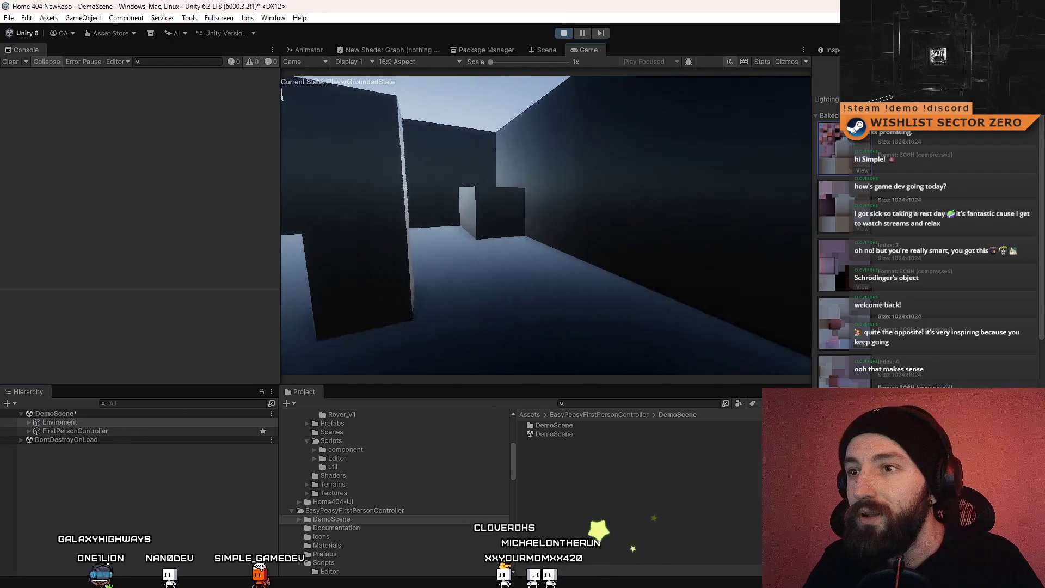
pyautogui.press('w')
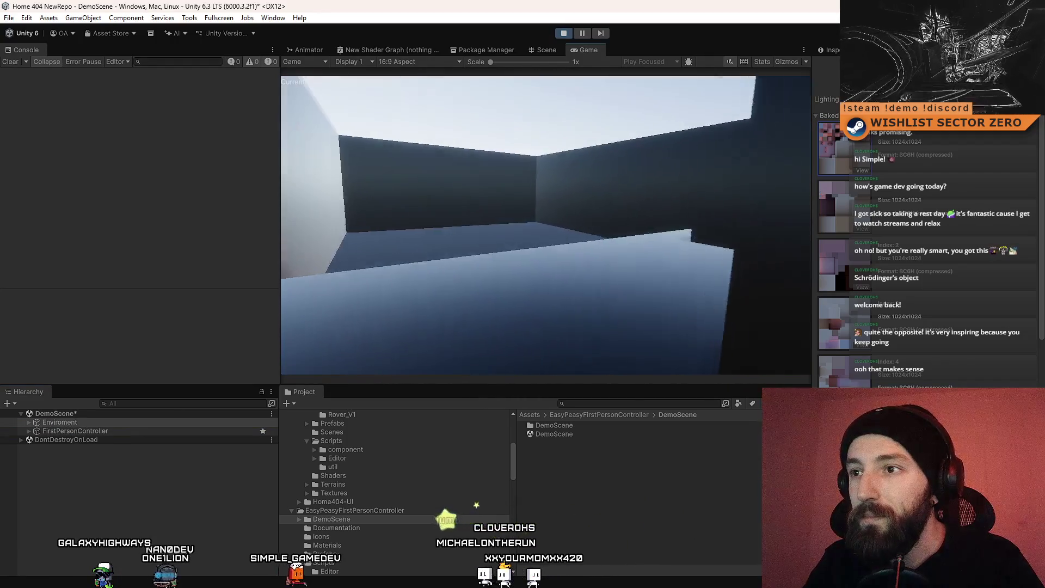
pyautogui.press('Escape')
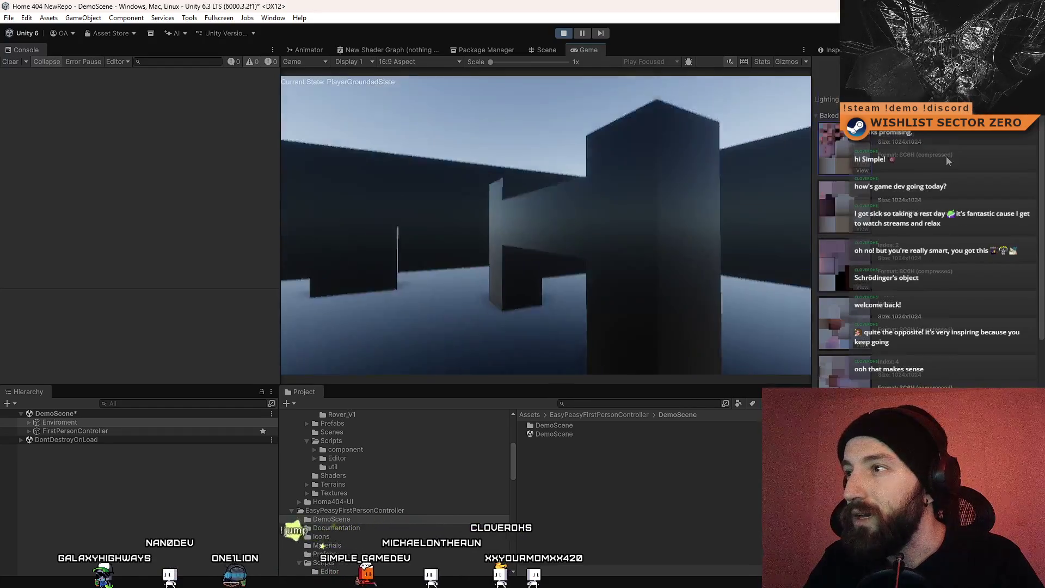
pyautogui.press('w')
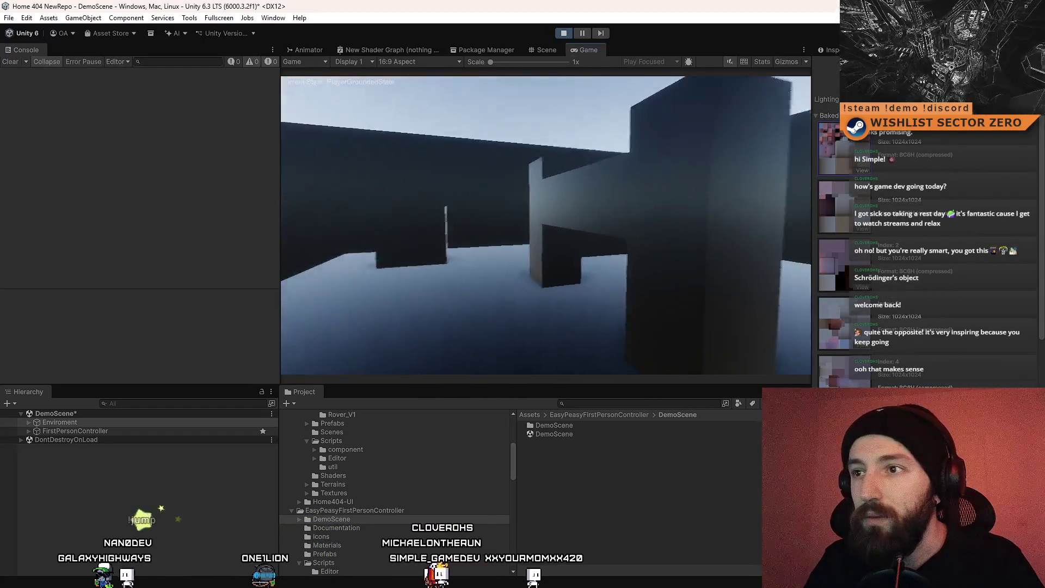
pyautogui.press('space')
pyautogui.press('w')
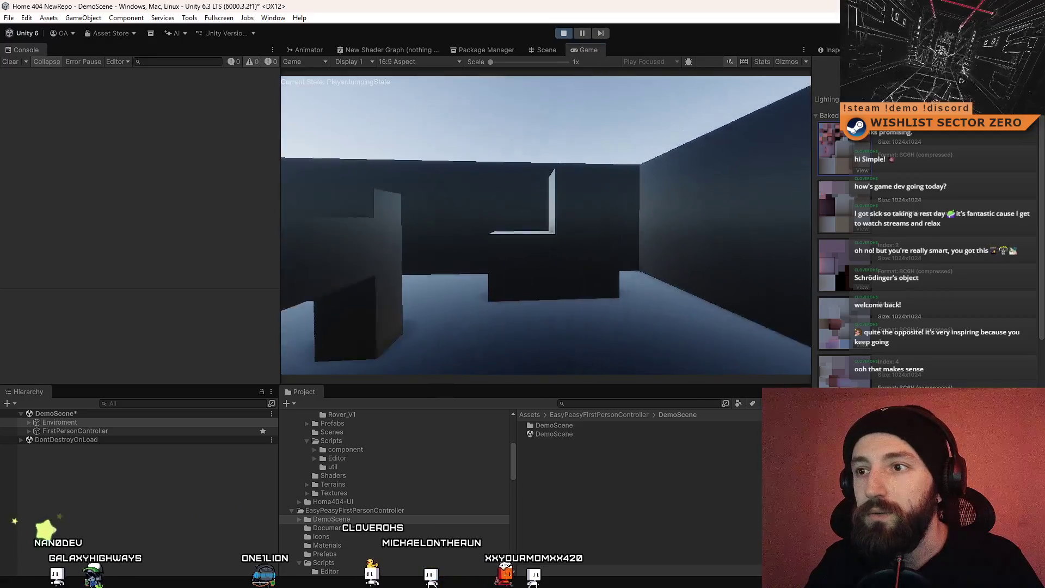
pyautogui.press('w')
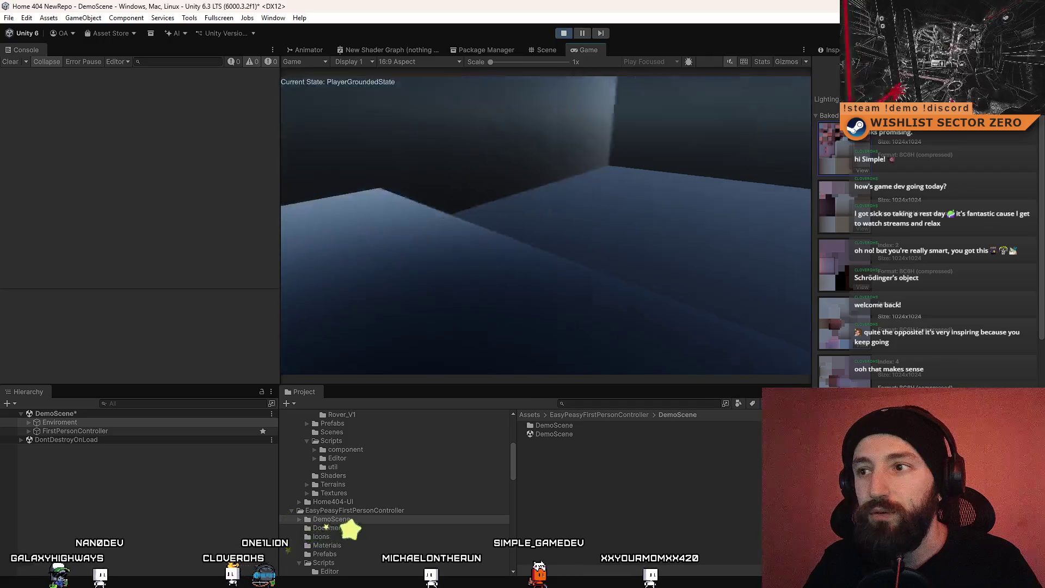
pyautogui.press('Escape')
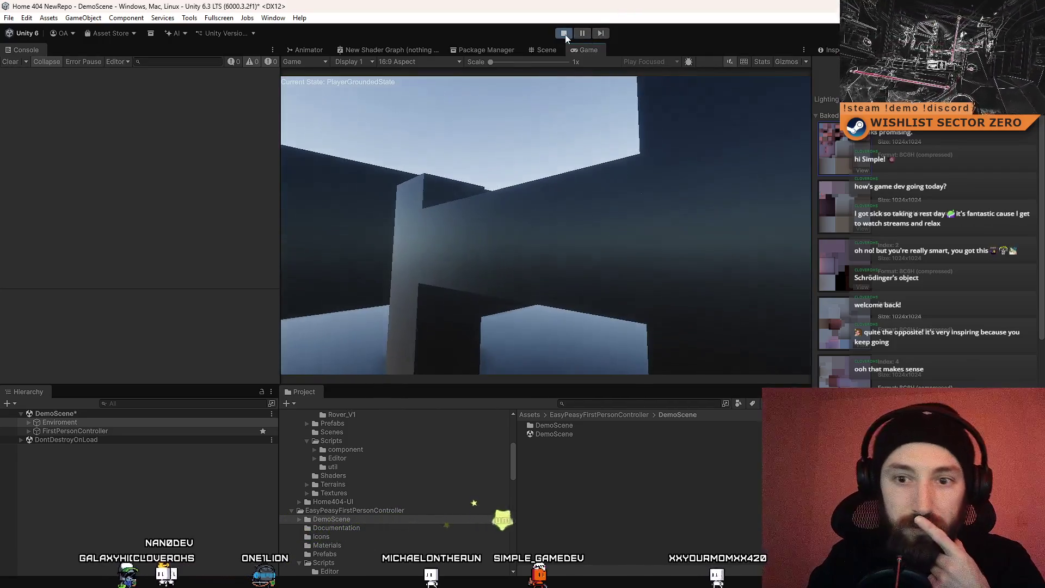
# Step: Stop the game, review FirstPersonController's component settings, then deselect it
pyautogui.click(565, 34)
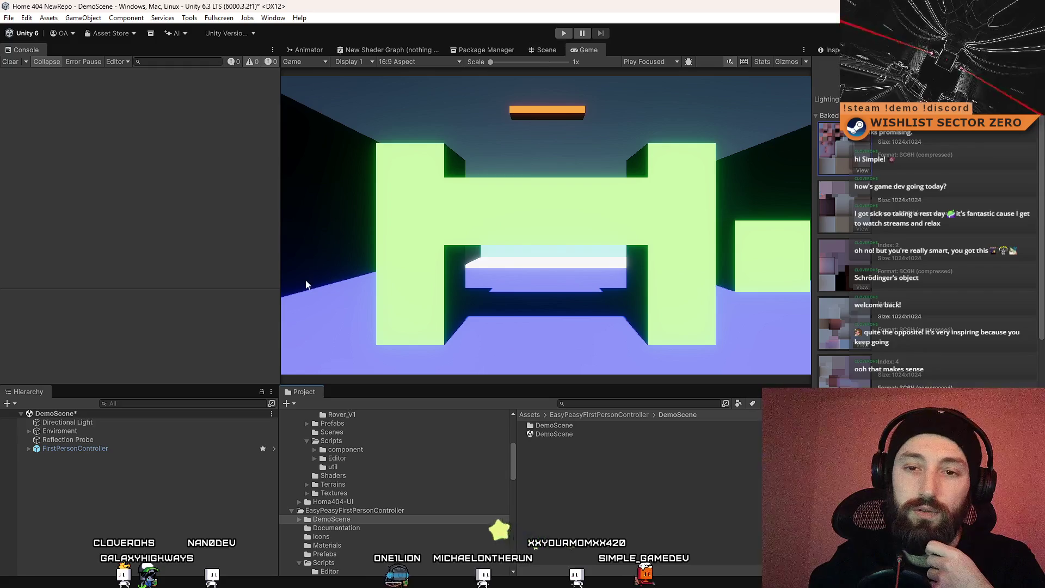
pyautogui.click(831, 51)
pyautogui.scroll(-5, 879, 243)
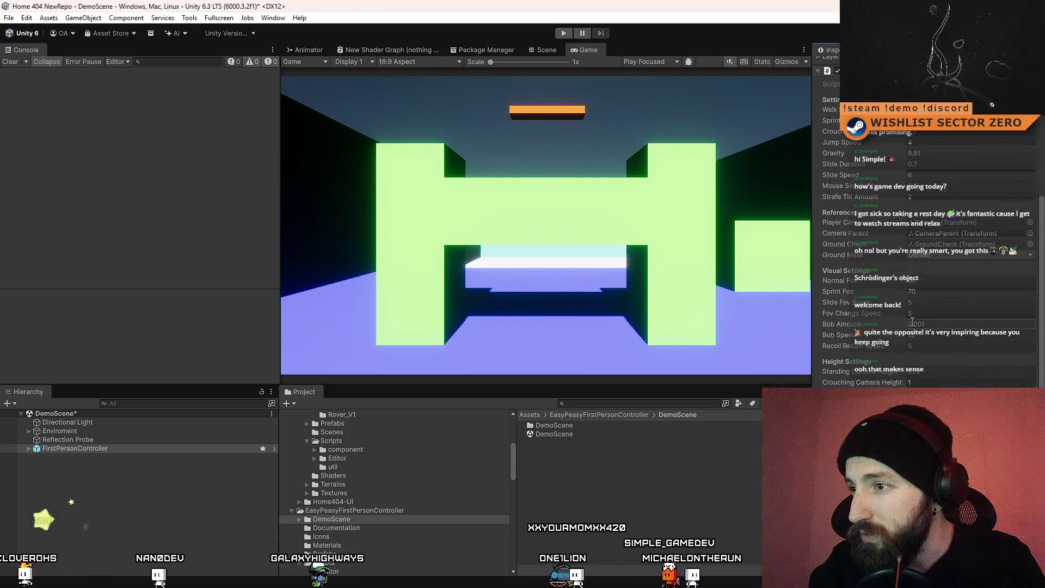
pyautogui.scroll(-3, 913, 323)
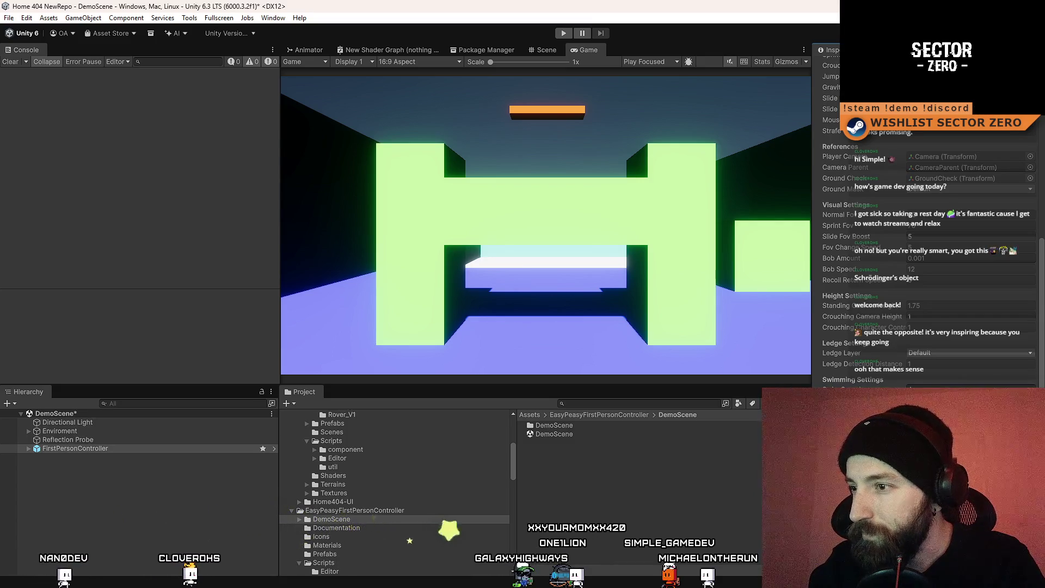
pyautogui.scroll(3, 926, 228)
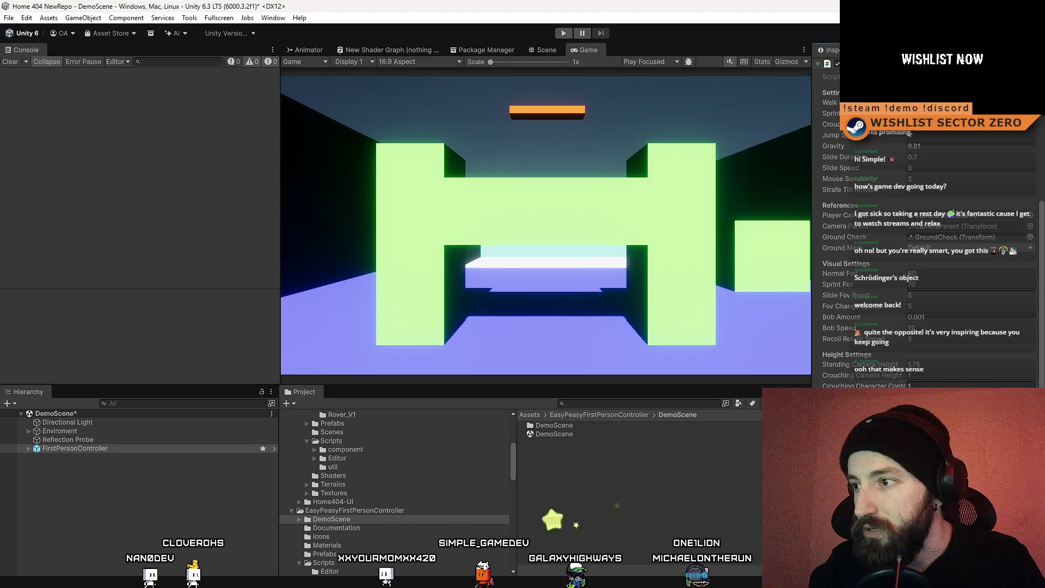
pyautogui.scroll(2, 926, 228)
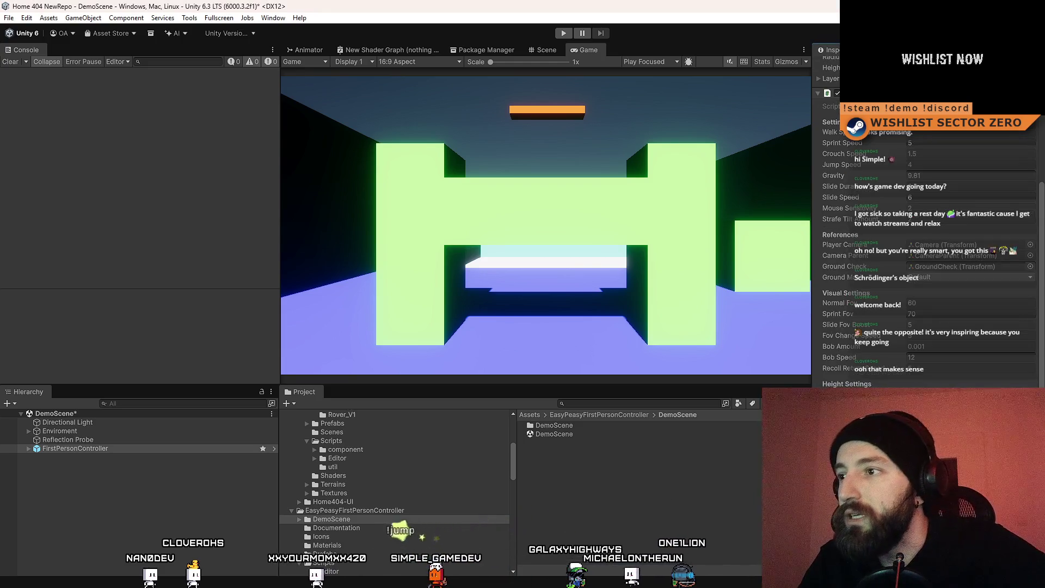
pyautogui.scroll(5, 925, 229)
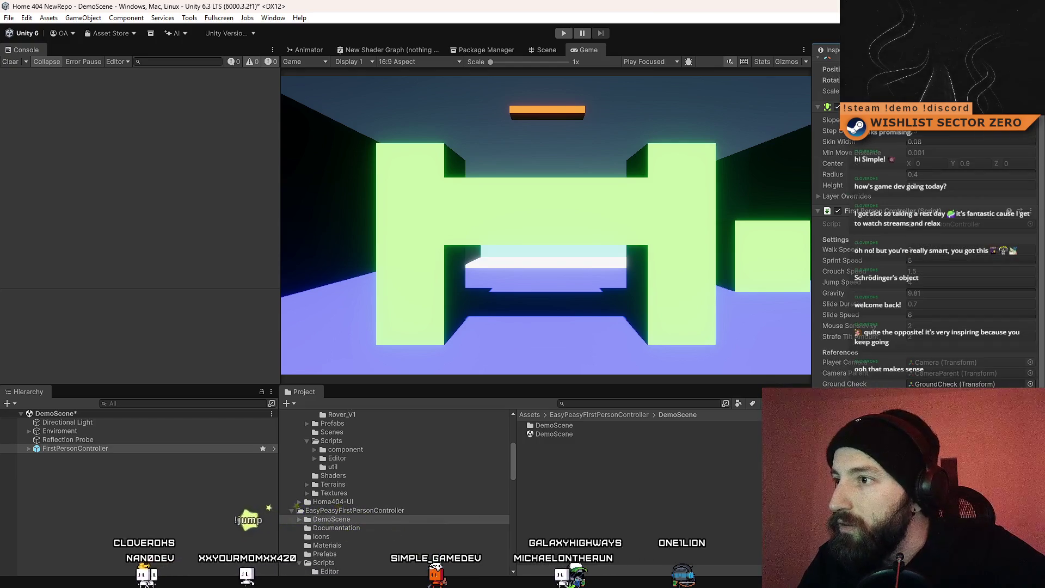
pyautogui.click(605, 438)
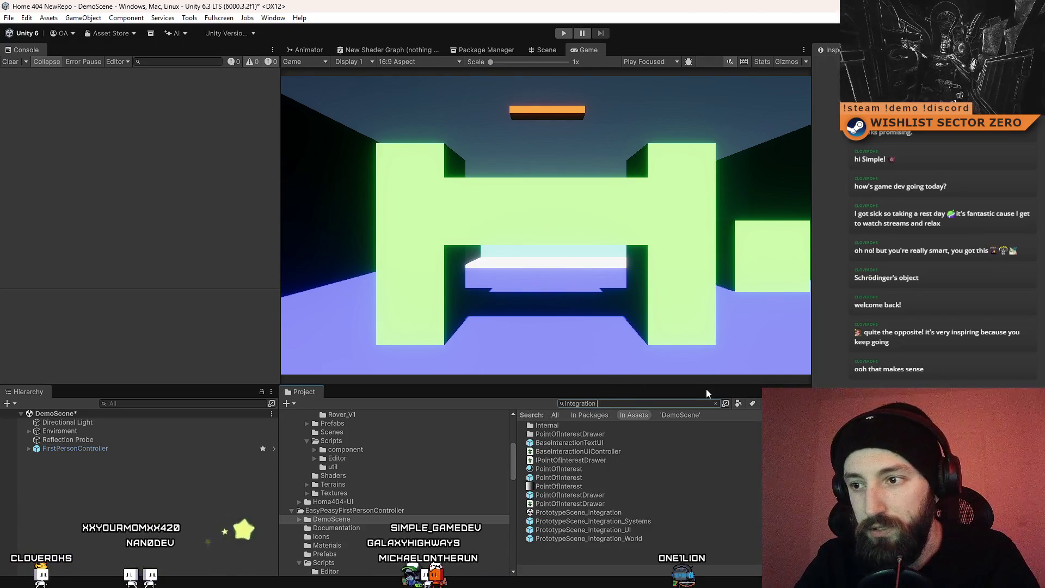
pyautogui.write('scene')
# Step: Open PrototypeScene_Integration without saving DemoScene, and briefly drive the rover in fullscreen play
pyautogui.doubleClick(617, 427)
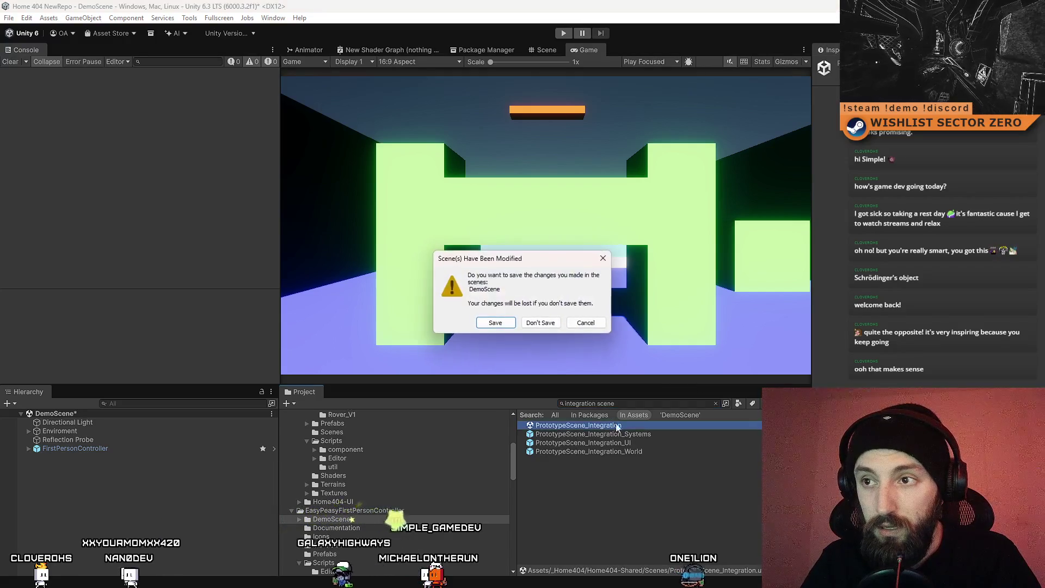
pyautogui.click(547, 323)
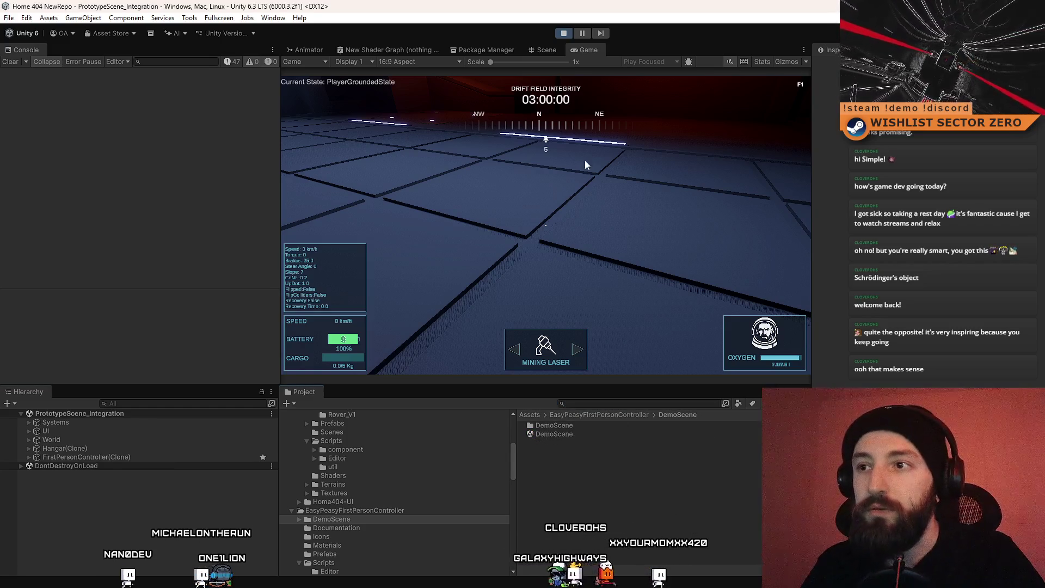
pyautogui.press('F10')
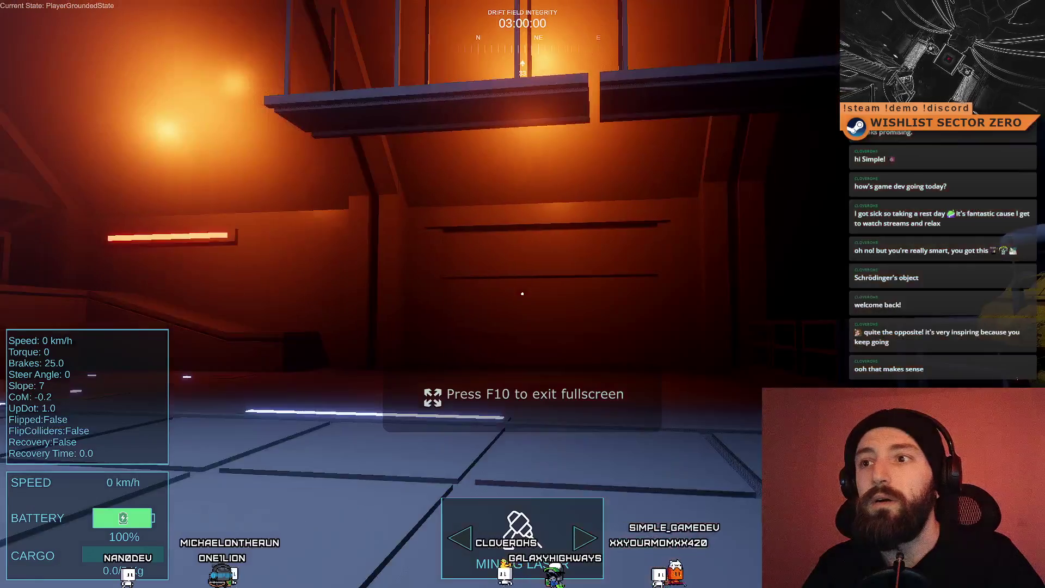
pyautogui.press('w')
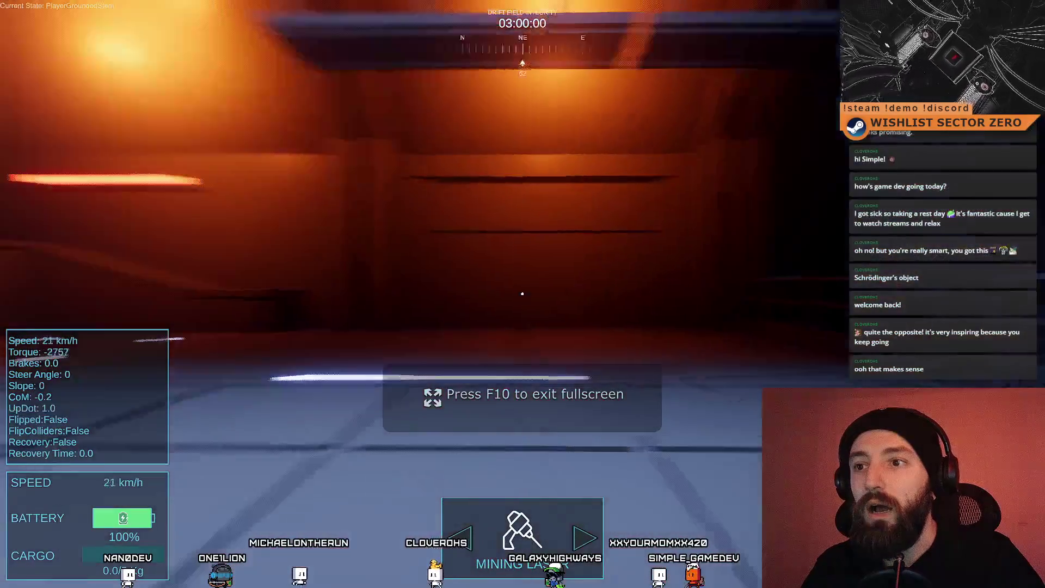
pyautogui.press('F10')
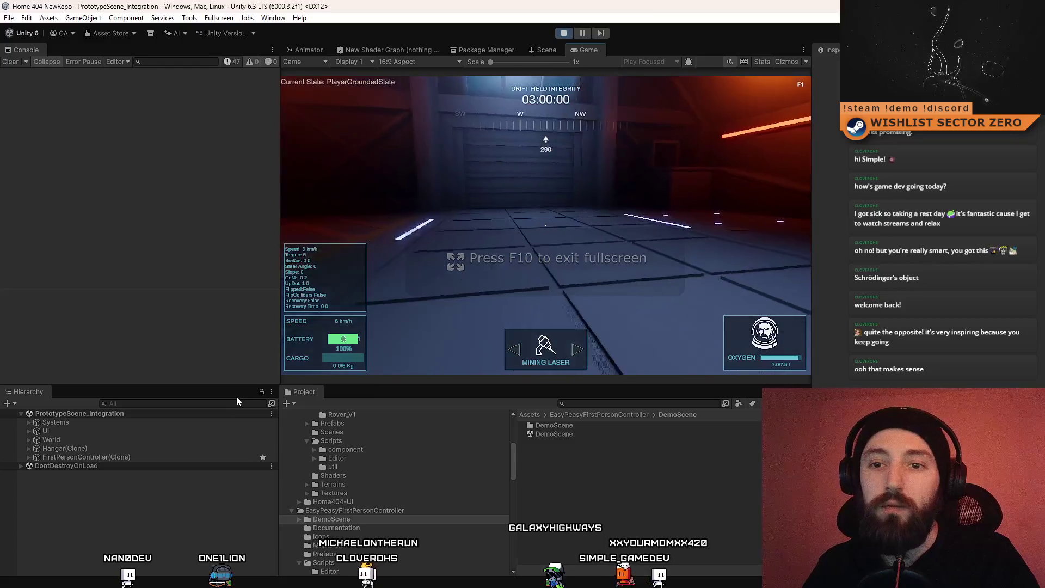
pyautogui.click(211, 404)
pyautogui.write('ca')
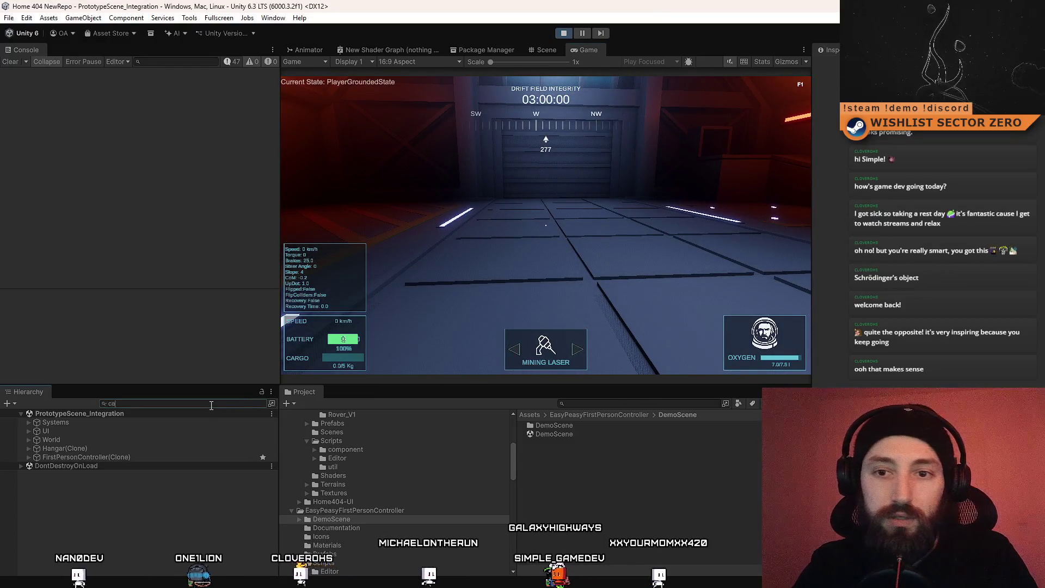
# Step: Filter the Hierarchy with 'rot' and inspect SimplePrototypeCar(Clone)'s physics settings
pyautogui.write('r pr')
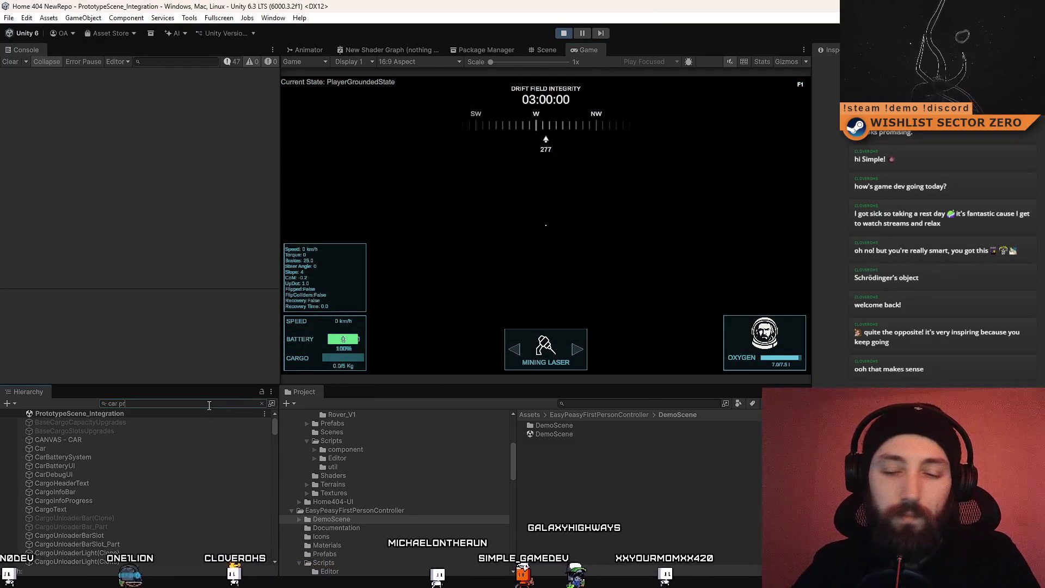
pyautogui.write('oto')
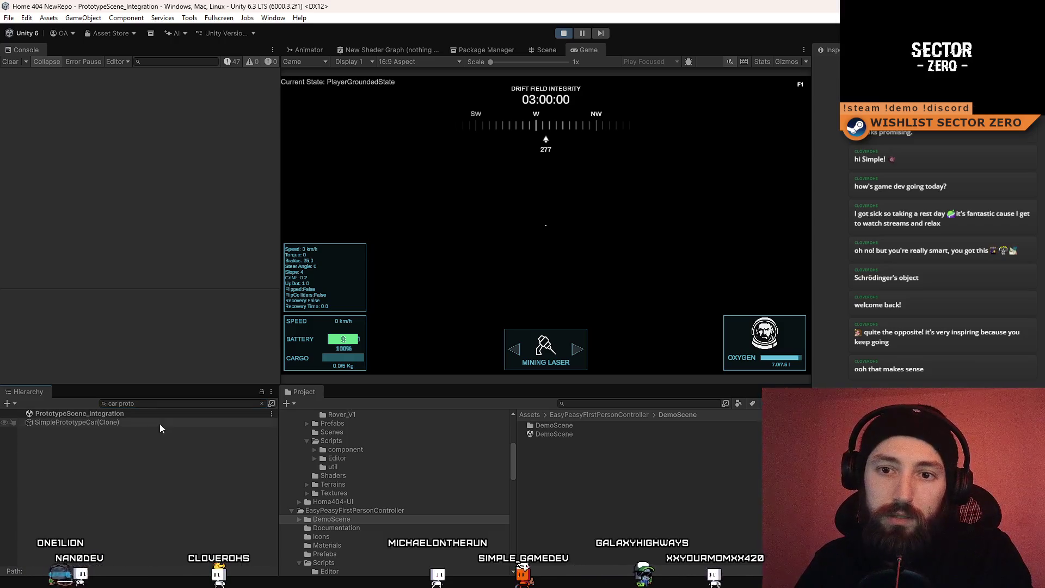
pyautogui.click(160, 424)
pyautogui.press('BackSpace')
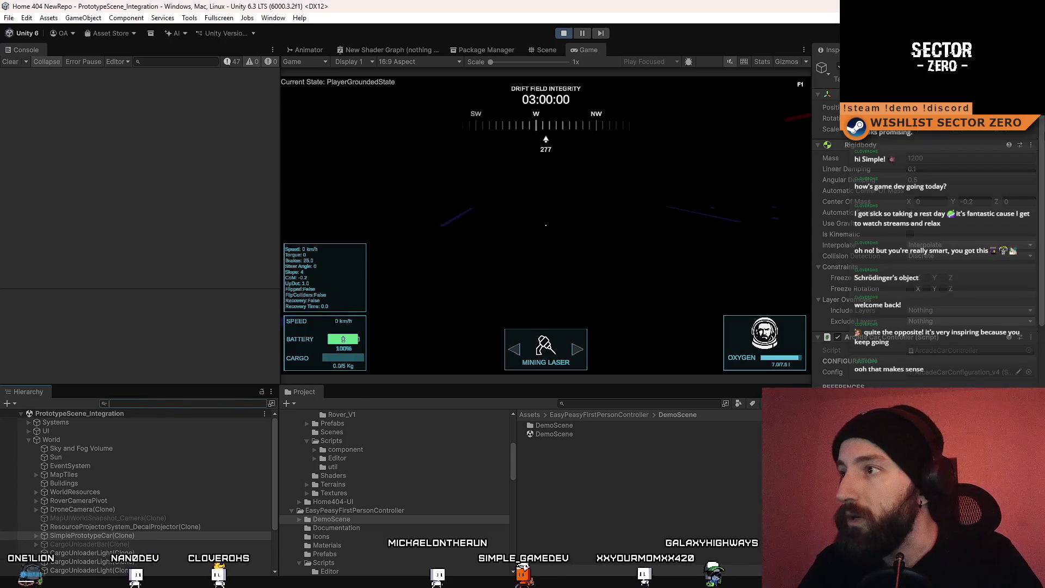
pyautogui.scroll(-10, 926, 245)
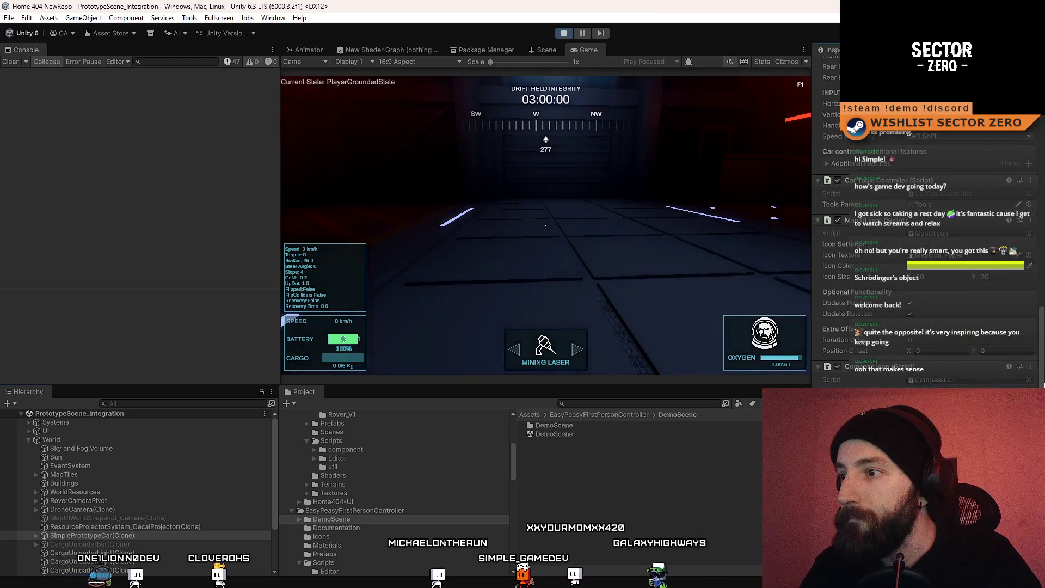
pyautogui.scroll(5, 926, 245)
pyautogui.scroll(2, 925, 245)
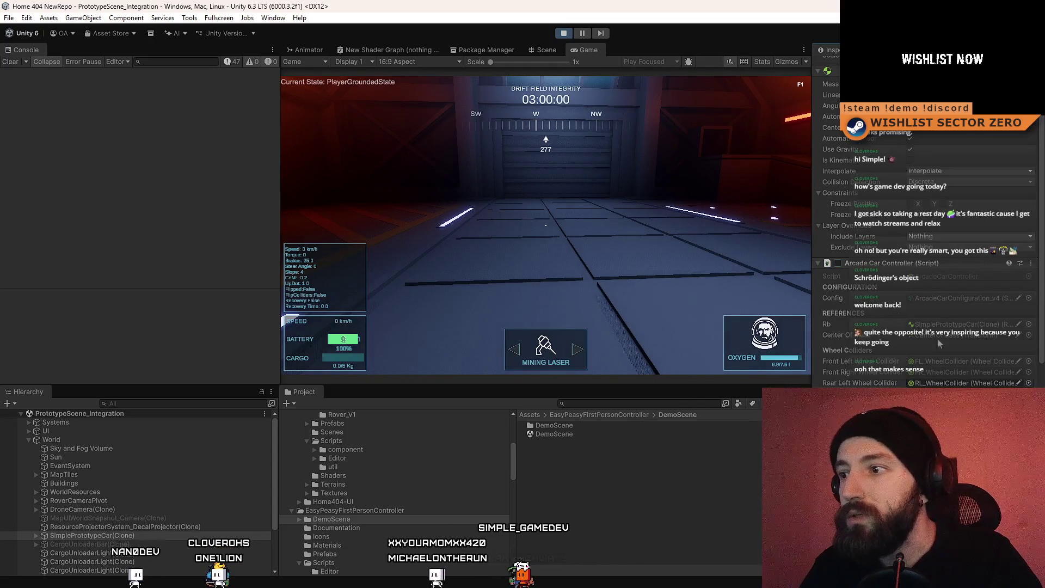
pyautogui.click(544, 228)
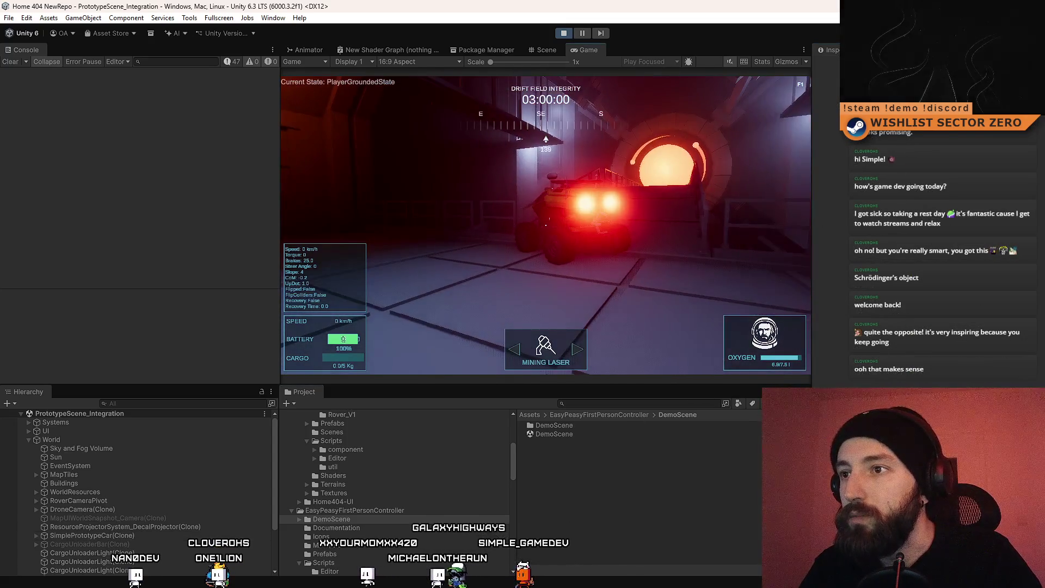
pyautogui.moveTo(546, 225)
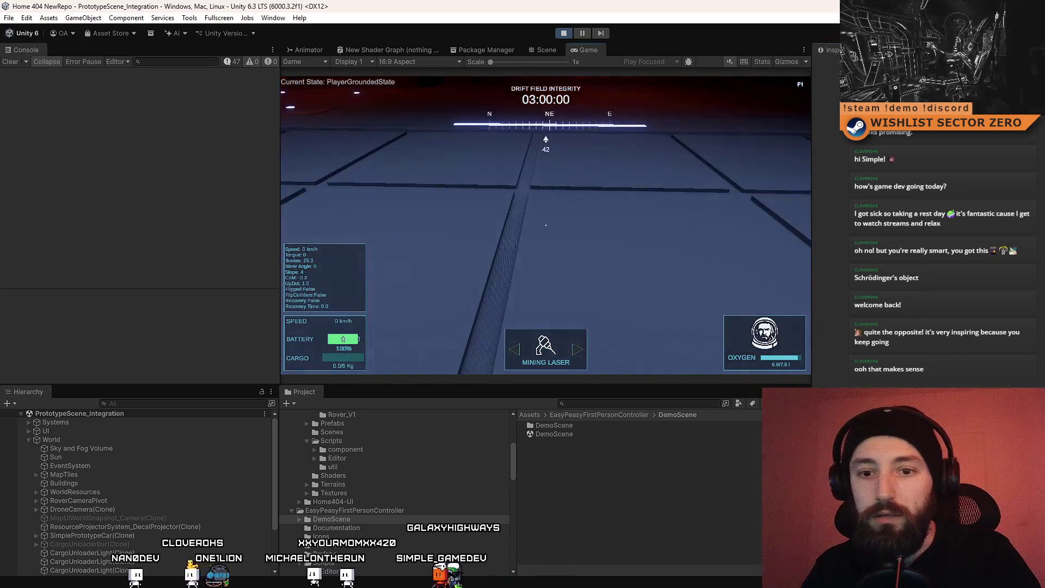
# Step: Inspect DroneCamera(Clone) and RoverCamera(Clone) camera settings, then show the game fullscreen
pyautogui.click(100, 508)
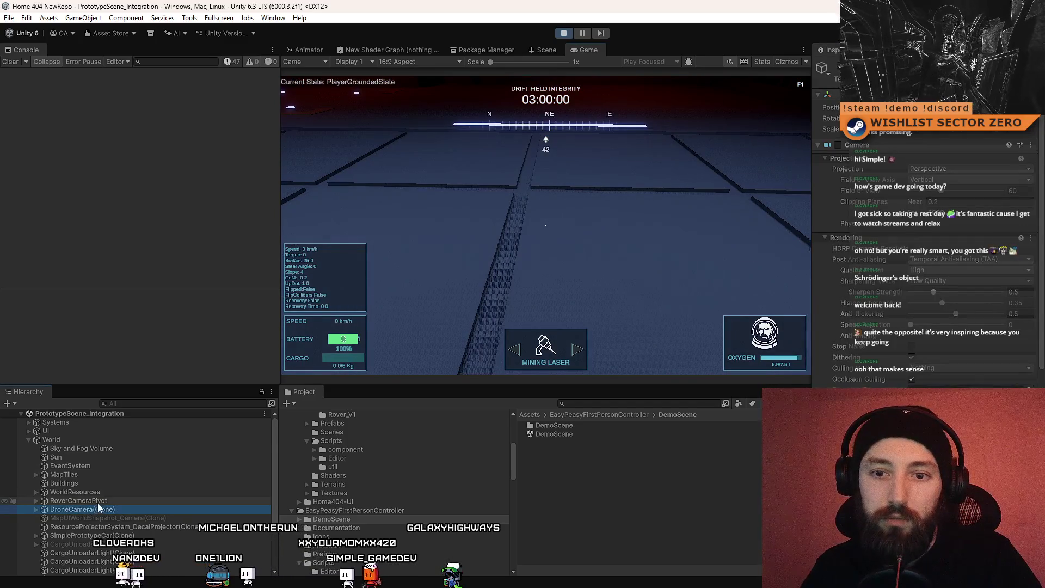
pyautogui.click(36, 500)
pyautogui.click(59, 509)
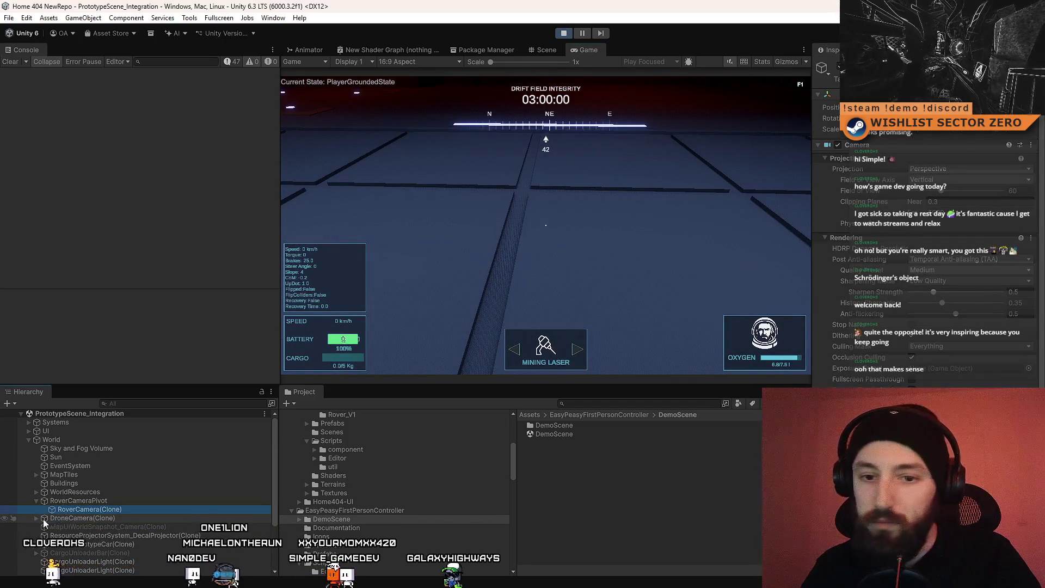
pyautogui.click(139, 508)
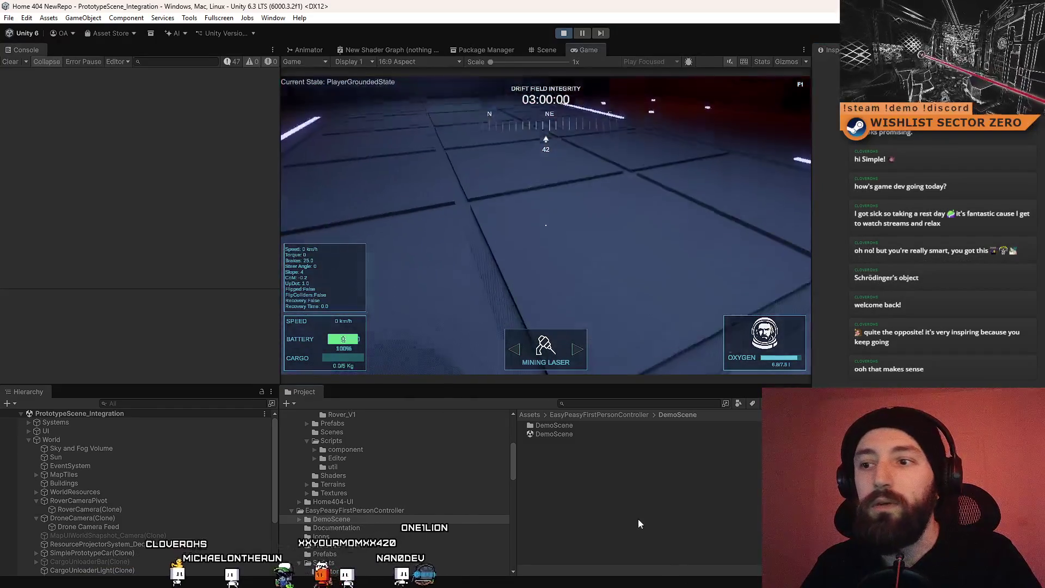
pyautogui.press('F10')
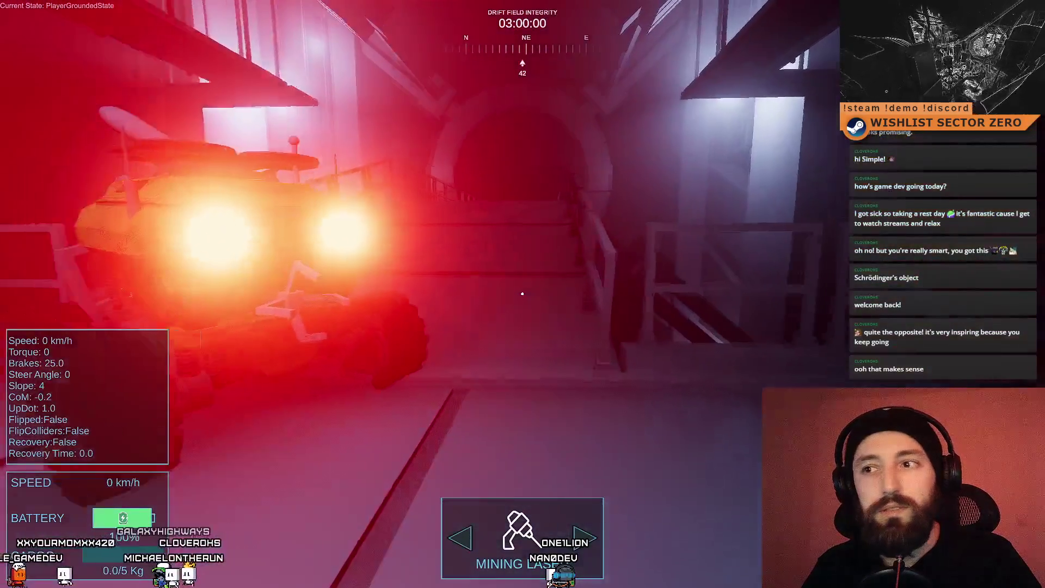
# Step: Jump, walk past the rover through the lit corridor and down the stairs, then respawn beside it
pyautogui.press('space')
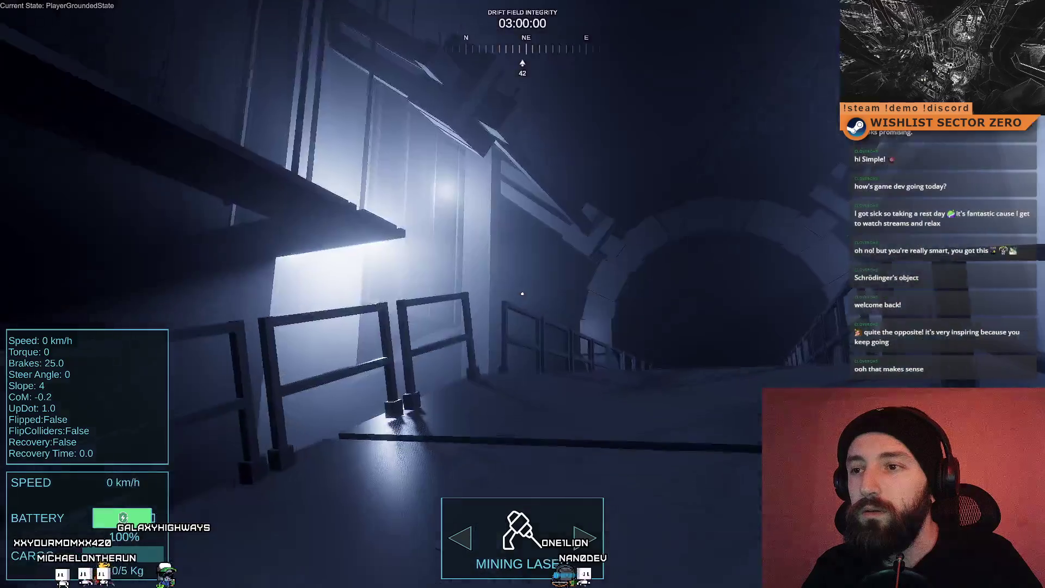
pyautogui.press('w')
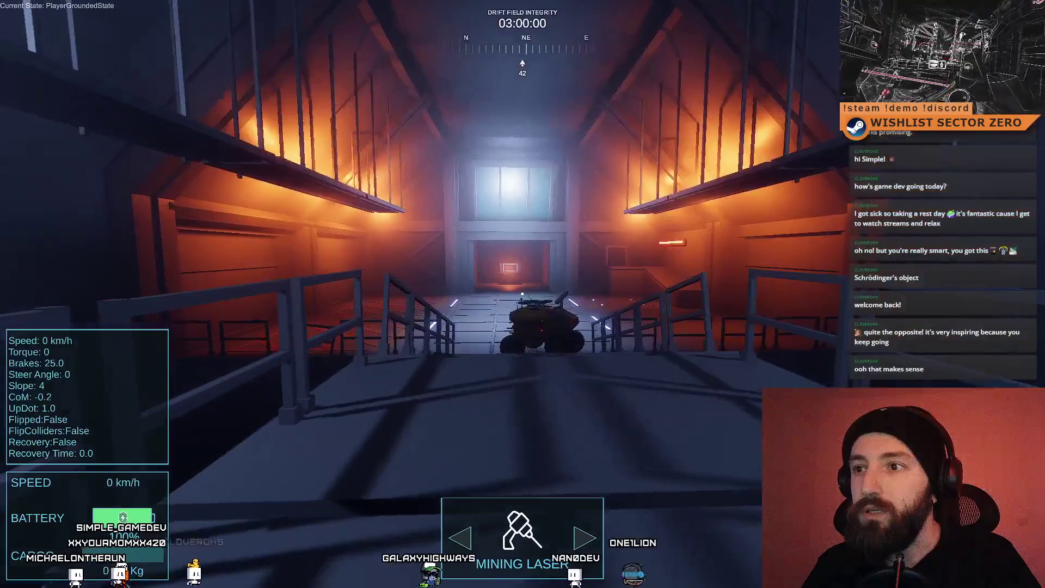
pyautogui.press('w')
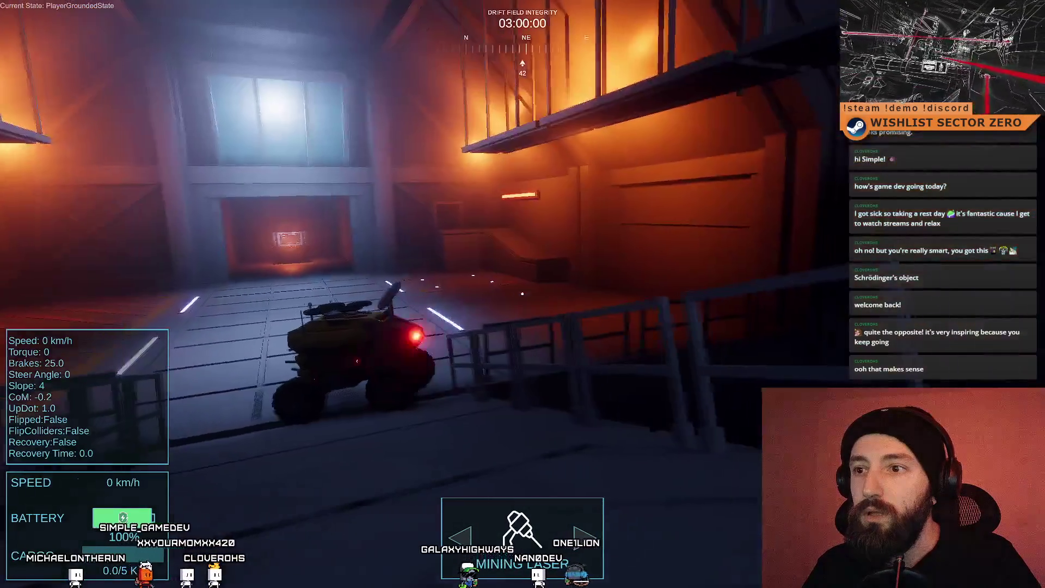
pyautogui.press('w')
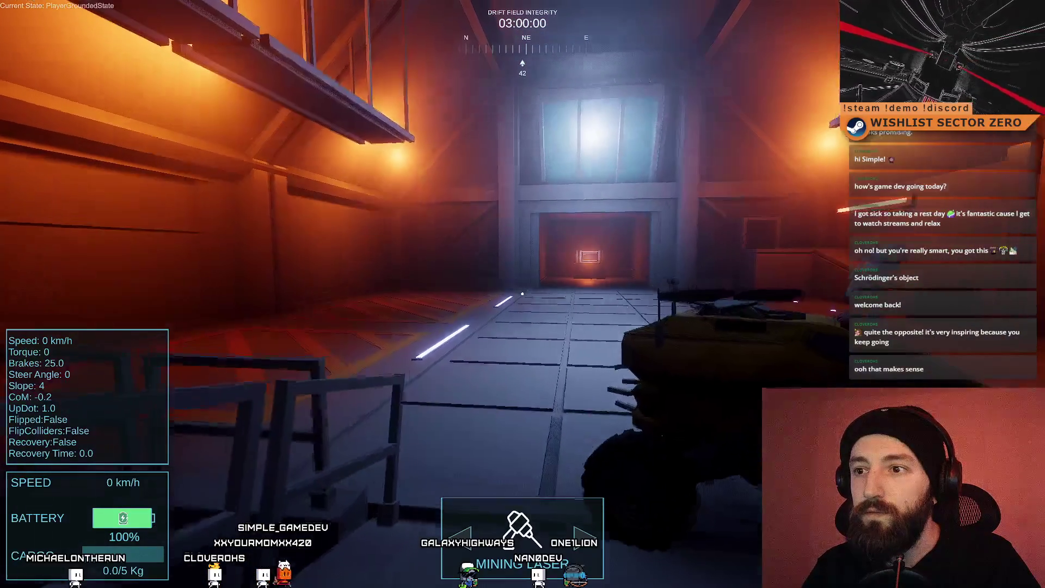
pyautogui.press('w')
pyautogui.press('w')
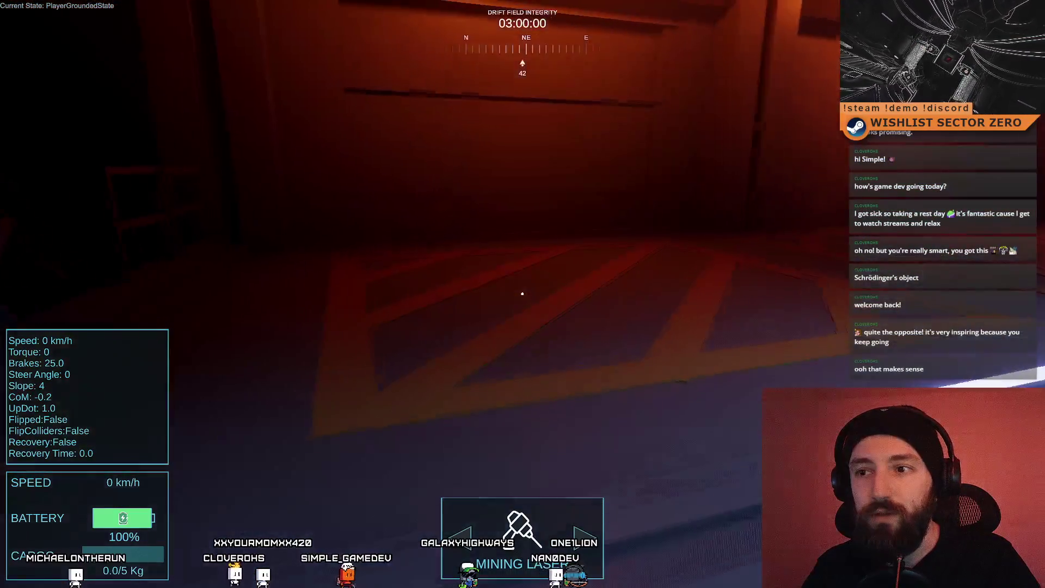
pyautogui.press('w')
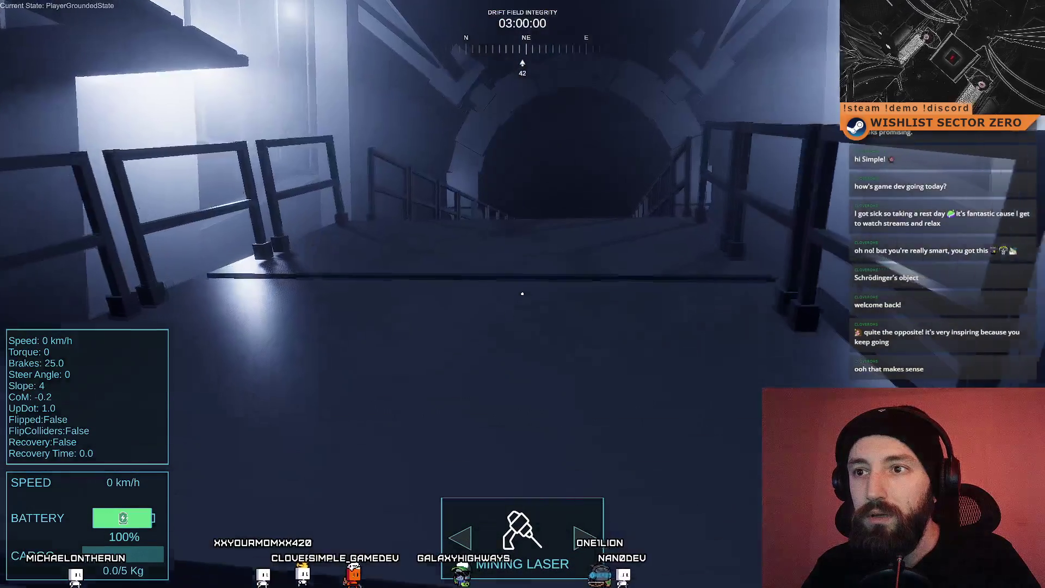
pyautogui.press('w')
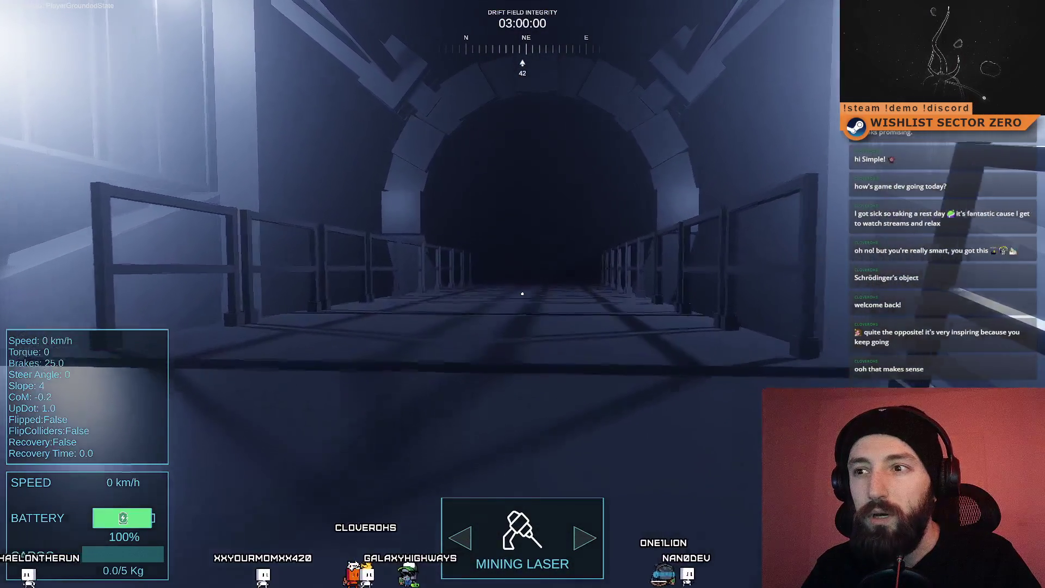
pyautogui.press('w')
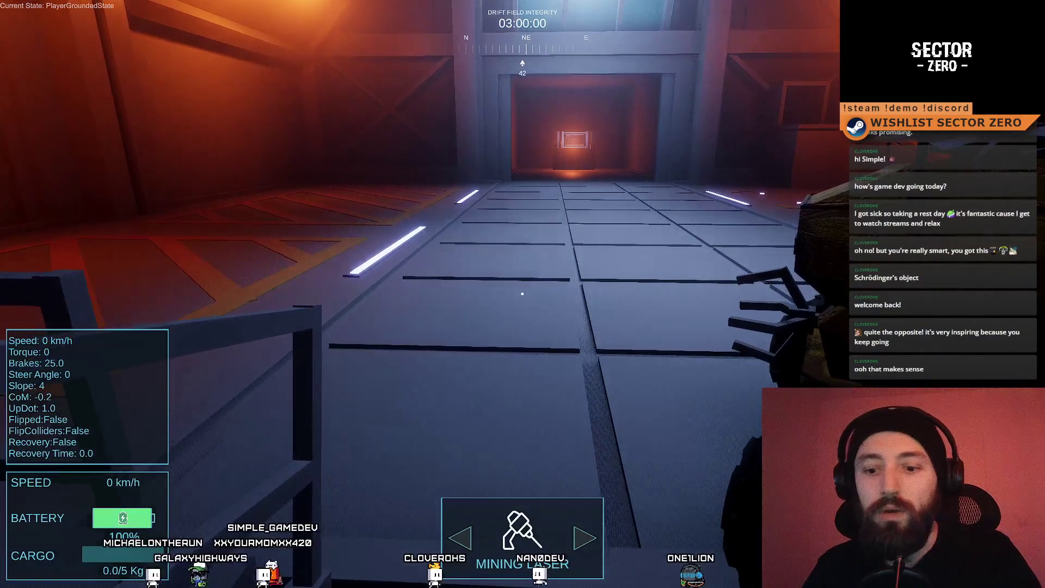
pyautogui.press('F11')
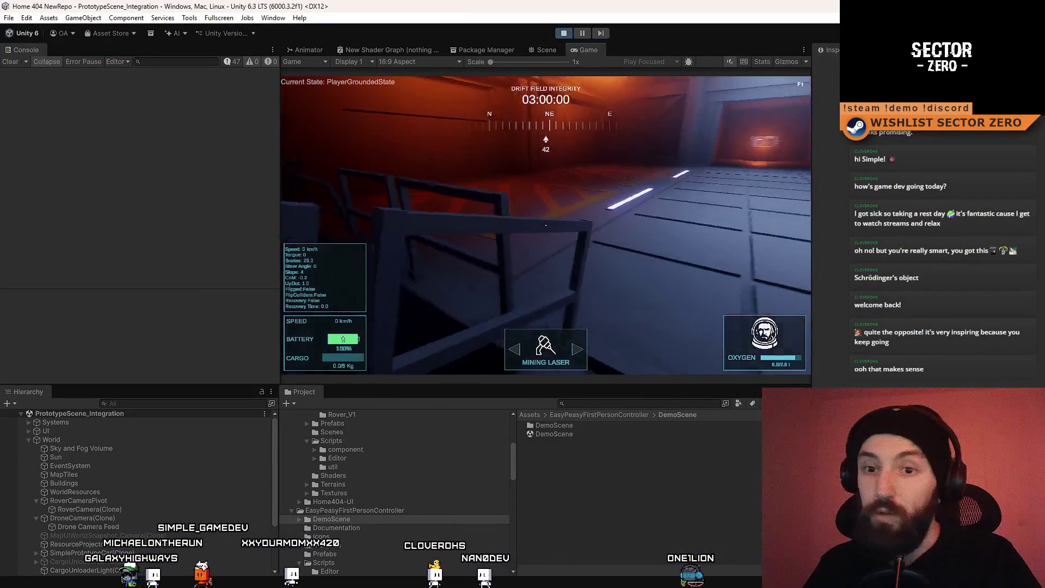
# Step: Search the Hierarchy for 'f' and select FirstPersonController(Clone)
pyautogui.click(166, 404)
pyautogui.write('chara')
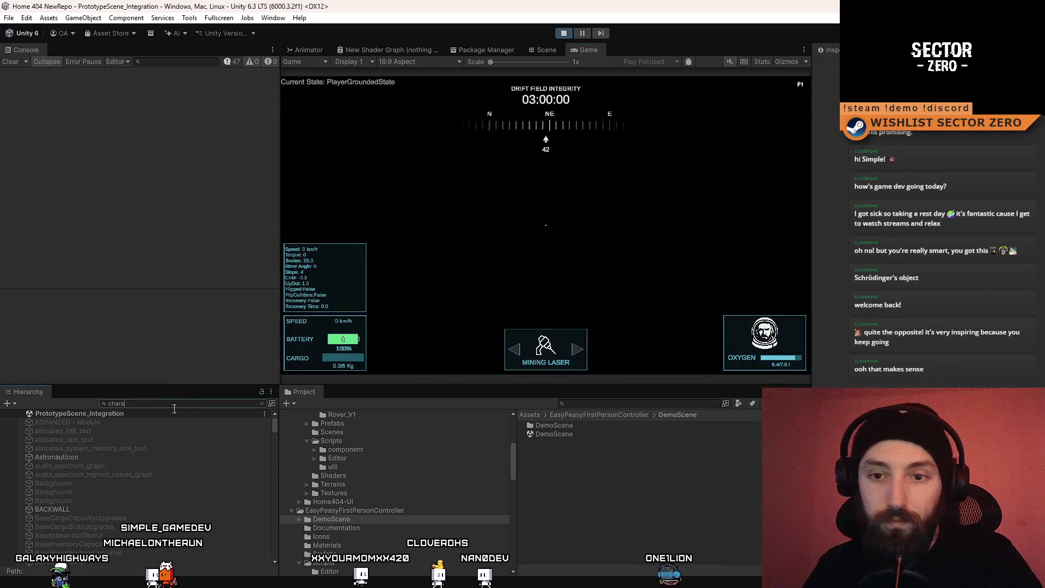
pyautogui.write('first')
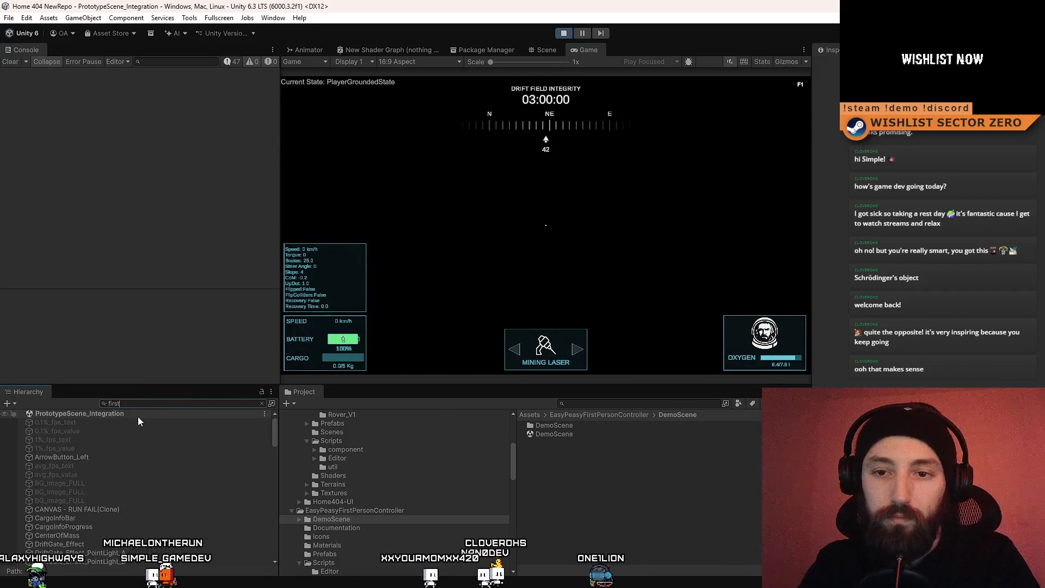
pyautogui.click(147, 412)
pyautogui.click(165, 404)
pyautogui.press('BackSpace')
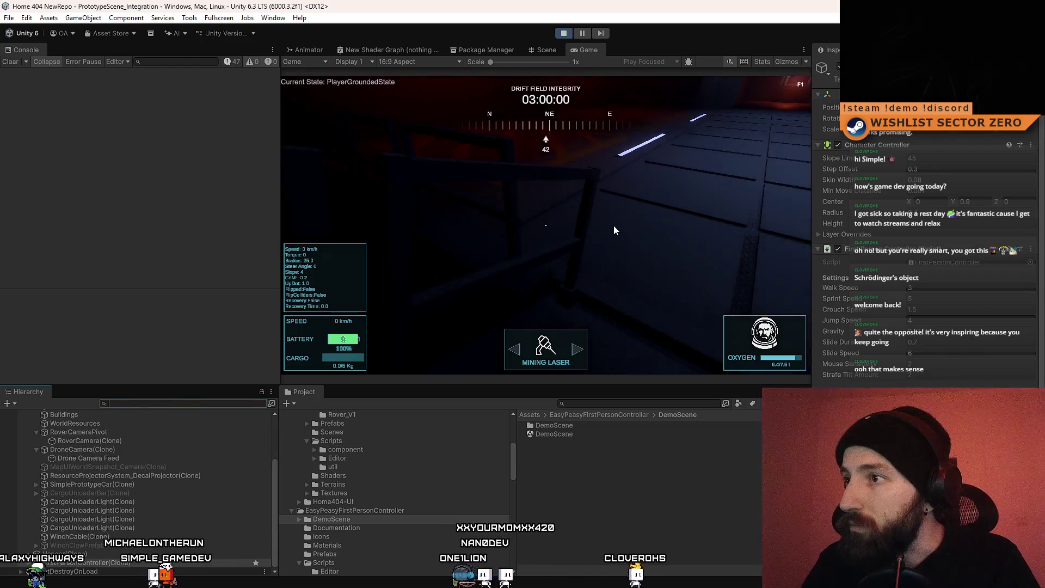
# Step: Walk the player back and forth by the railing near the rover
pyautogui.click(613, 226)
pyautogui.press('s')
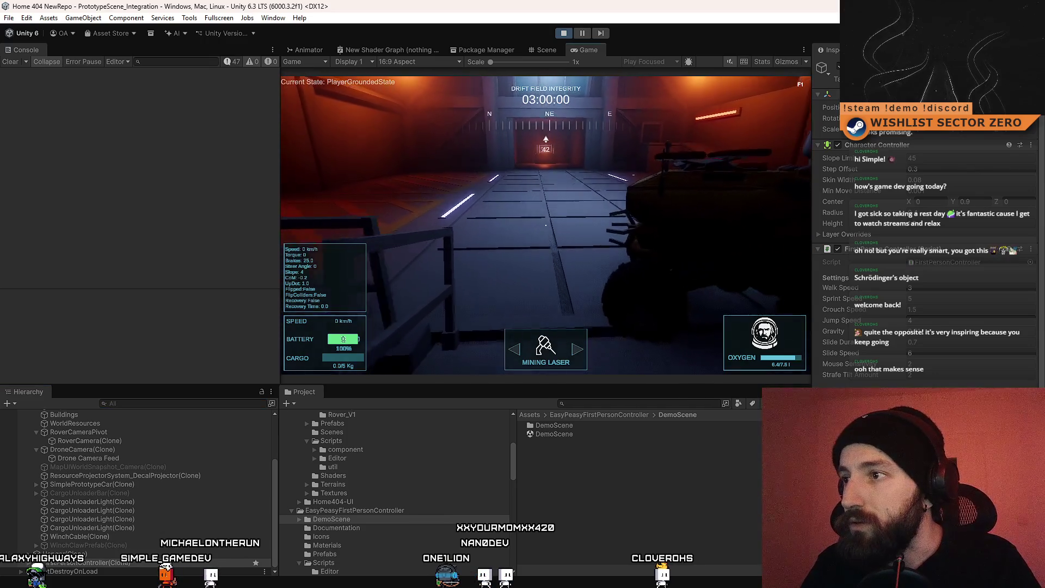
pyautogui.press('w')
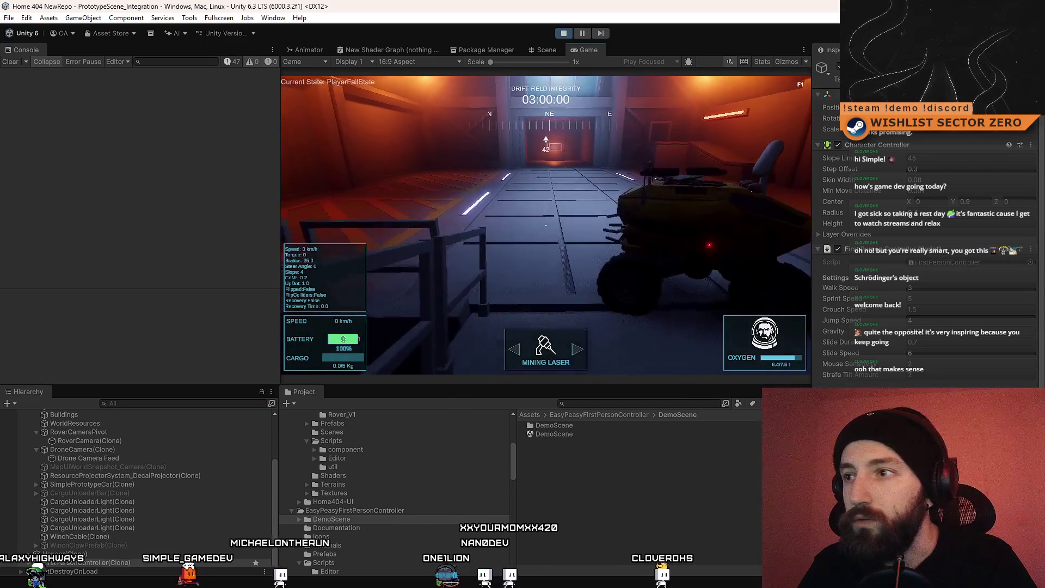
pyautogui.press('s')
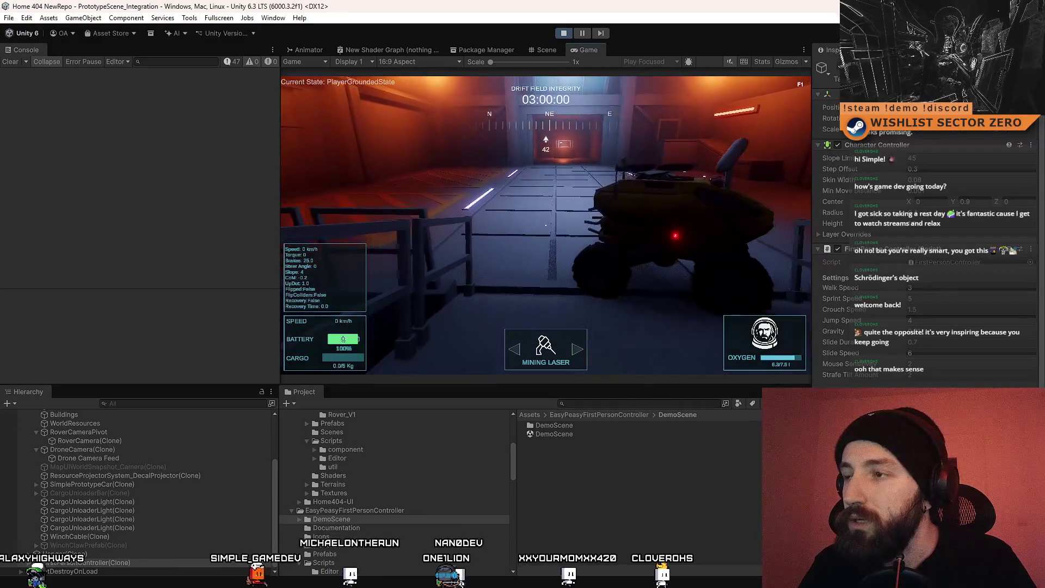
pyautogui.press('s')
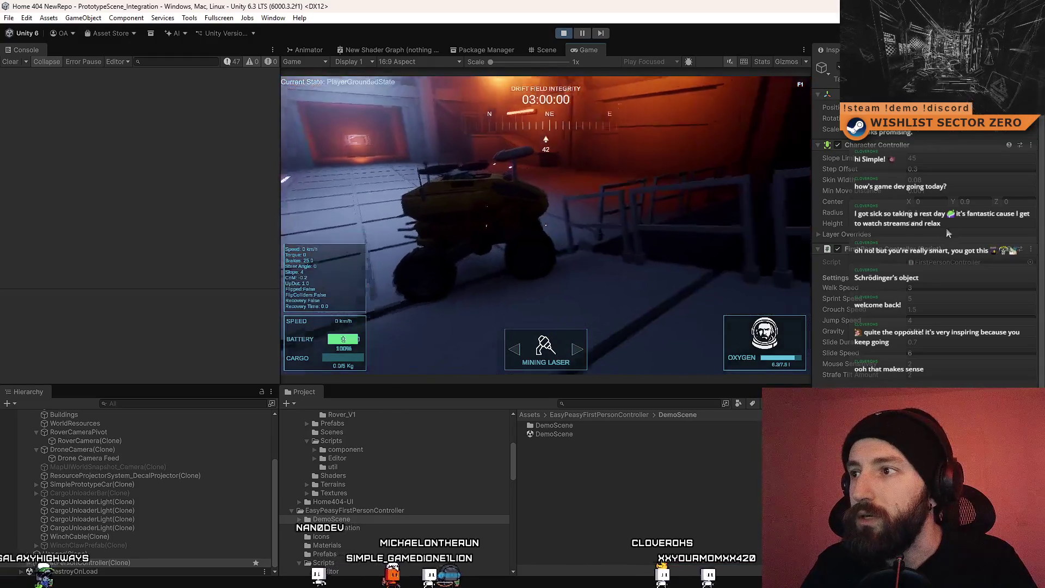
pyautogui.moveTo(930, 204)
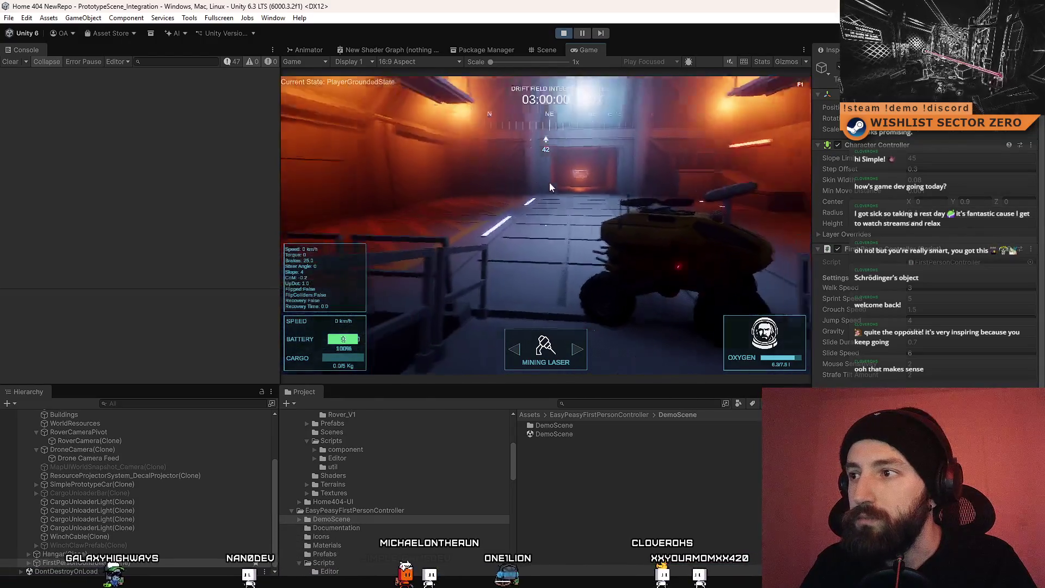
pyautogui.scroll(-5, 961, 213)
# Step: Strafe past the rover toward the far doorway, centring it in view, and reselect FirstPersonController(Clone)
pyautogui.press('a')
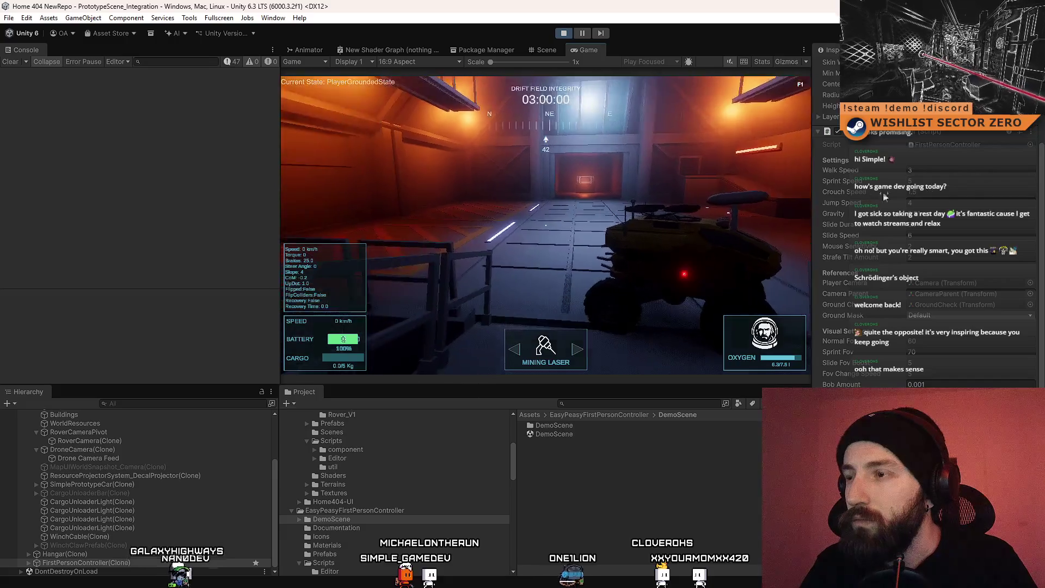
pyautogui.press('w')
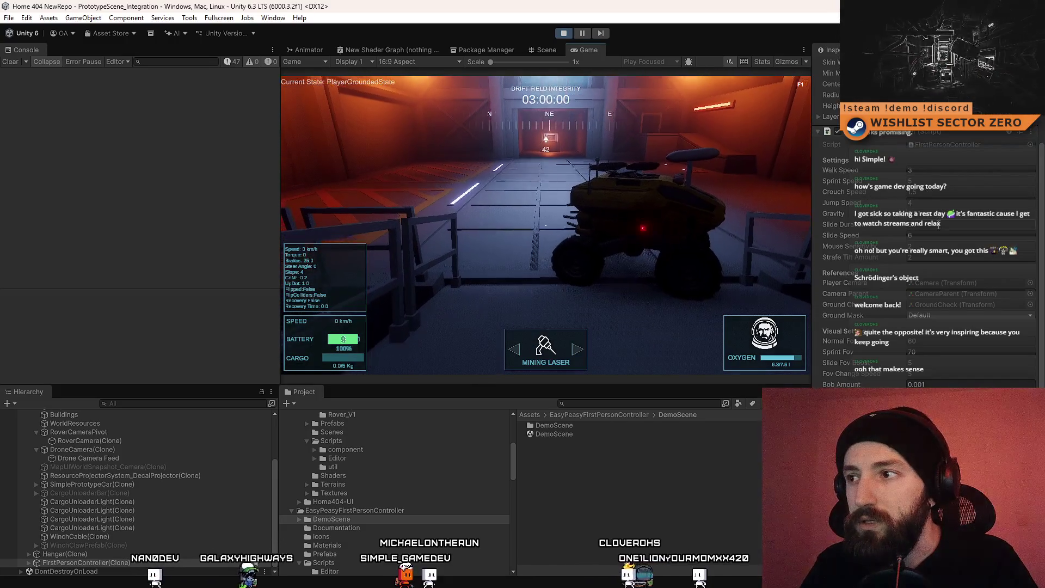
pyautogui.press('a')
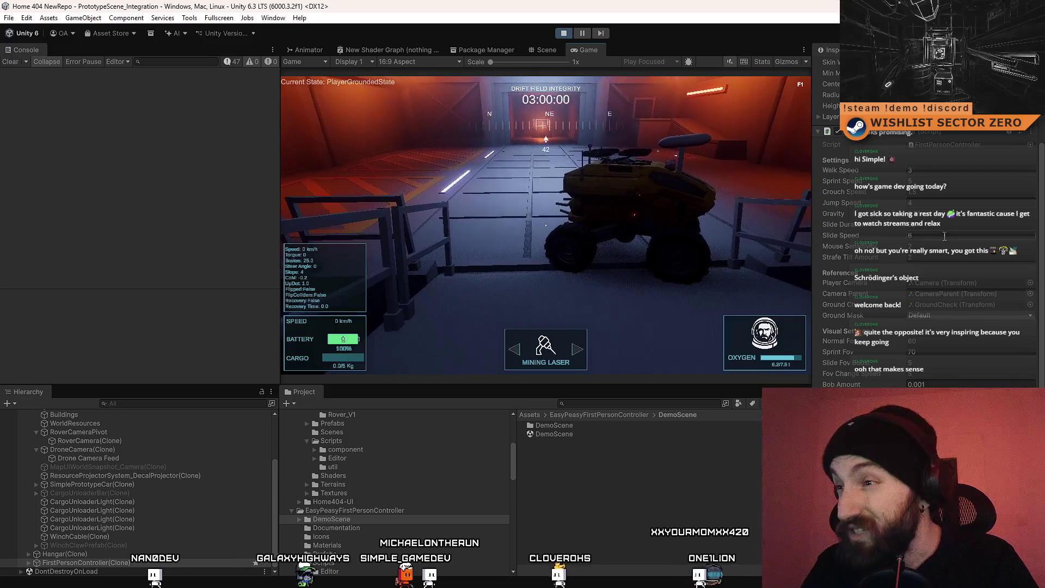
pyautogui.press('d')
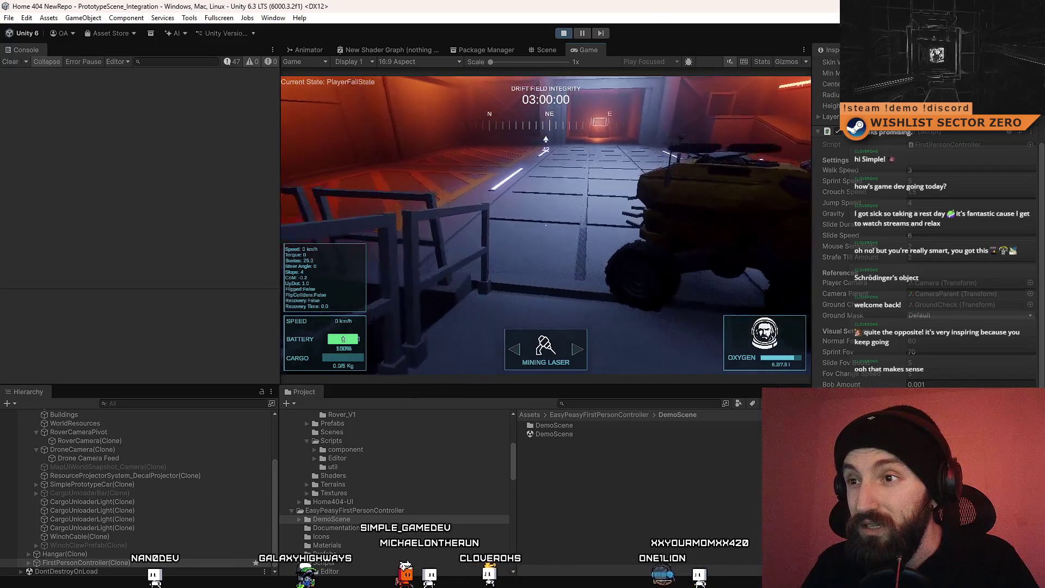
pyautogui.press('w')
pyautogui.press('s')
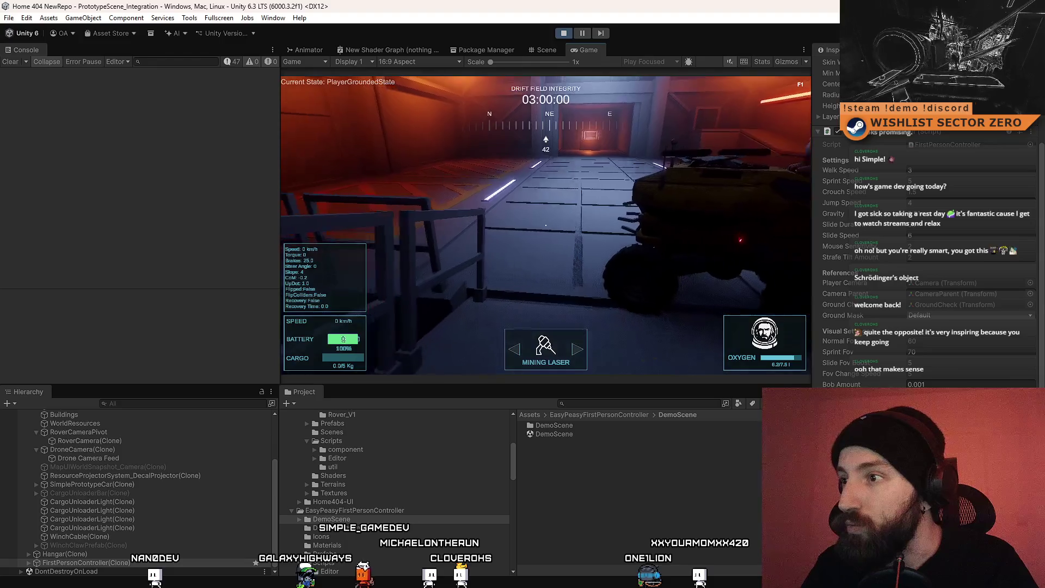
pyautogui.press('d')
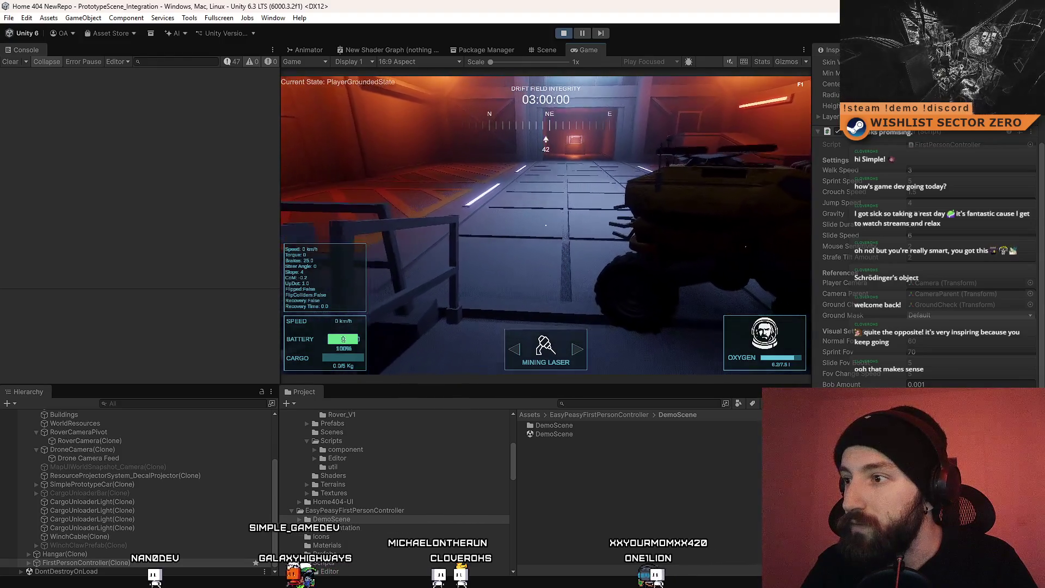
pyautogui.press('d')
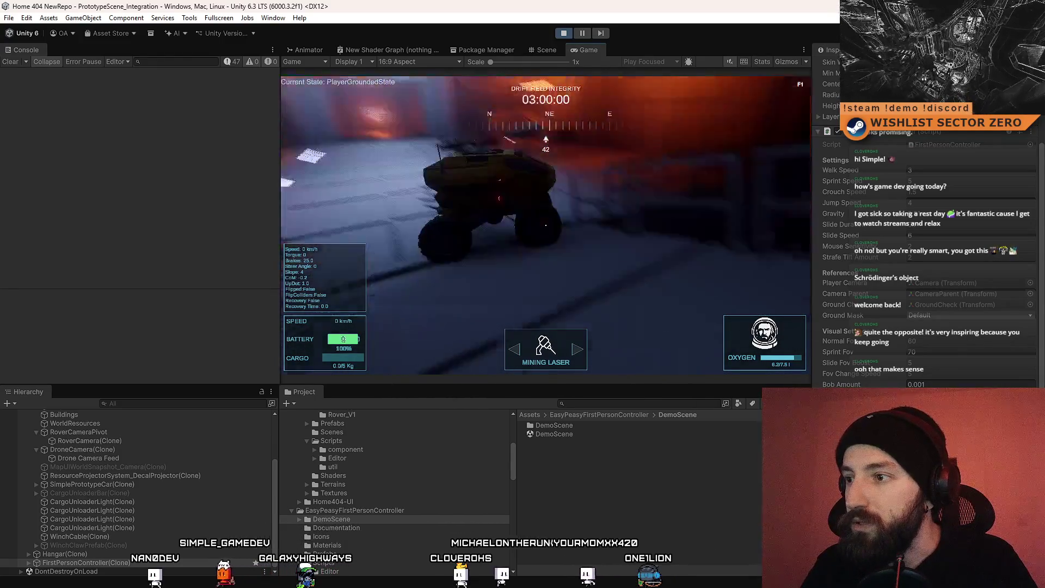
pyautogui.scroll(-5, 950, 363)
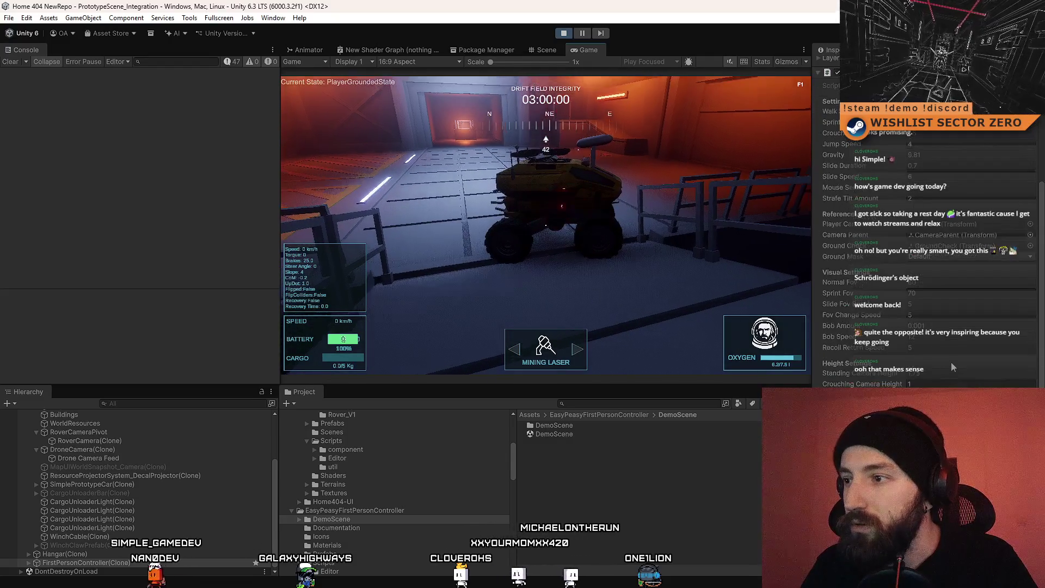
pyautogui.press('a')
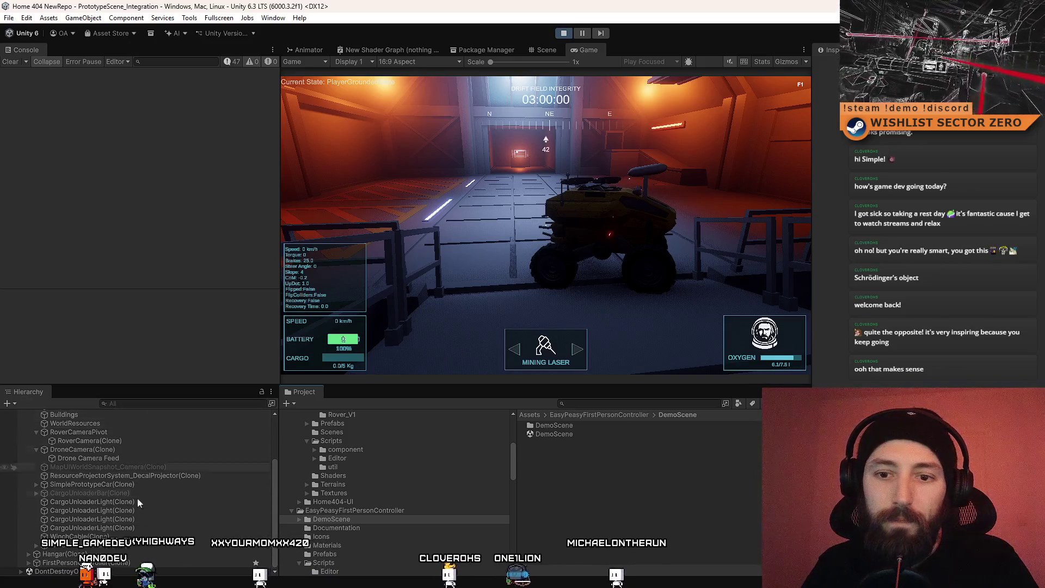
pyautogui.click(144, 564)
pyautogui.press('w')
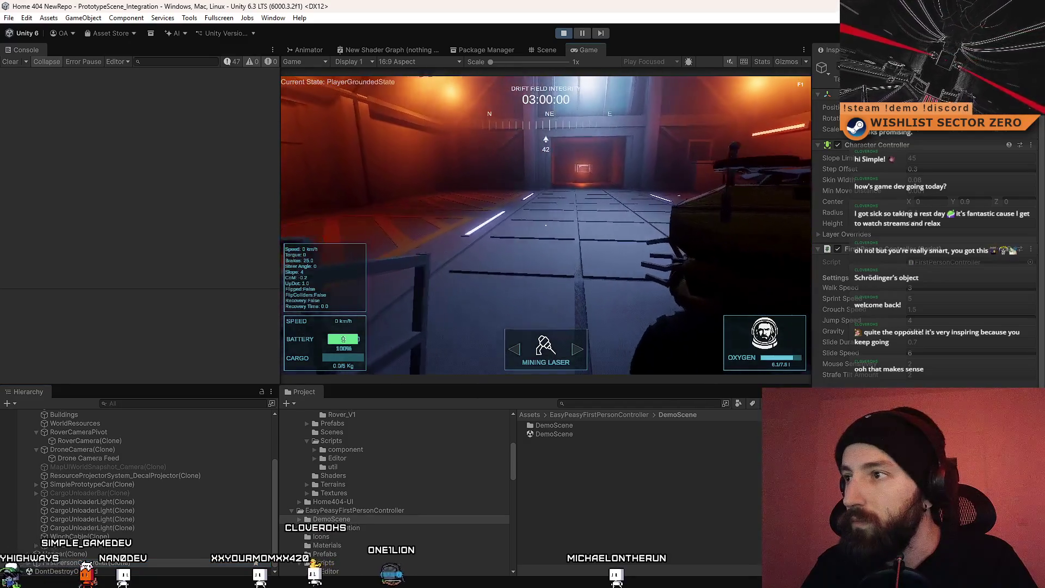
# Step: Playtest the lowered step offset, jumping off the ledge and walking past the railing and back
pyautogui.press('Escape')
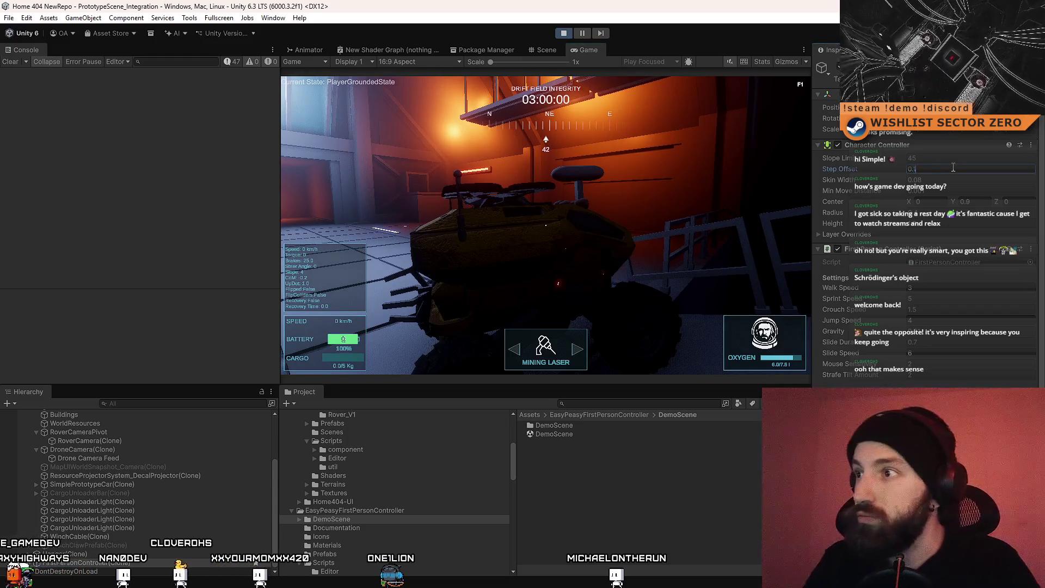
pyautogui.click(544, 218)
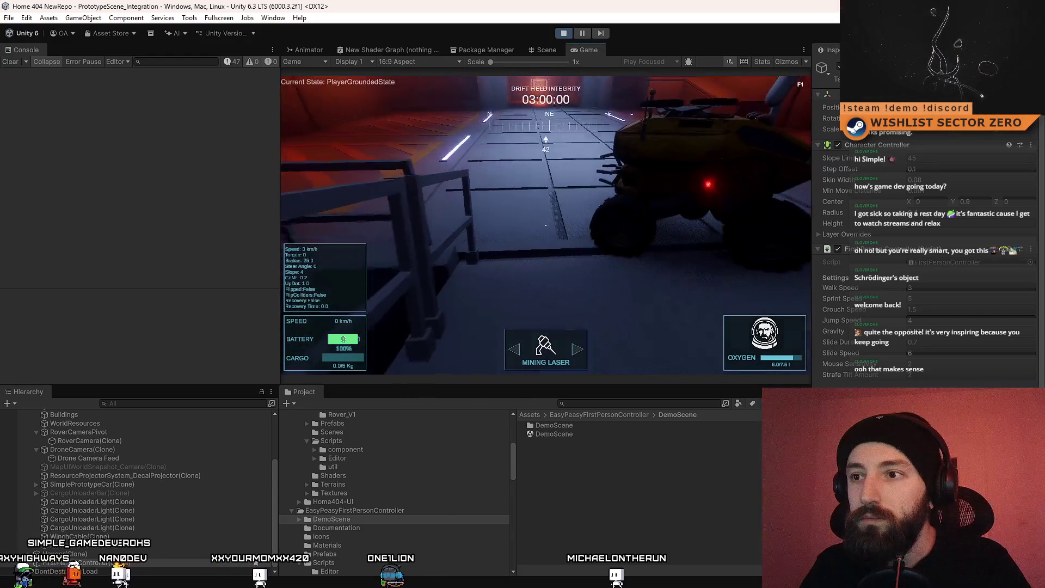
pyautogui.press('space')
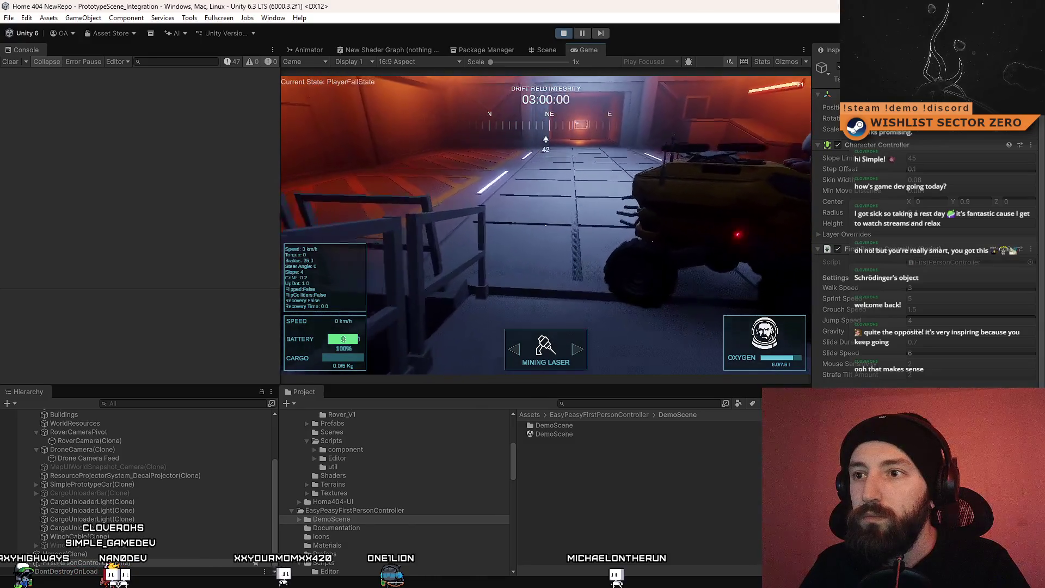
pyautogui.press('w')
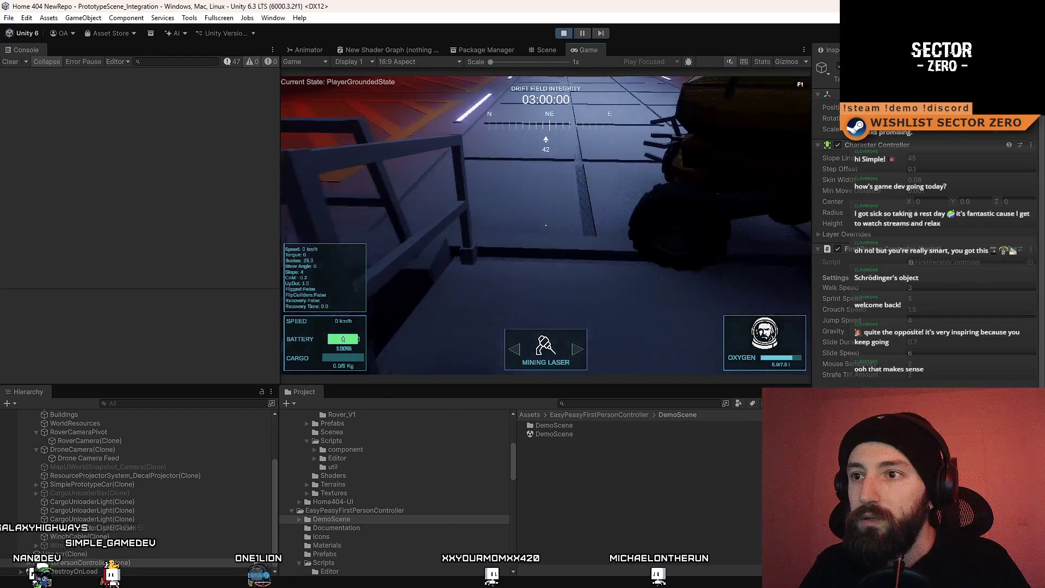
pyautogui.press('s')
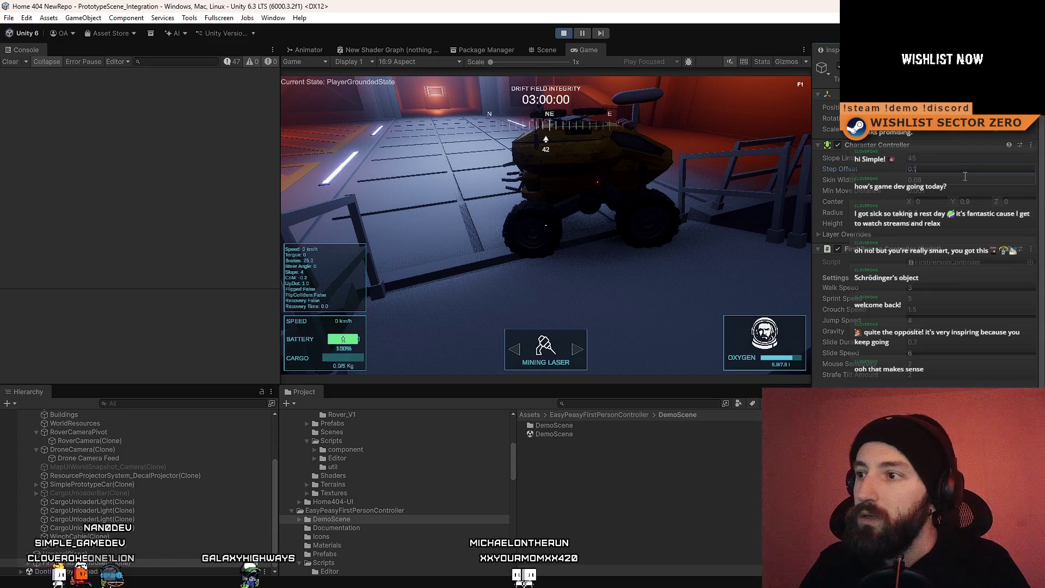
pyautogui.scroll(-10, 967, 180)
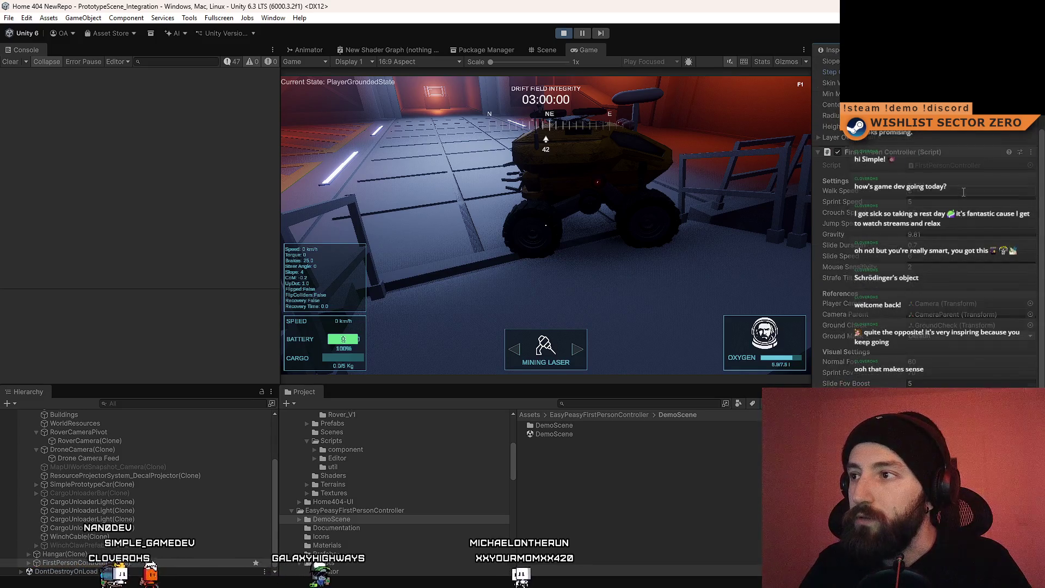
pyautogui.scroll(10, 959, 188)
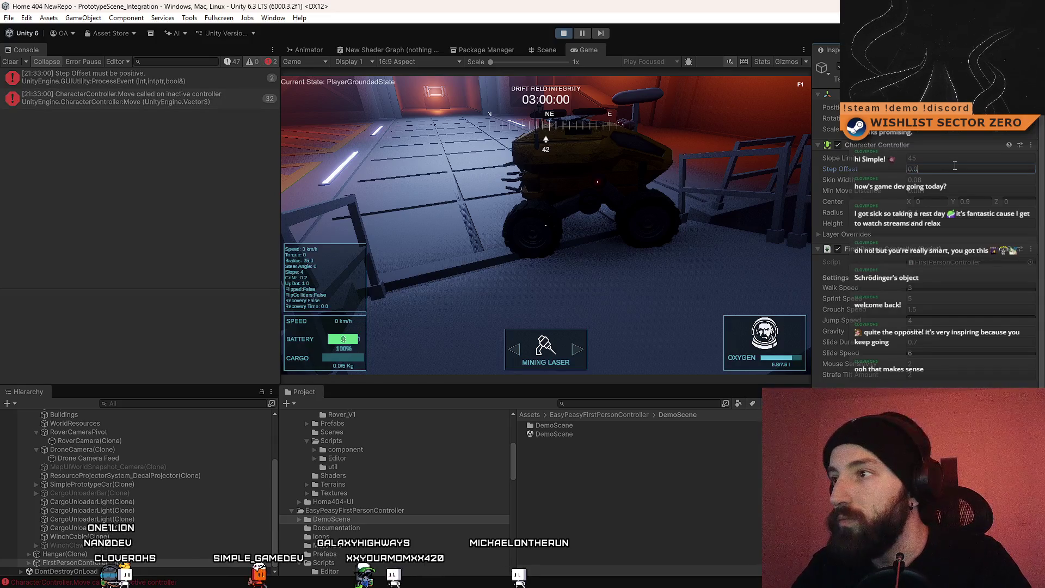
# Step: Set Step Offset to 0.01 and walk the player down the corridor past the rover
pyautogui.write('1')
pyautogui.press('Return')
pyautogui.press('w')
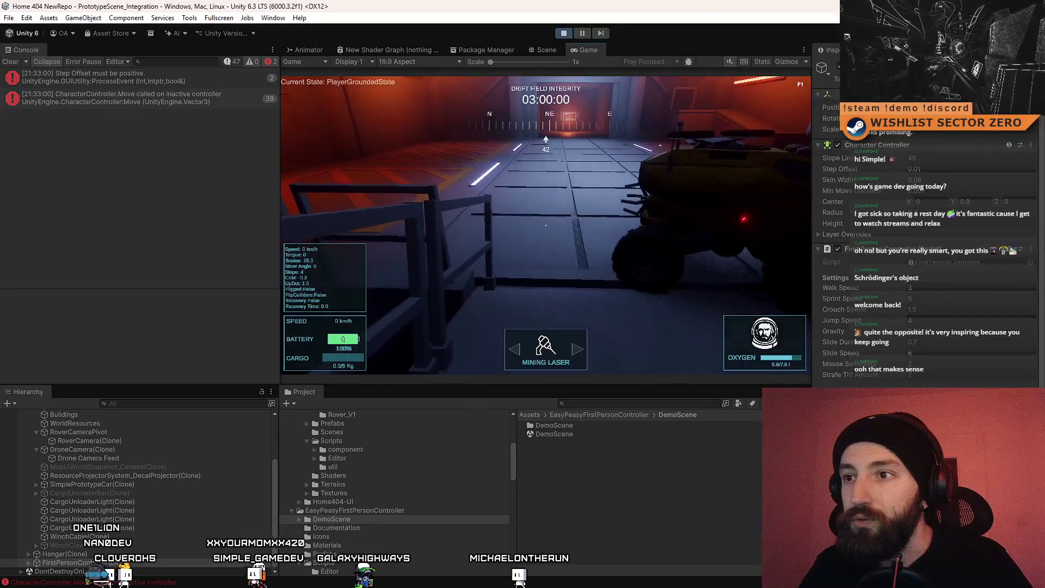
pyautogui.click(960, 170)
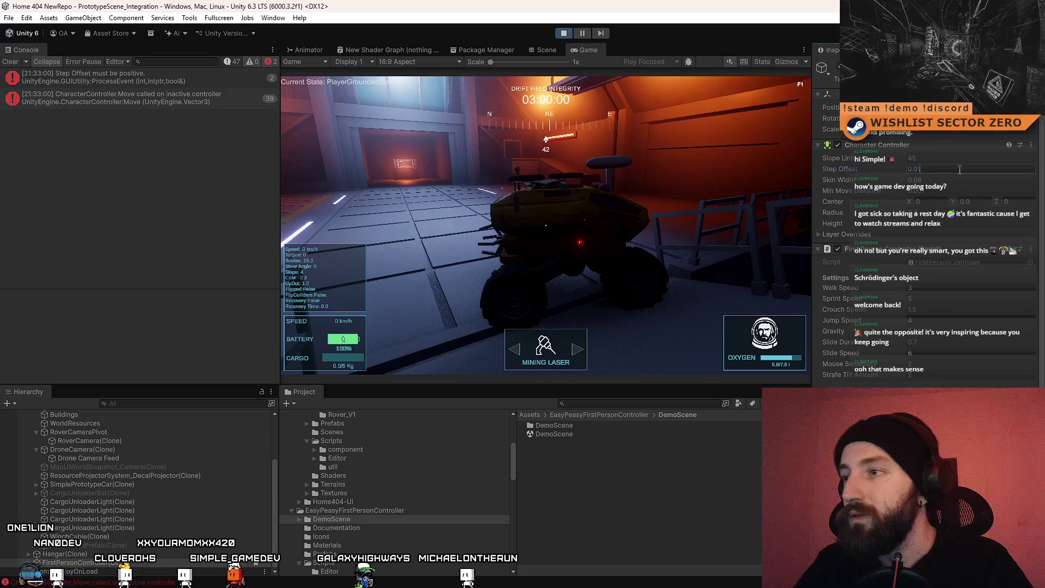
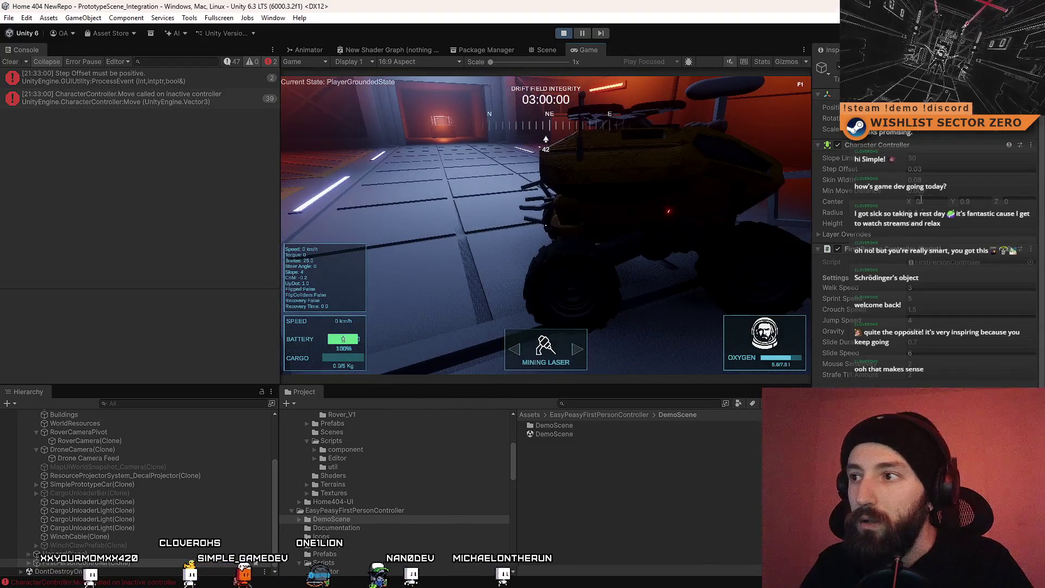
# Step: Set the Character Controller's Skin Width to 0.1 and Min Move Distance to 0.01 while walking around
pyautogui.scroll(-2, 916, 203)
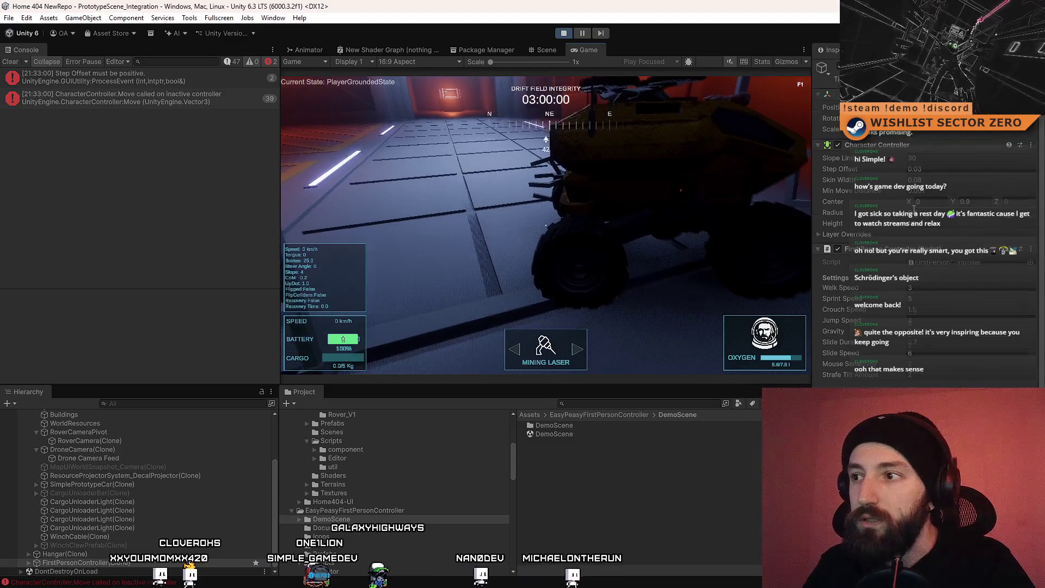
pyautogui.click(819, 207)
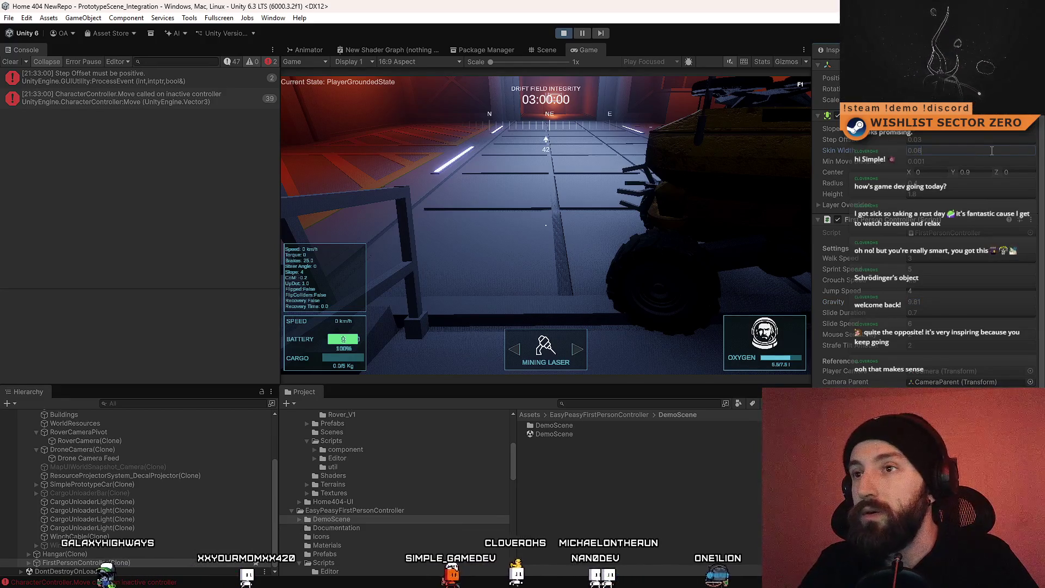
pyautogui.press('w')
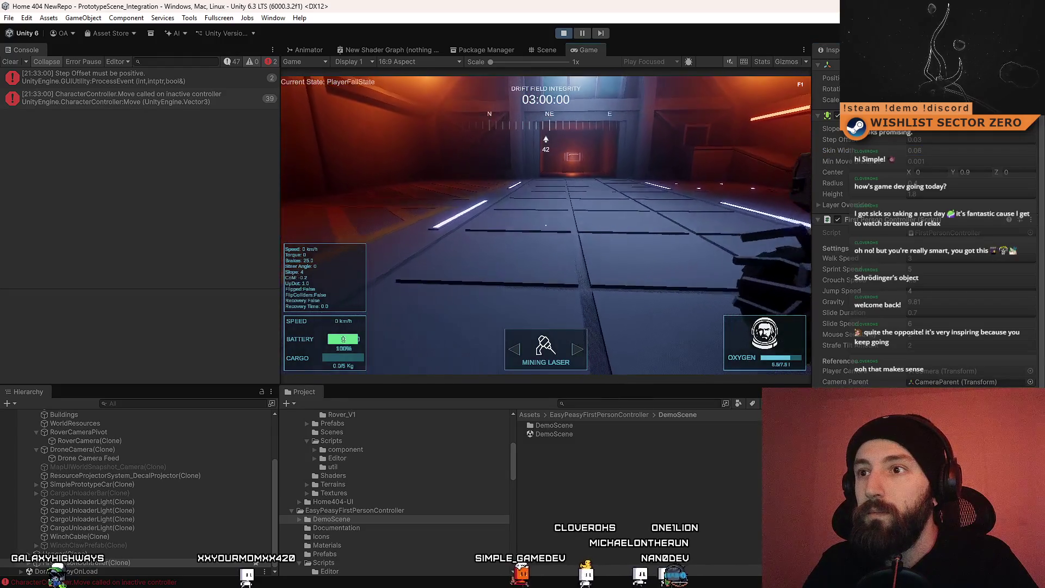
pyautogui.press('d')
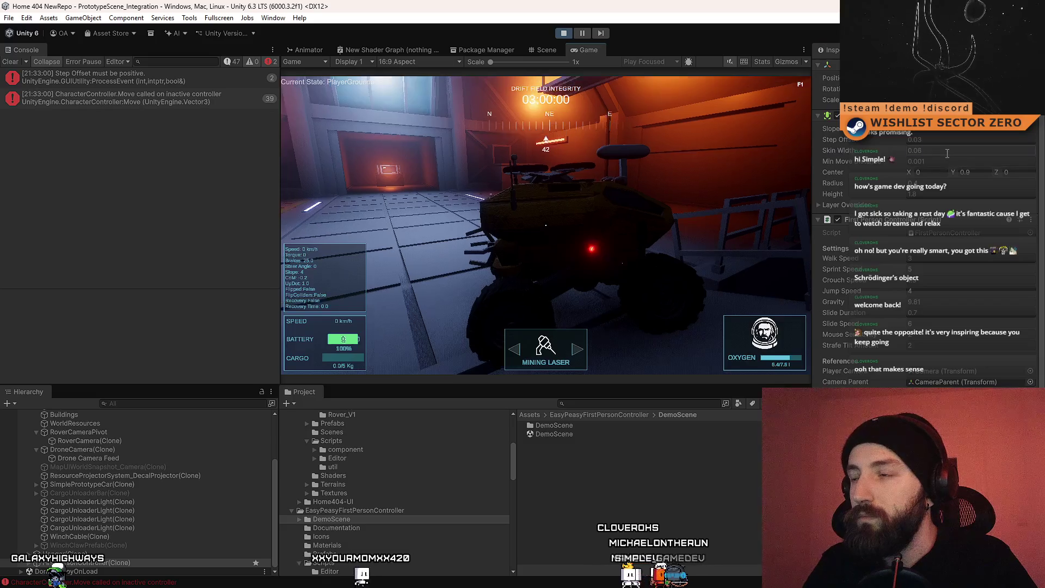
pyautogui.click(957, 150)
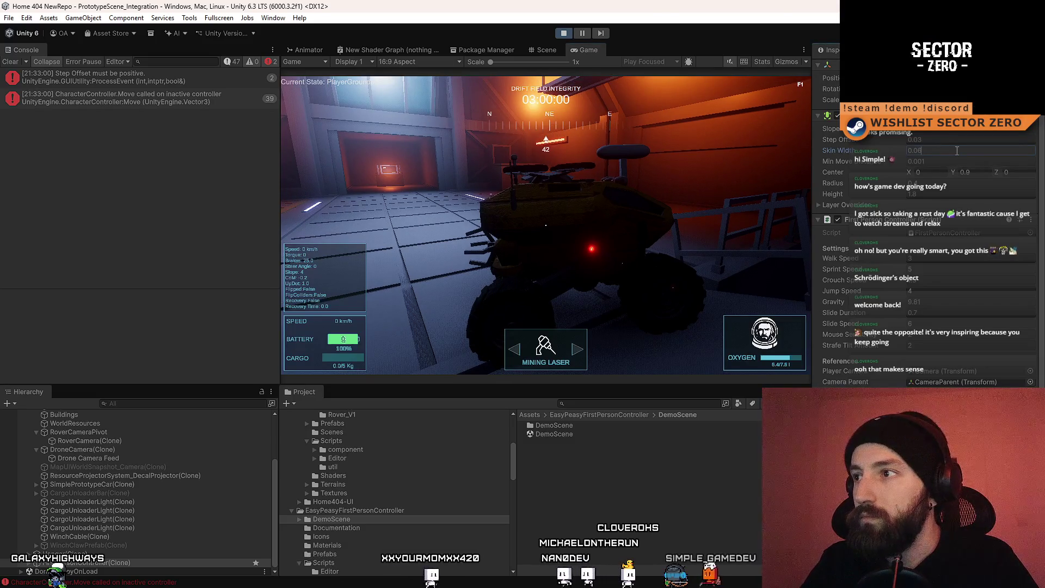
pyautogui.write('0.1')
pyautogui.click(546, 225)
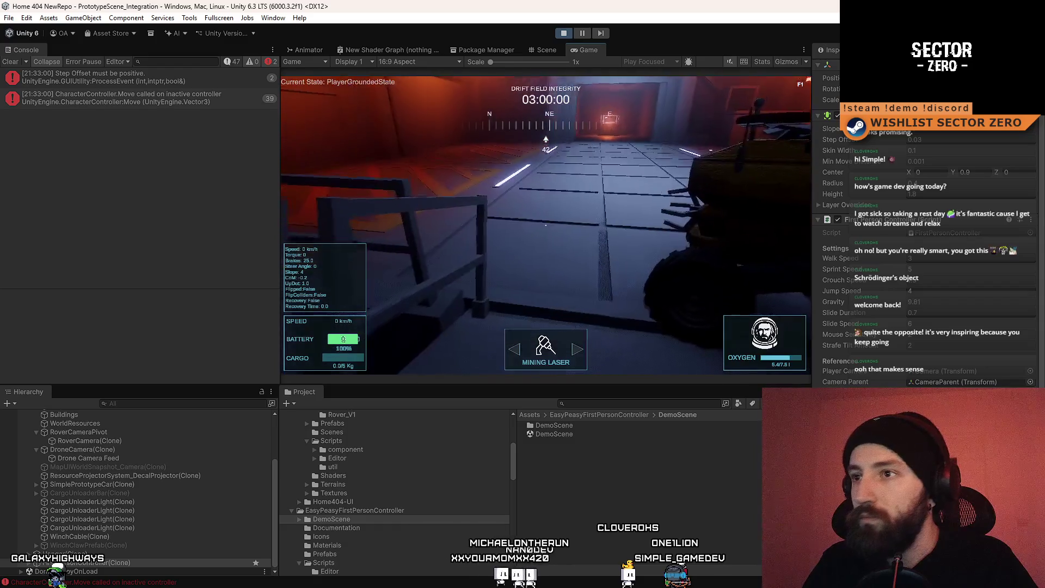
pyautogui.press('d')
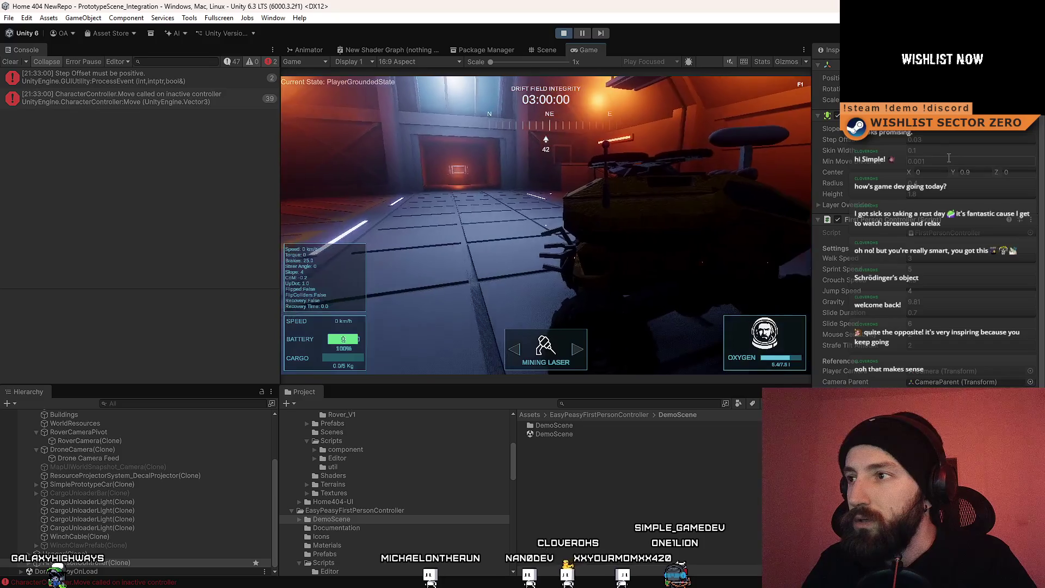
pyautogui.click(939, 162)
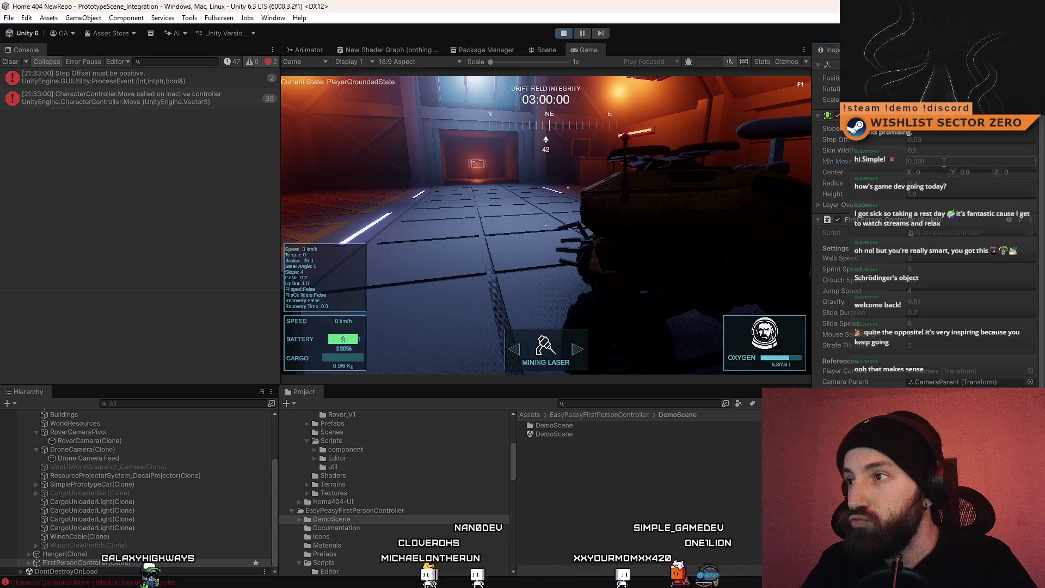
pyautogui.write('0.01')
pyautogui.press('Return')
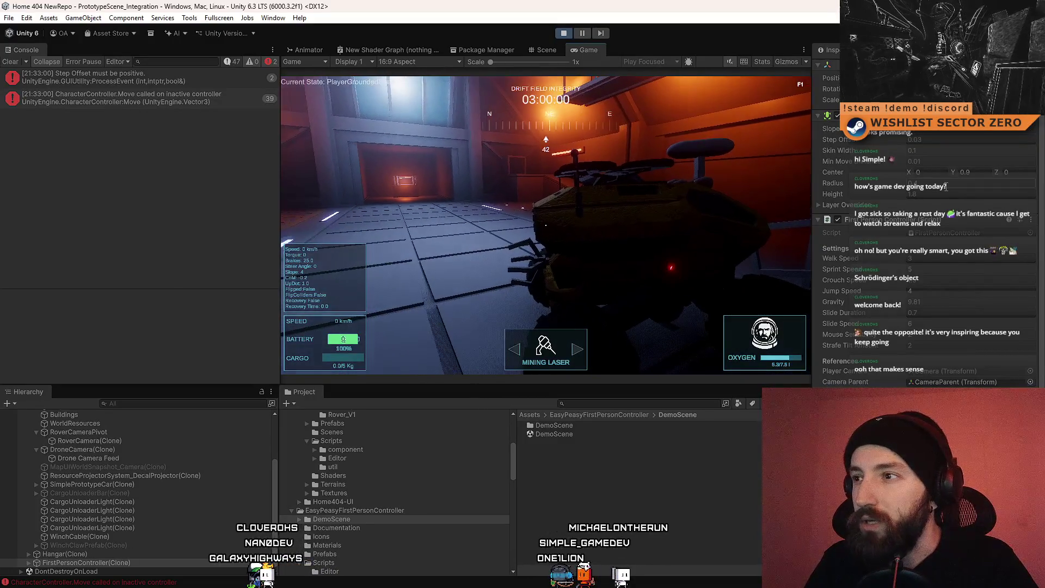
pyautogui.press('w')
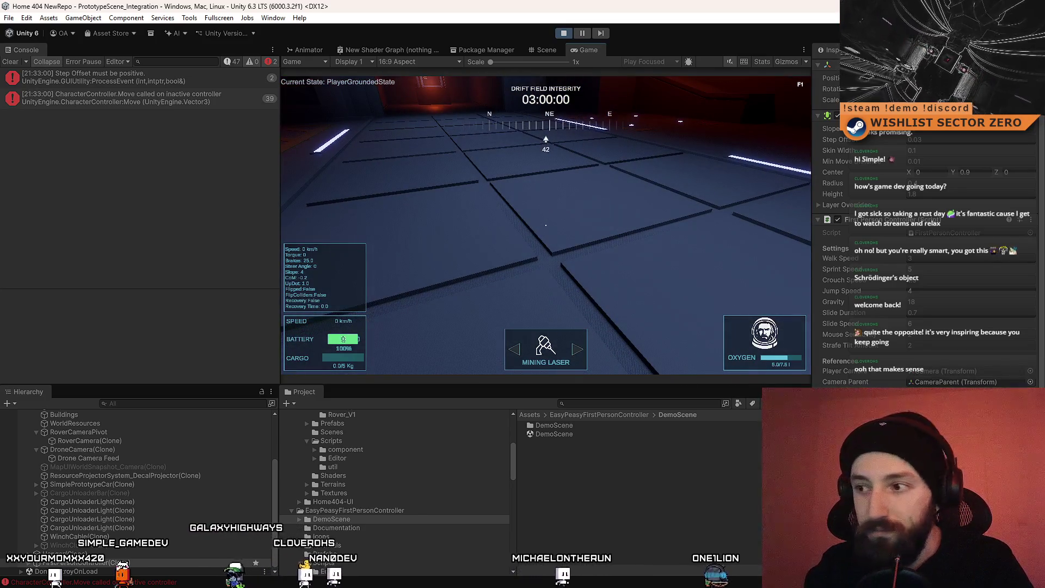
pyautogui.scroll(-5, 926, 218)
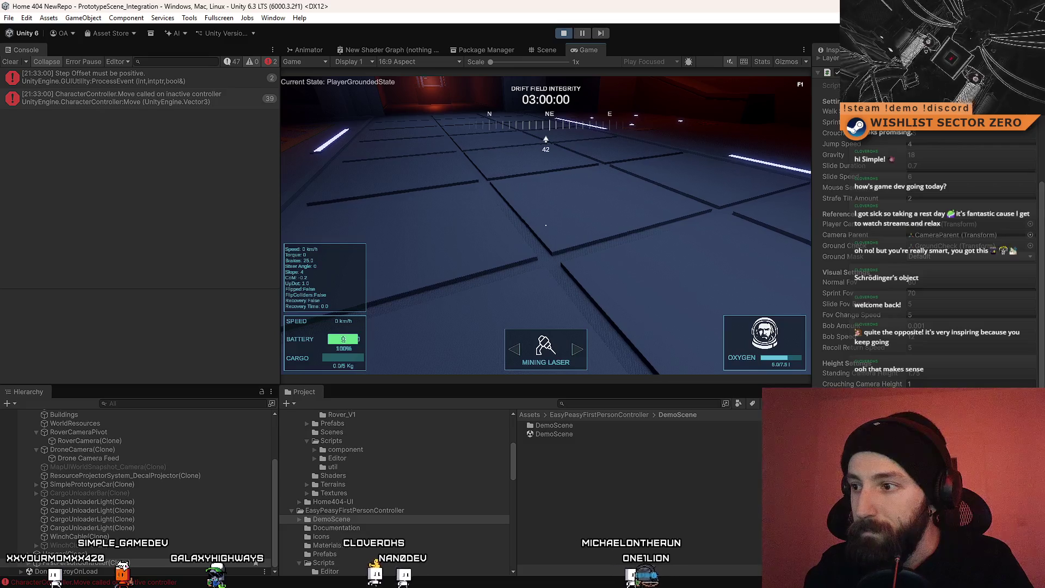
pyautogui.scroll(-1, 925, 218)
pyautogui.press('ctrl')
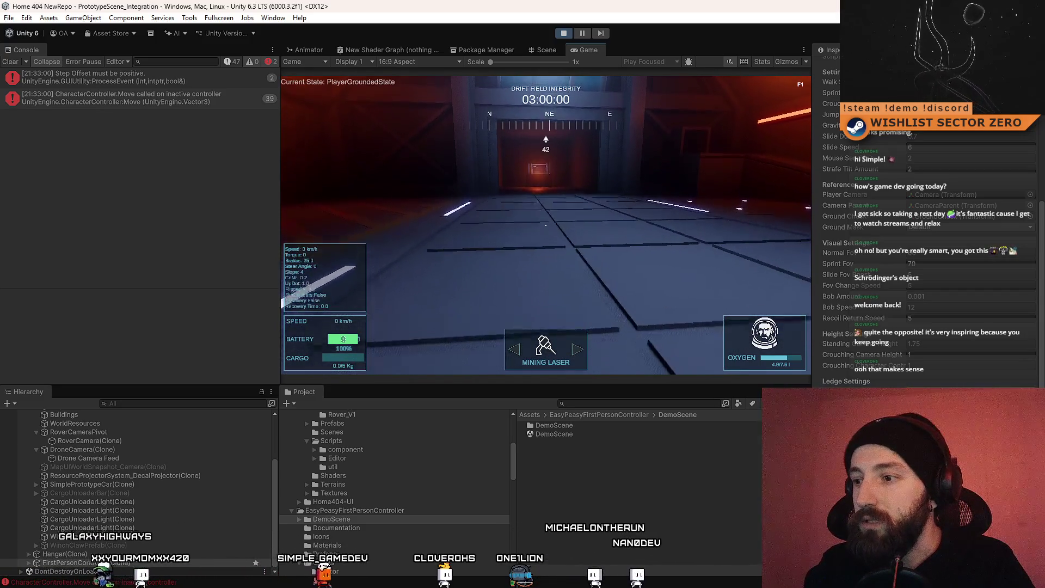
pyautogui.press('ctrl')
pyautogui.scroll(-2, 926, 229)
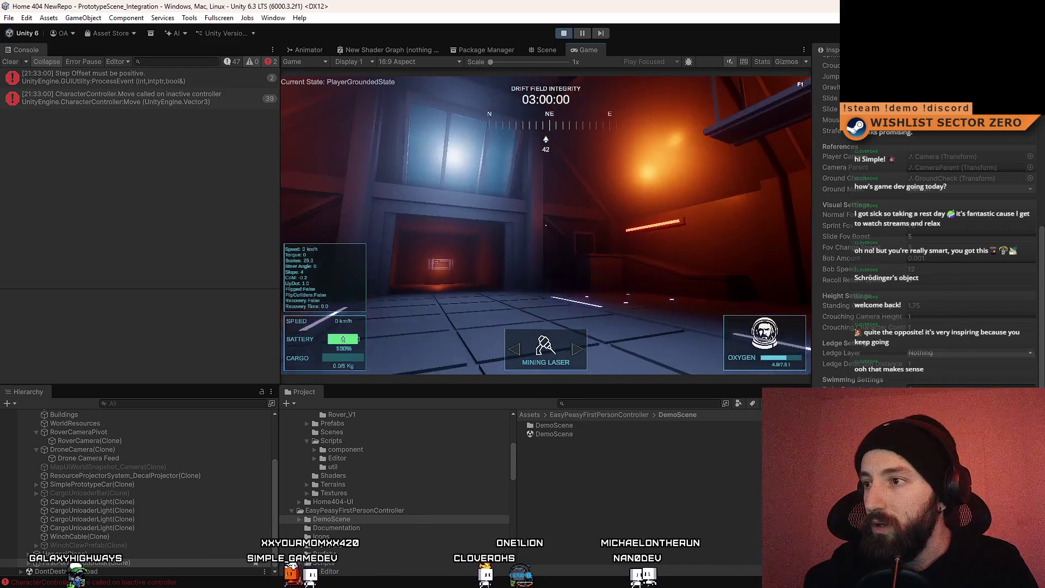
pyautogui.press('w')
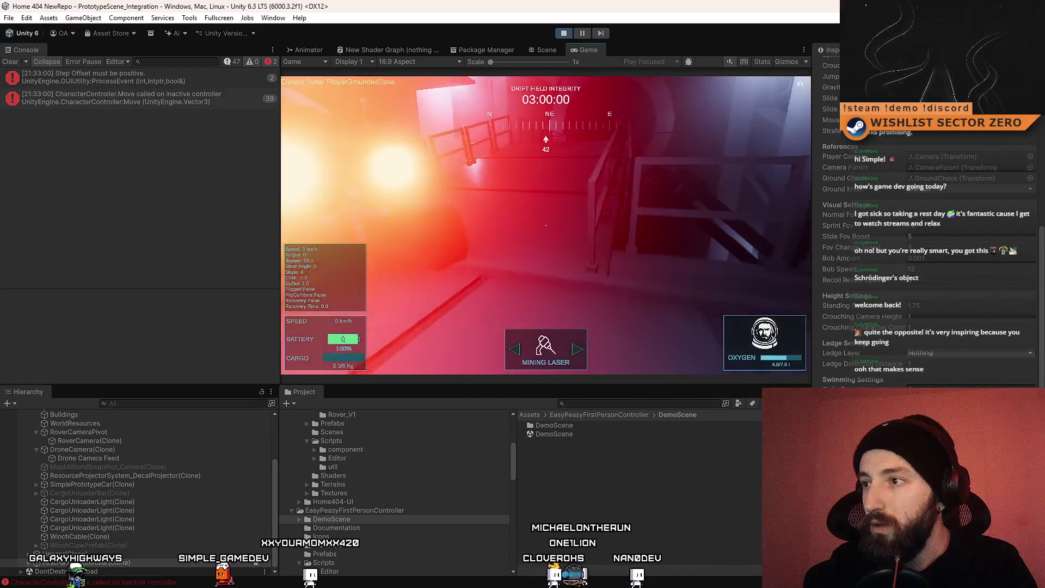
pyautogui.press('w')
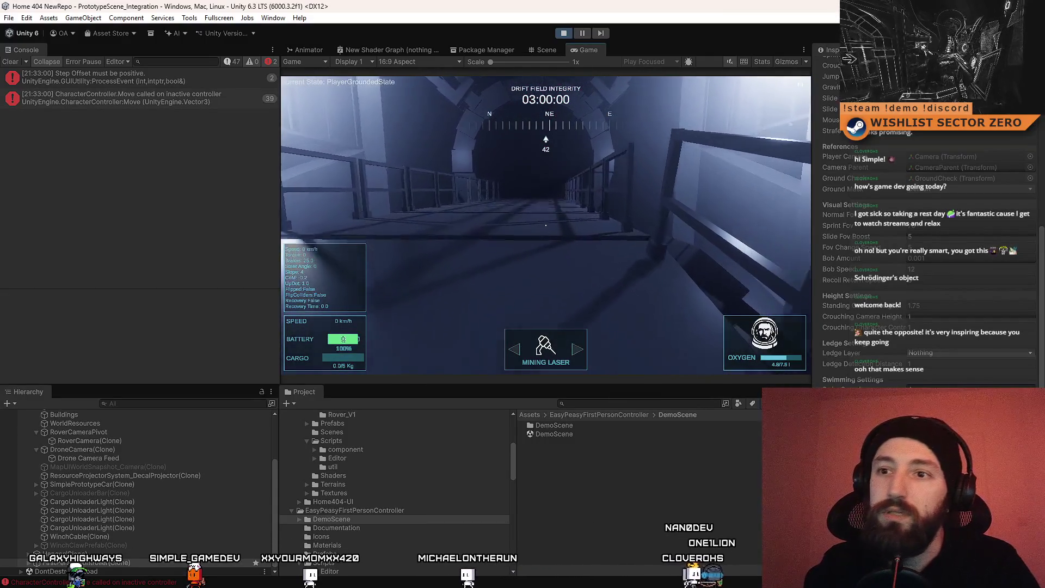
pyautogui.press('w')
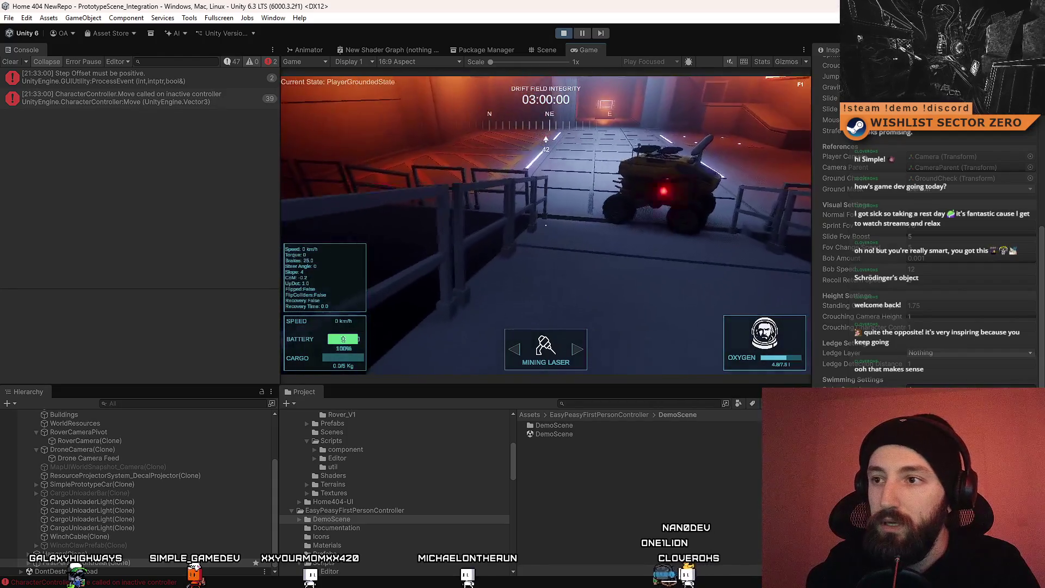
pyautogui.press('w')
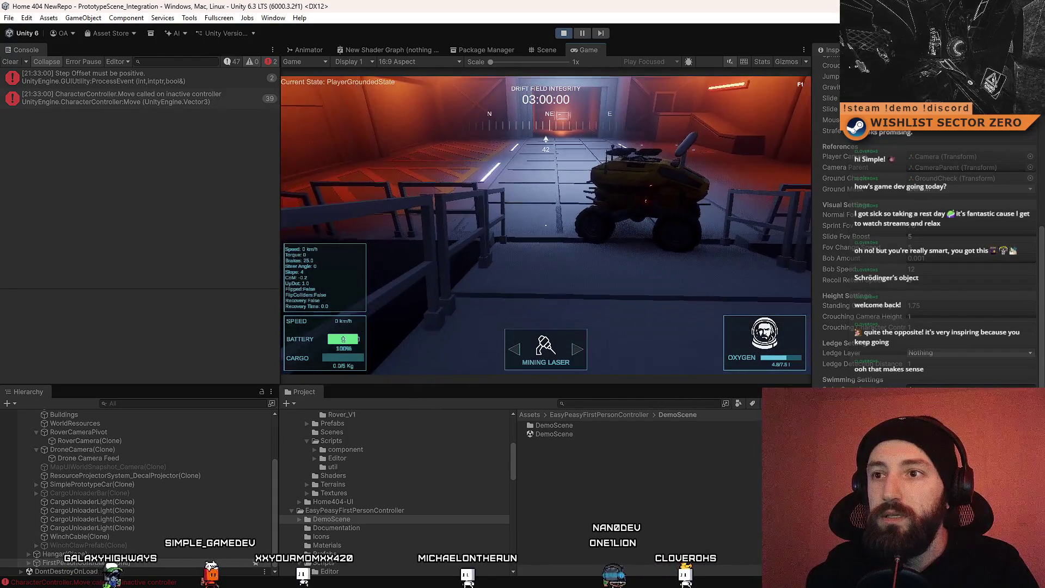
pyautogui.press('w')
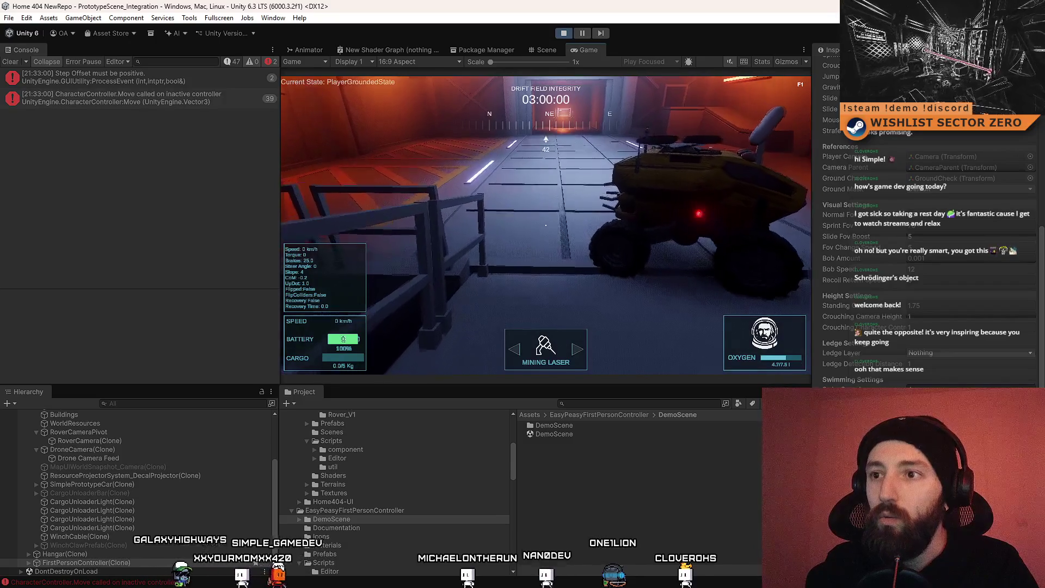
pyautogui.press('d')
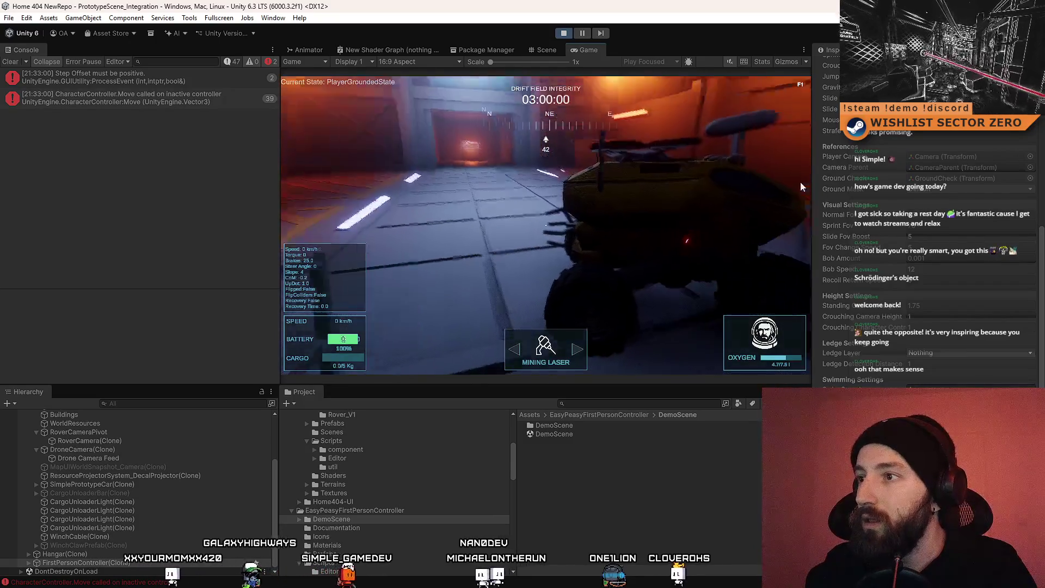
pyautogui.scroll(5, 957, 242)
pyautogui.press('a')
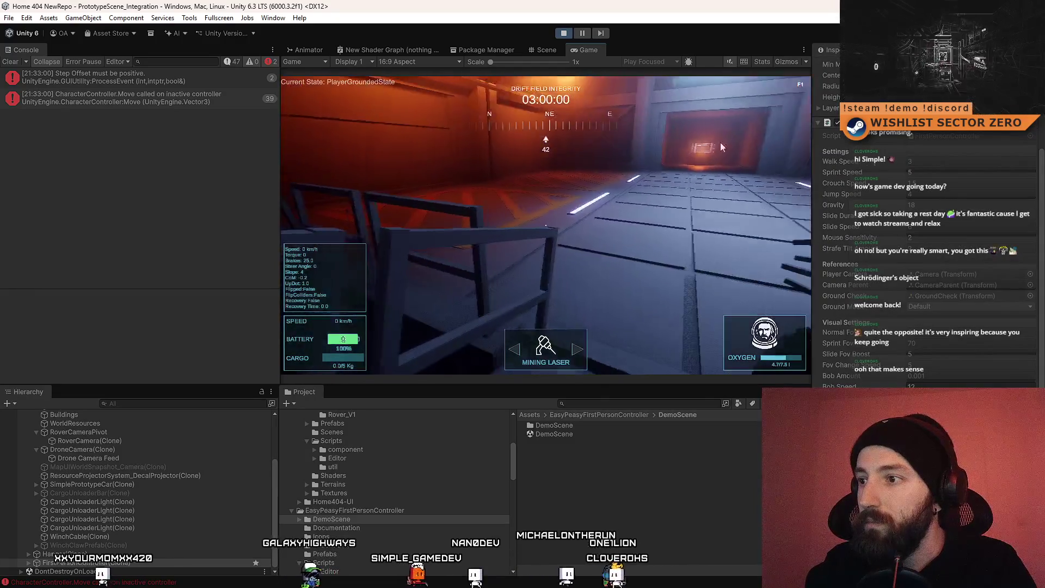
pyautogui.press('a')
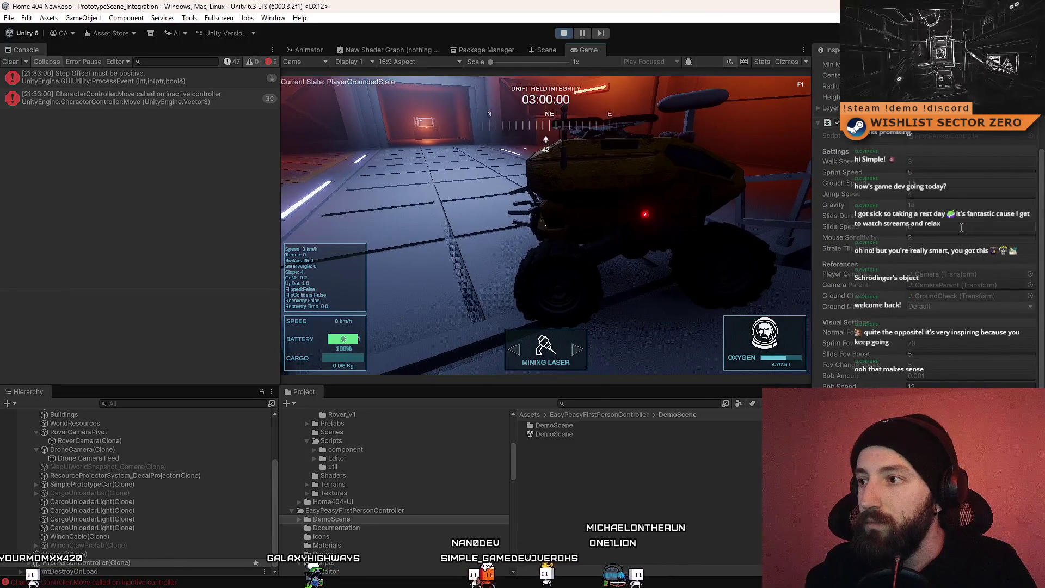
pyautogui.press('w')
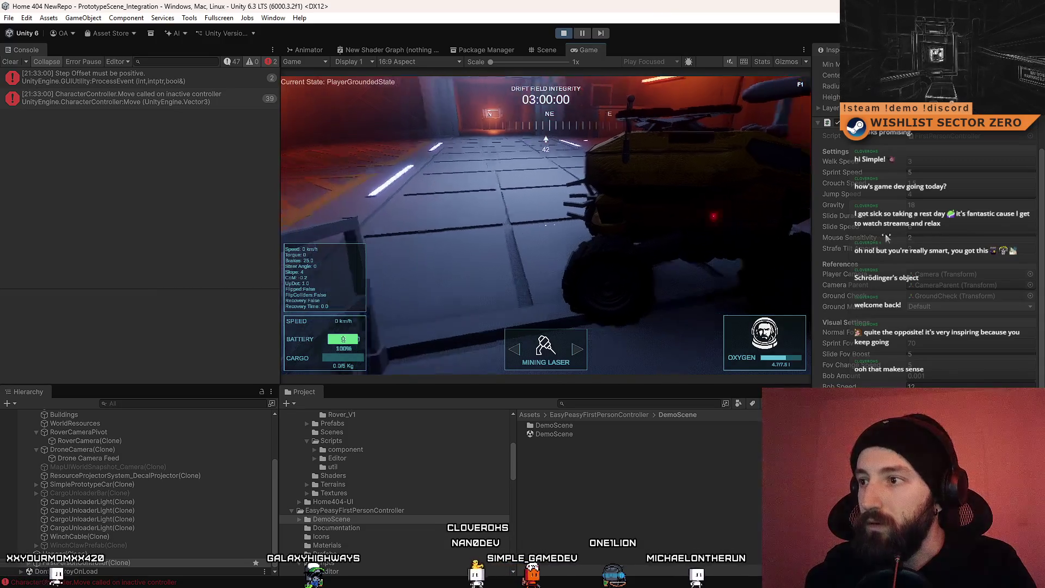
pyautogui.press('w')
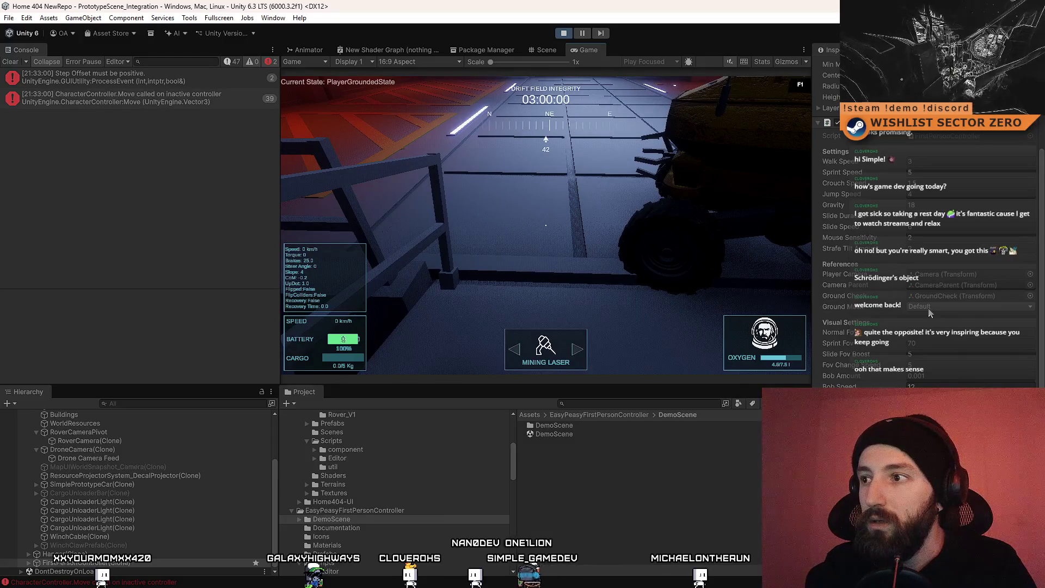
pyautogui.press('w')
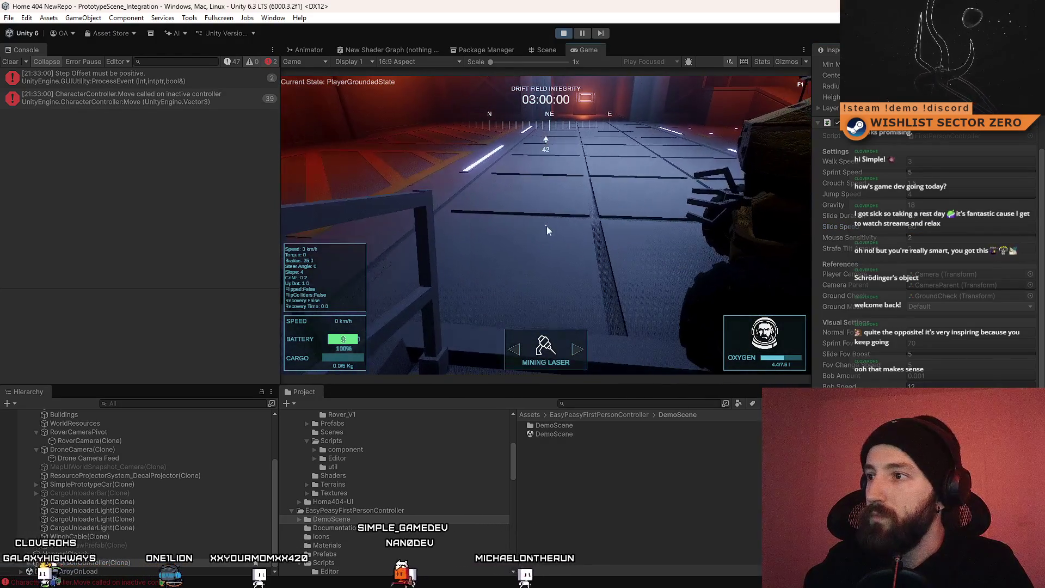
# Step: Enter 1 as the First Person Controller's Slide Speed
pyautogui.write('1')
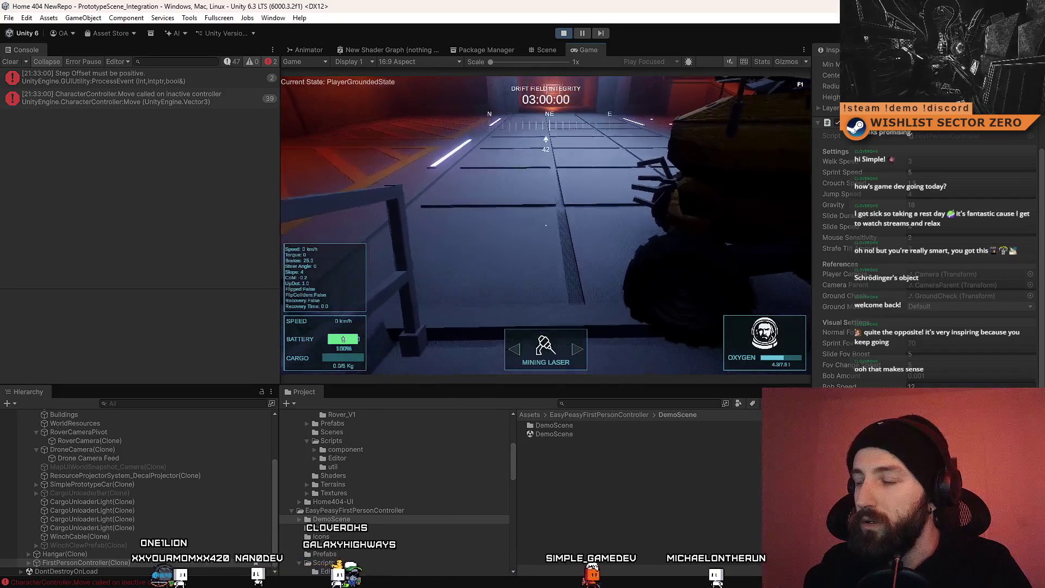
pyautogui.scroll(-5, 829, 315)
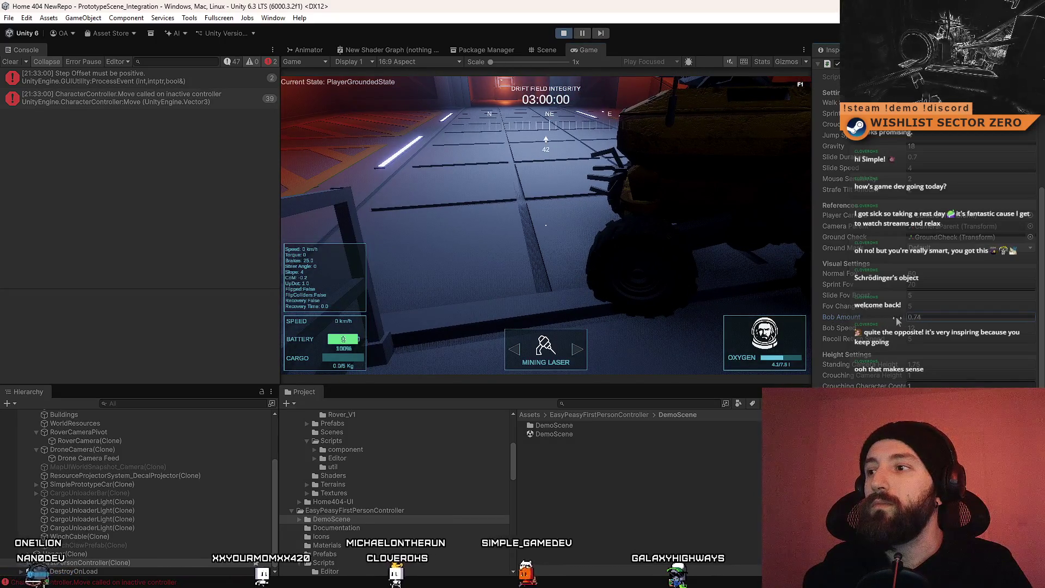
# Step: Drag Bob Amount to 0.16 and walk down the corridor to test the head bob
pyautogui.moveTo(847, 320); pyautogui.dragTo(858, 321)
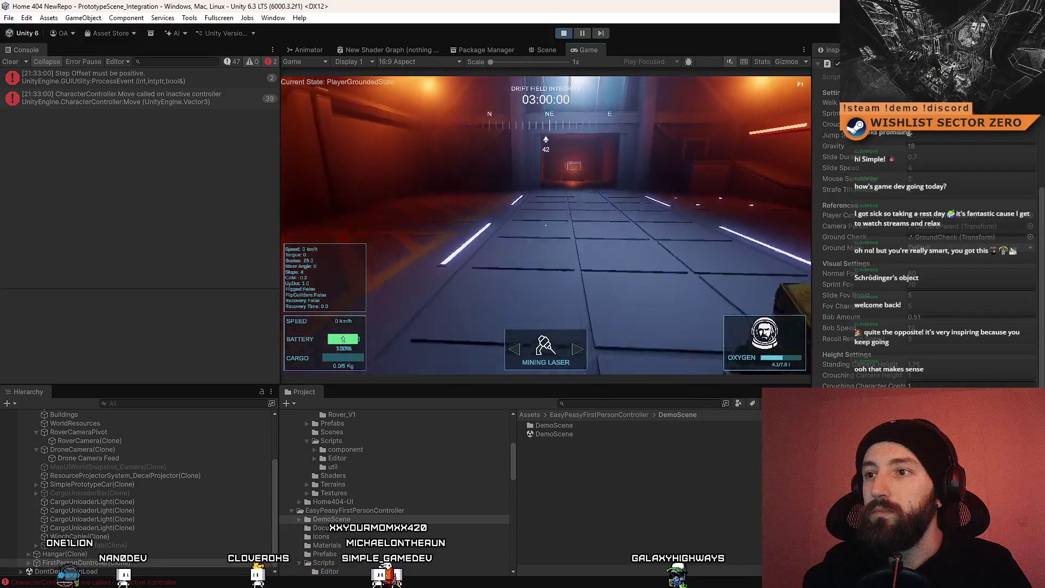
pyautogui.press('w')
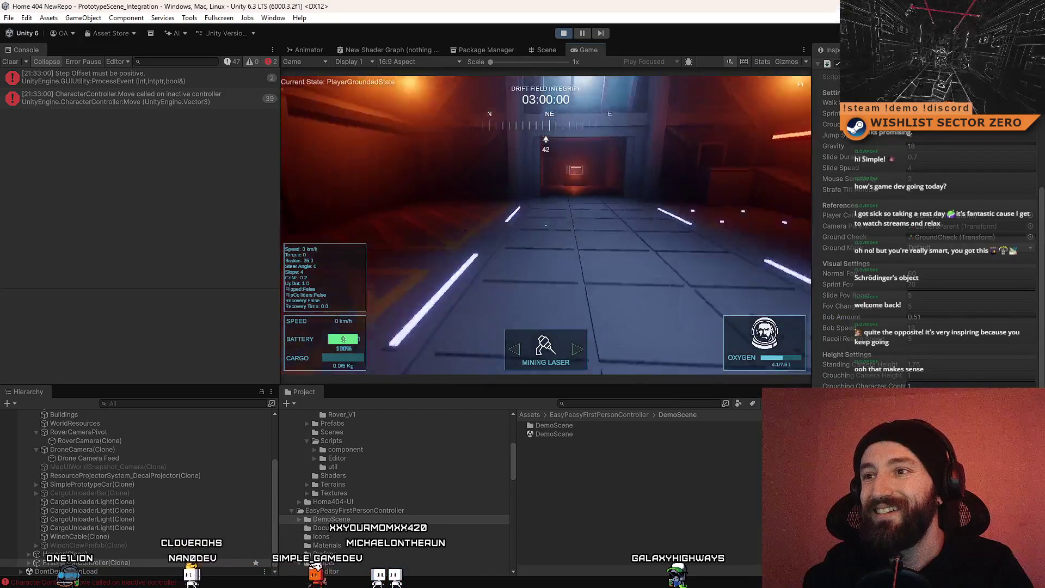
pyautogui.press('w')
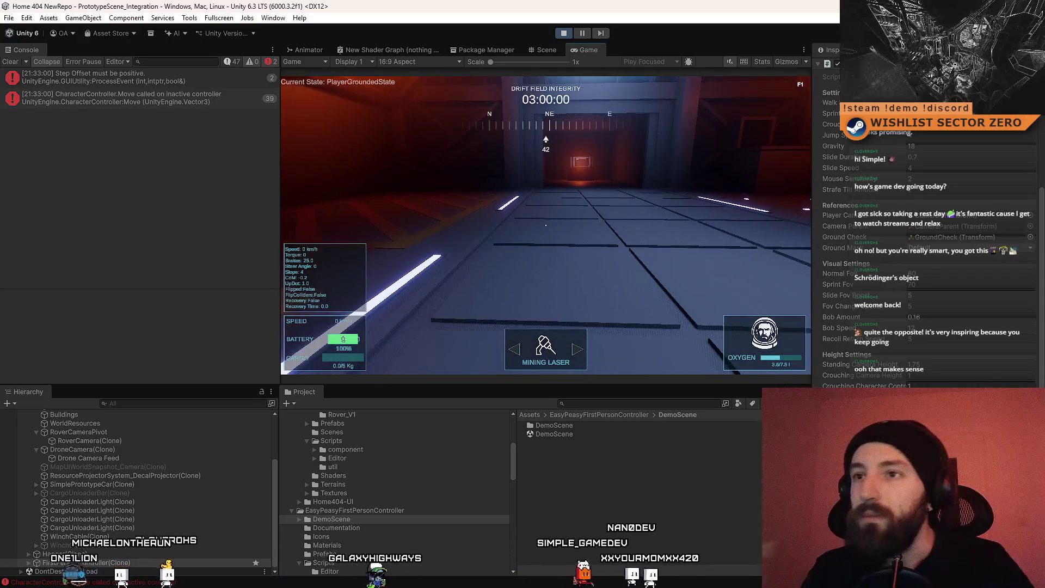
# Step: Lower Bob Amount to 0.01 and walk along the walkway toward the stairs
pyautogui.press('space')
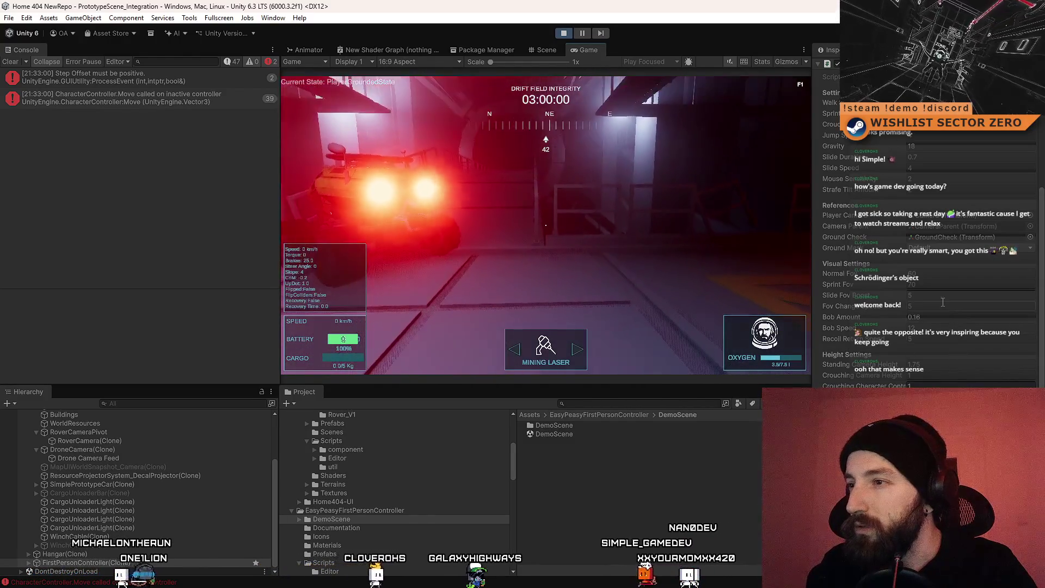
pyautogui.scroll(3, 953, 201)
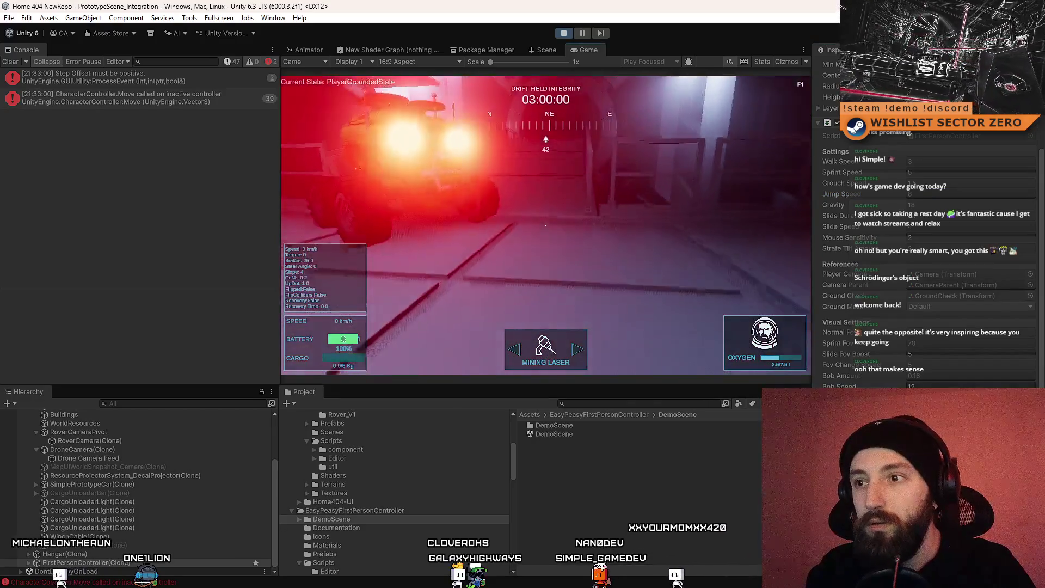
pyautogui.click(962, 378)
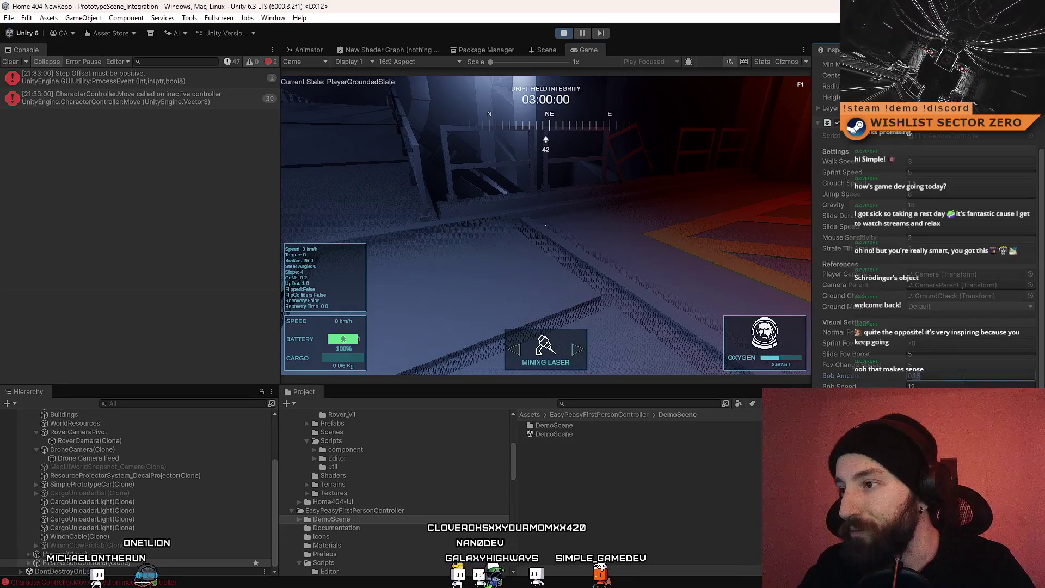
pyautogui.press('Return')
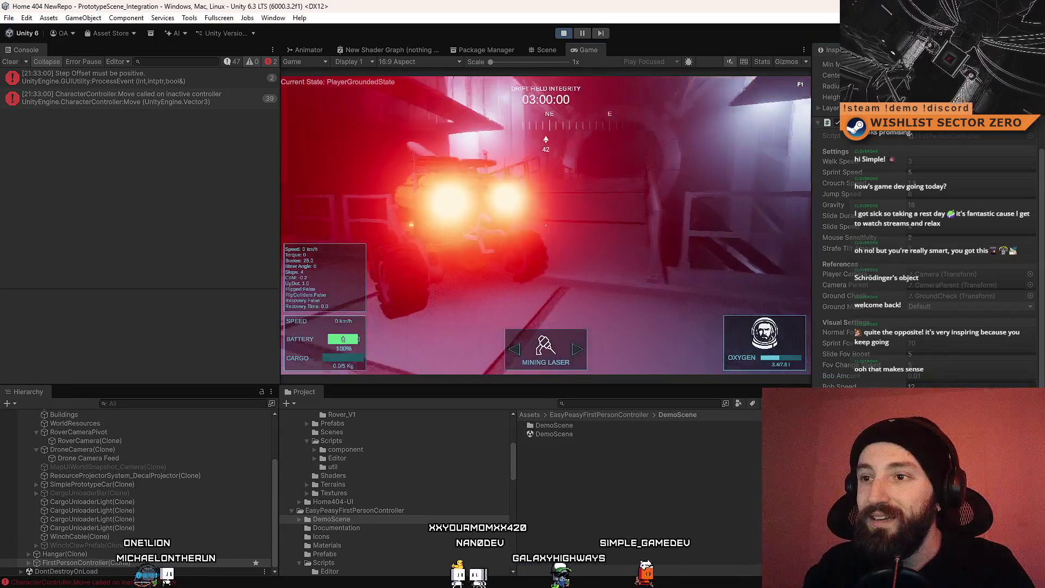
pyautogui.press('w')
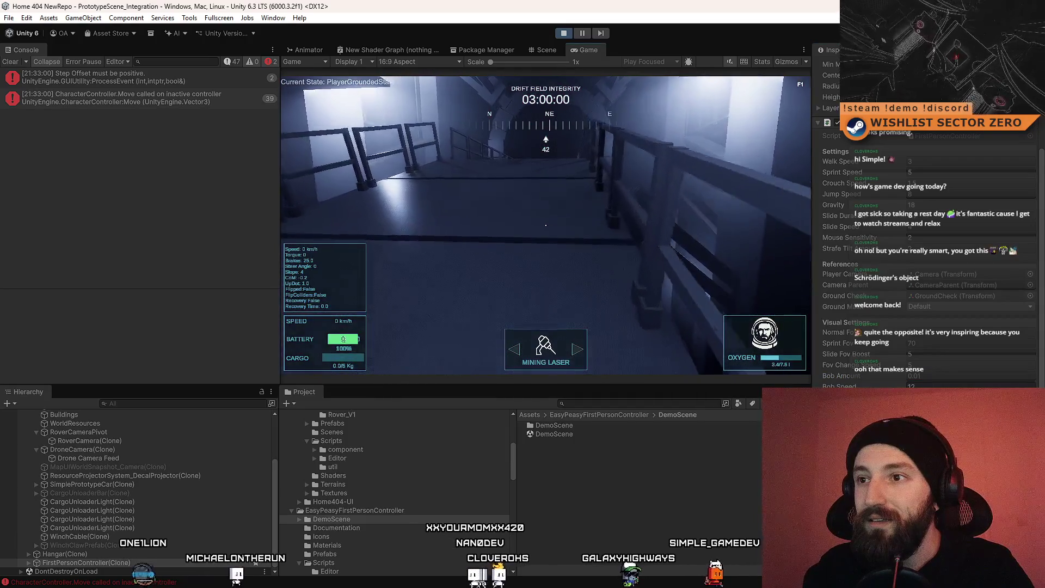
pyautogui.press('w')
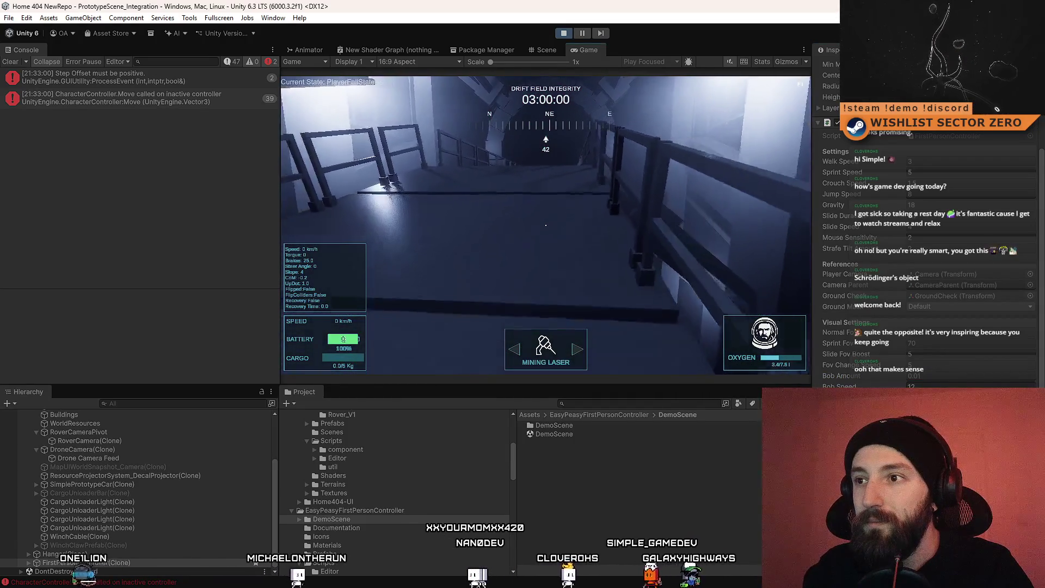
pyautogui.press('w')
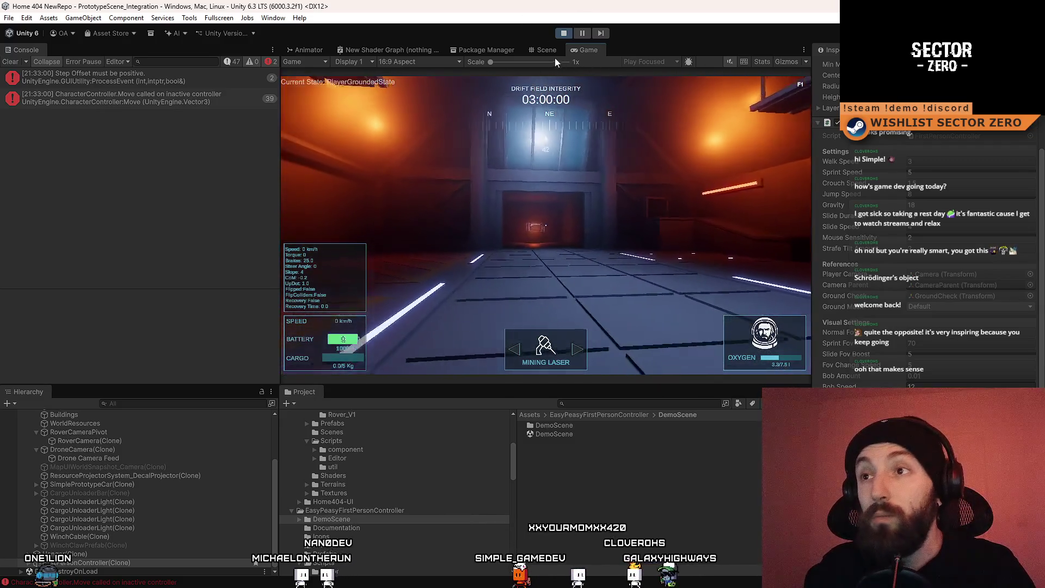
# Step: In the Scene view, add a cube, move it along X, and duplicate it up to Cube (8)
pyautogui.click(550, 50)
pyautogui.click(219, 18)
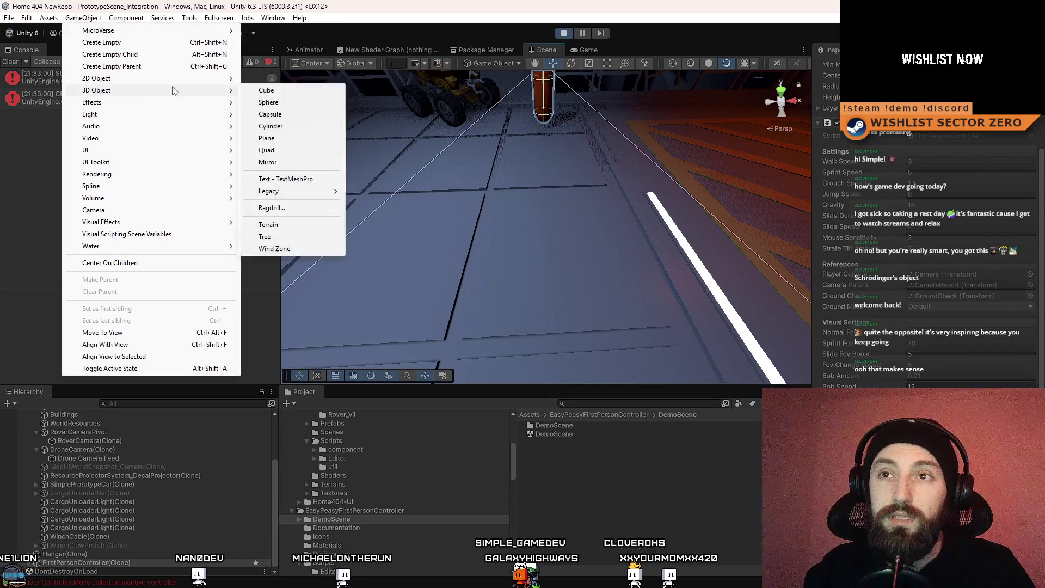
pyautogui.click(273, 92)
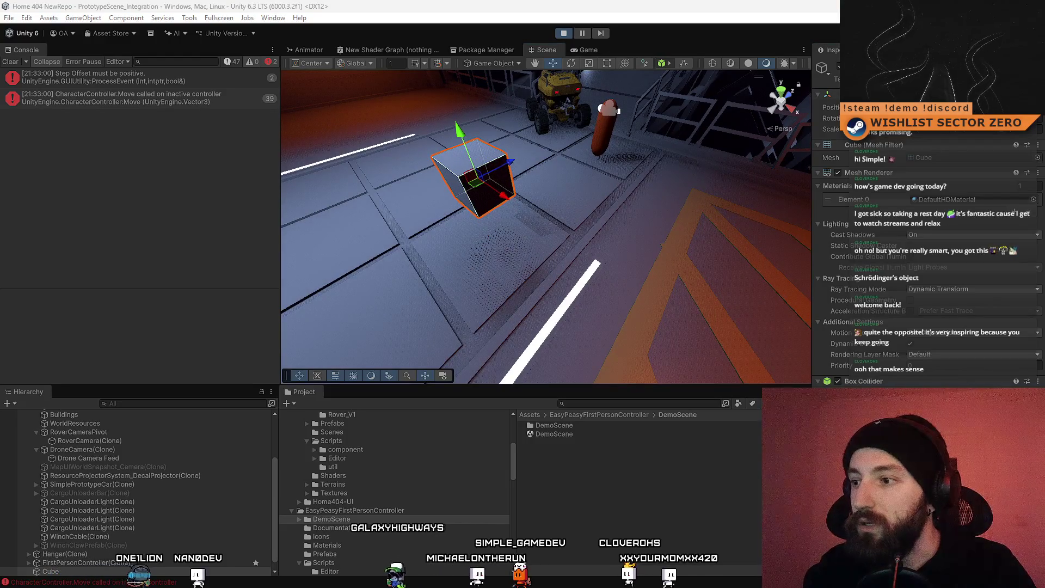
pyautogui.moveTo(505, 195); pyautogui.dragTo(520, 244)
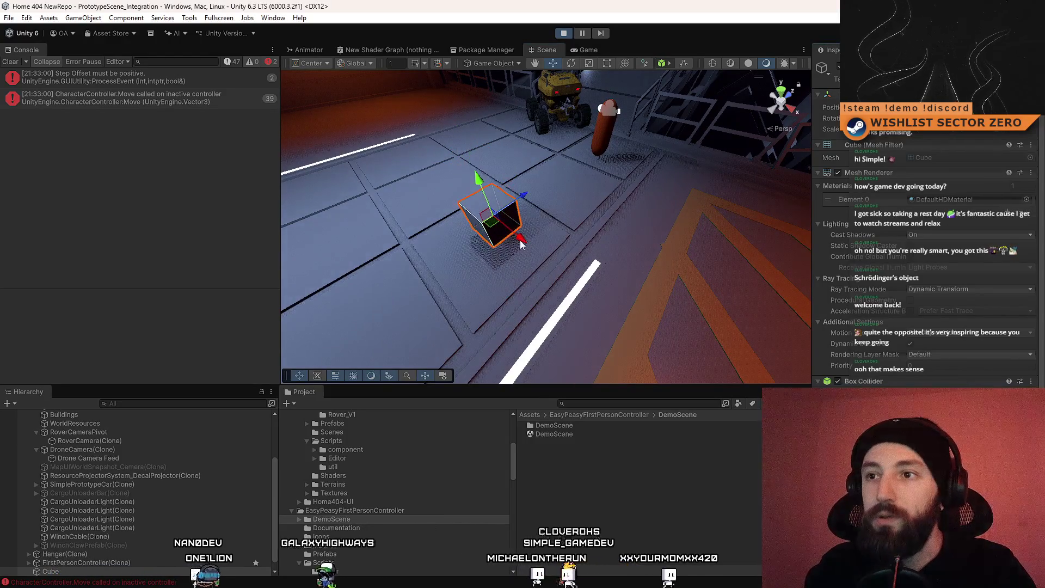
pyautogui.hotkey('ctrl', 'd')
pyautogui.hotkey('ctrl', 'd')
pyautogui.hotkey('ctrl', 'd')
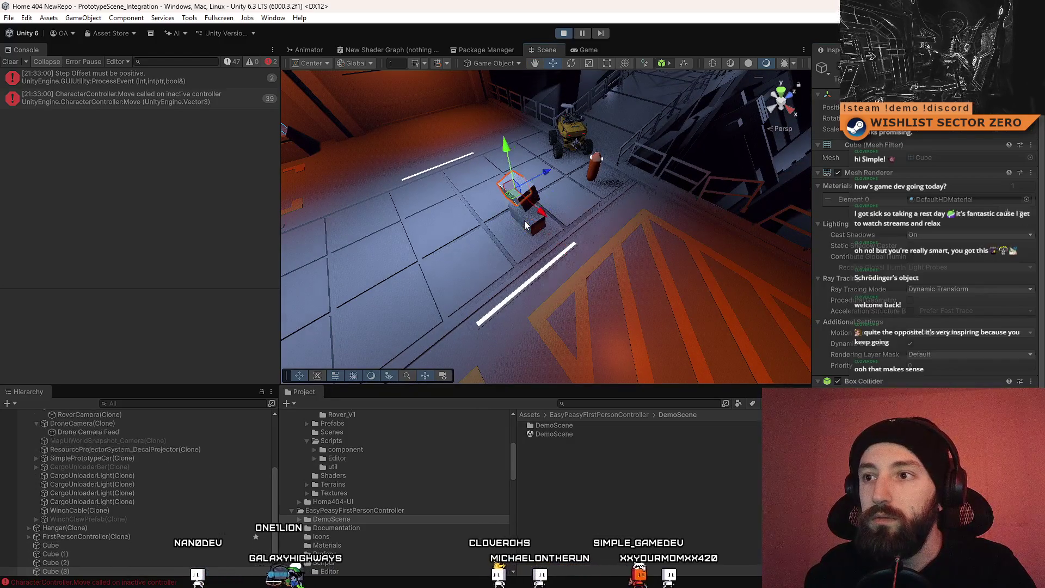
pyautogui.hotkey('ctrl', 'd')
pyautogui.hotkey('ctrl', 'd')
pyautogui.hotkey('ctrl', 'd')
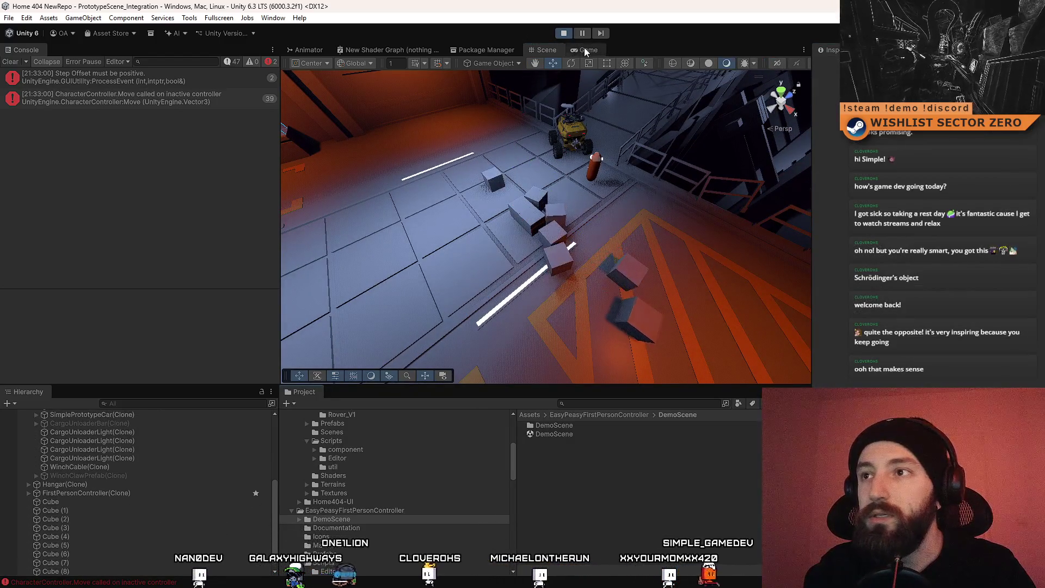
# Step: Back in the Game view, walk the player among the cubes and climb across their tops
pyautogui.click(585, 52)
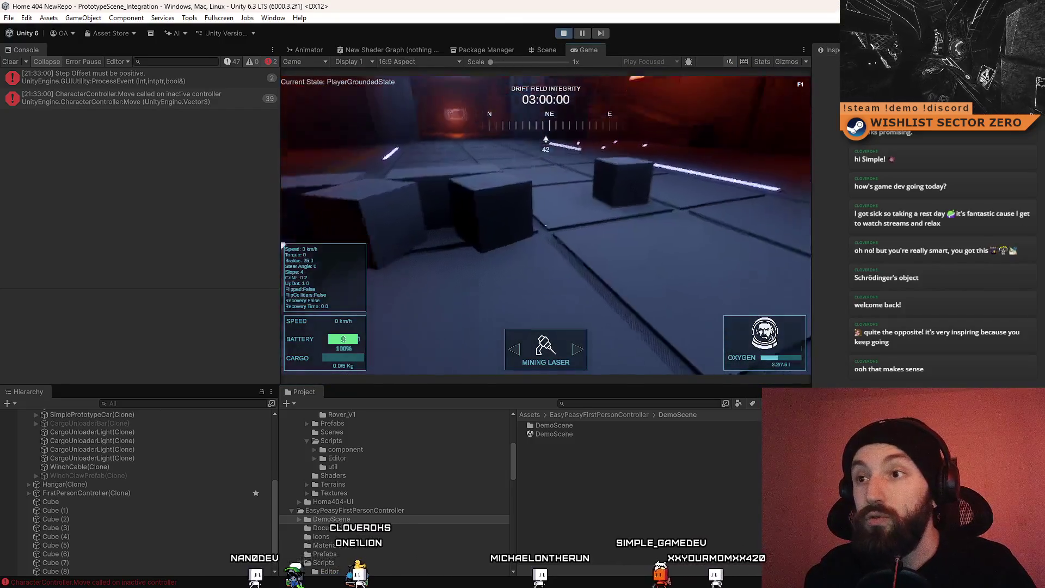
pyautogui.press('w')
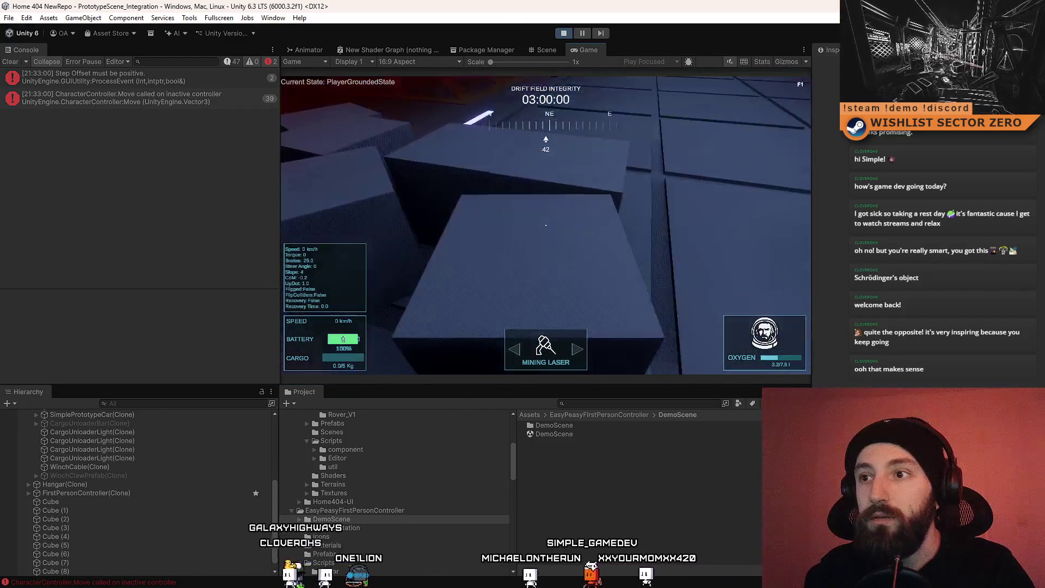
pyautogui.press('w')
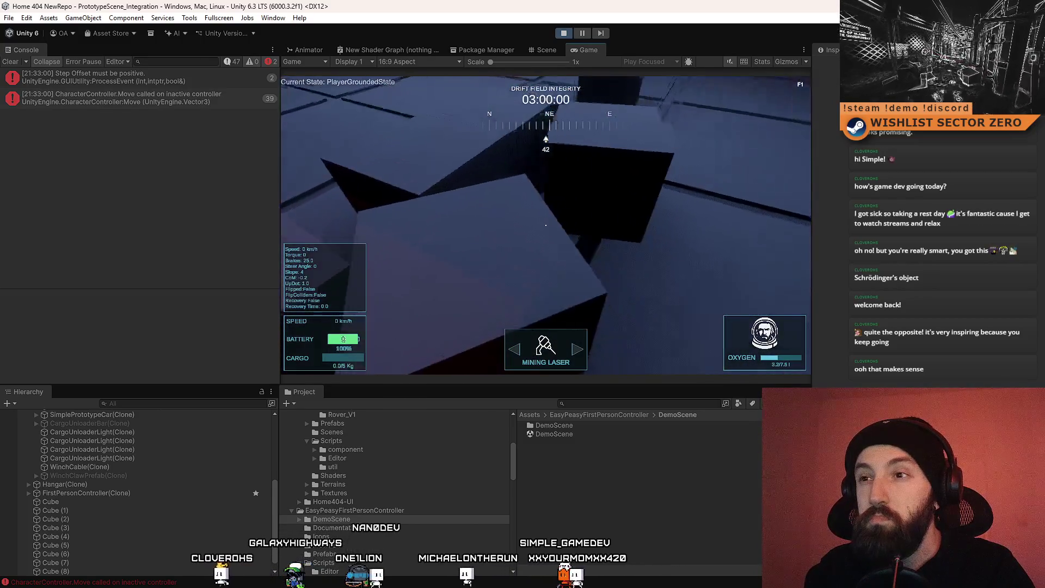
pyautogui.press('w')
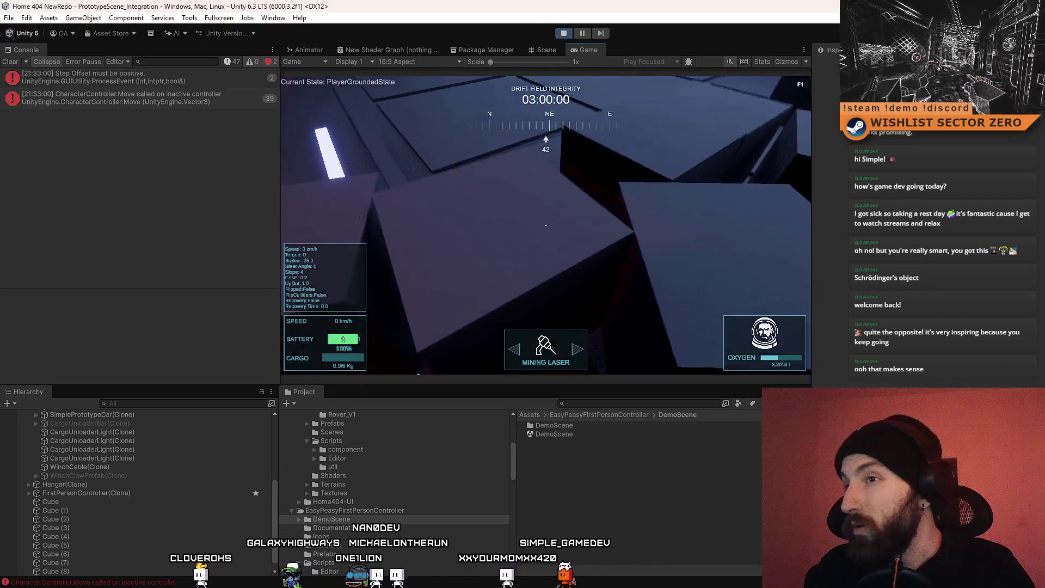
pyautogui.press('w')
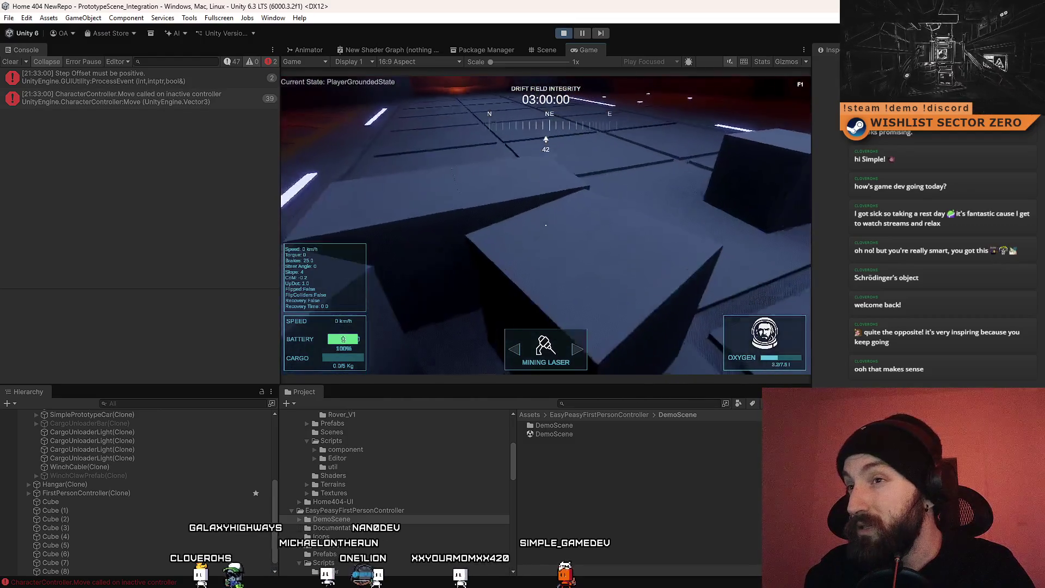
pyautogui.press('w')
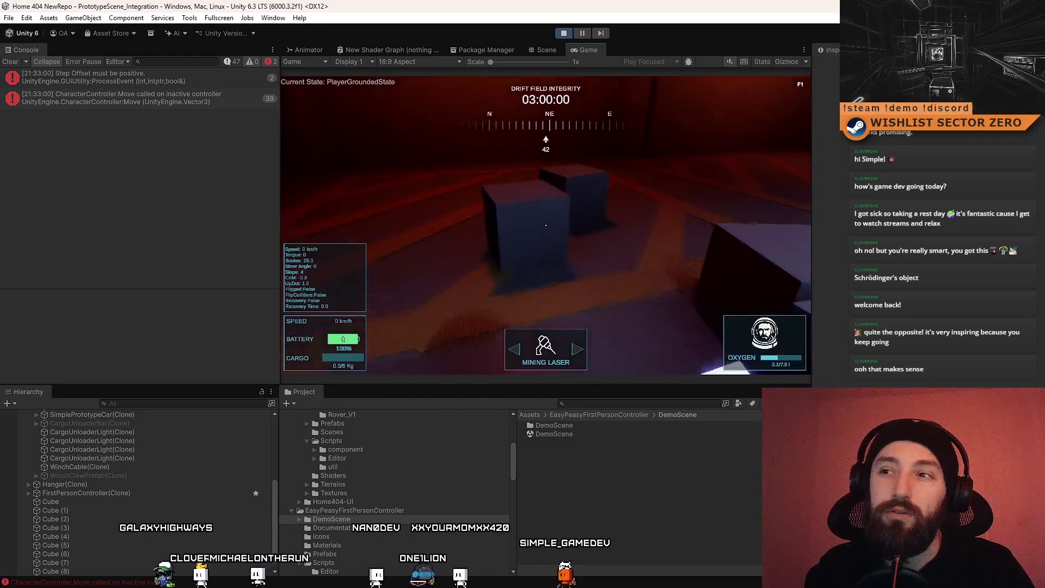
pyautogui.press('w')
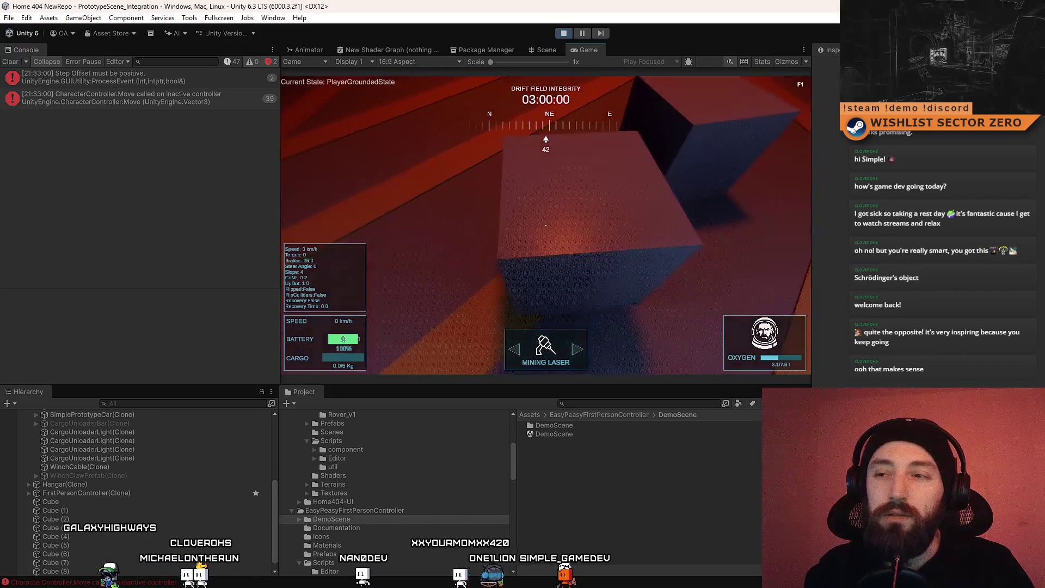
# Step: Crouch across a cube top, jump over the cubes, and stand the player back up
pyautogui.press('ctrl')
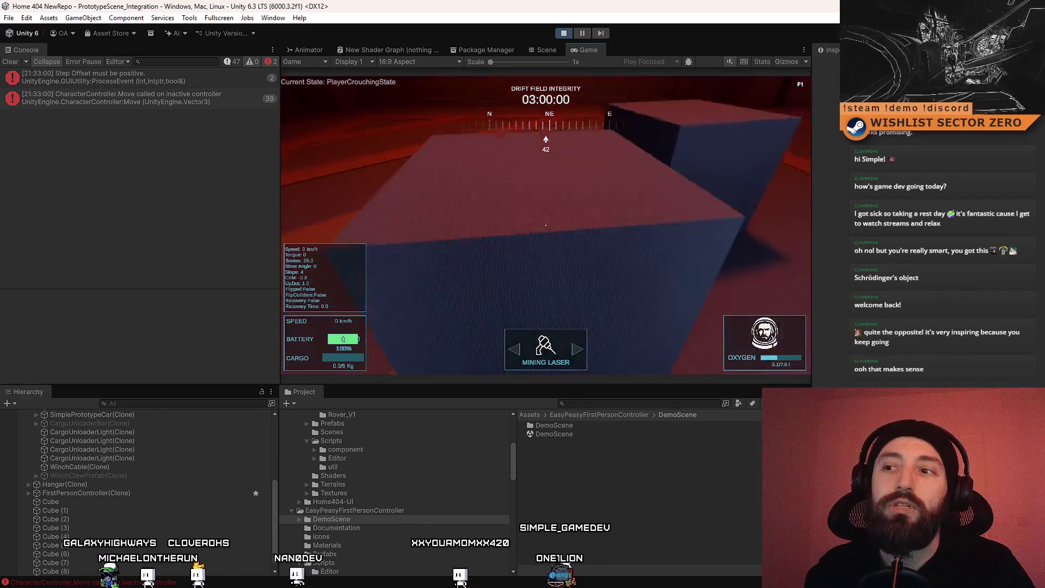
pyautogui.press('w')
pyautogui.press('w')
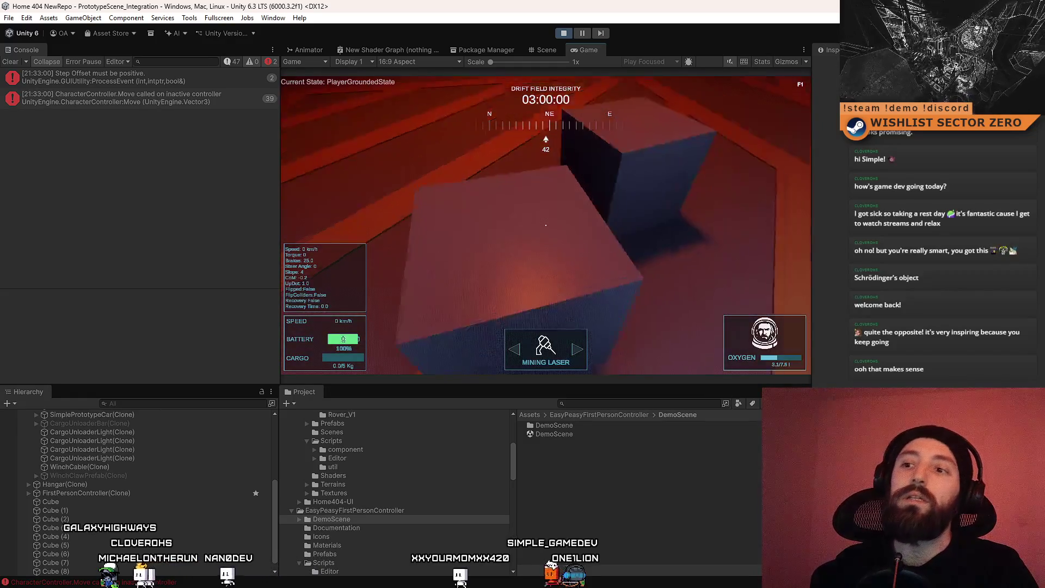
pyautogui.press('w')
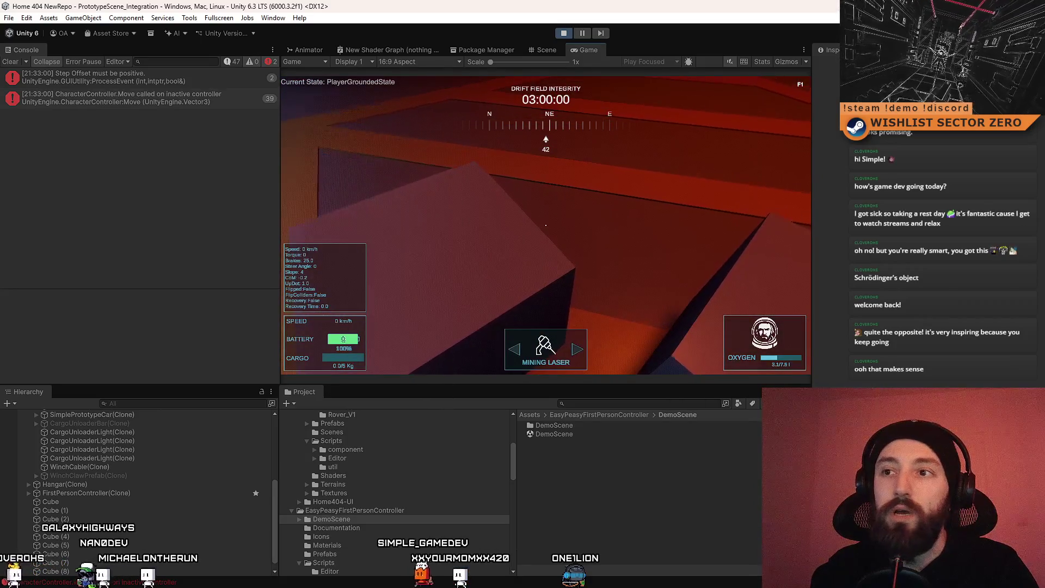
pyautogui.press('w')
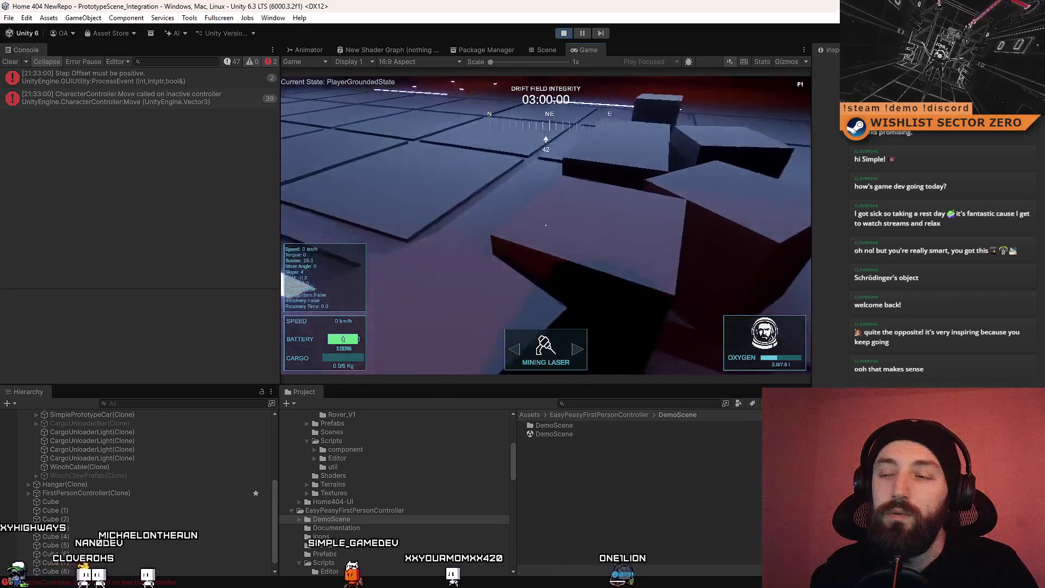
pyautogui.press('w')
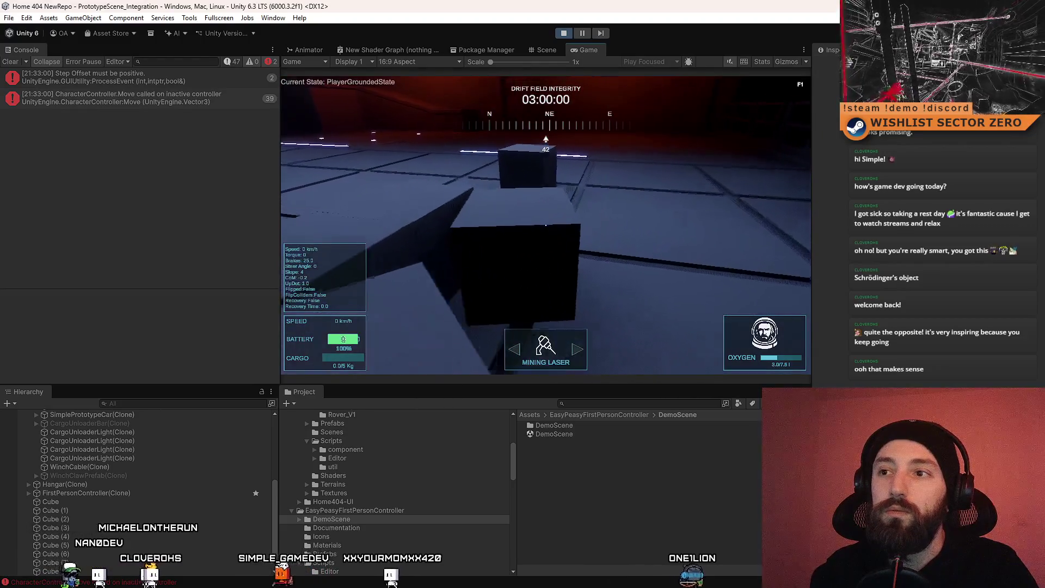
pyautogui.press('space')
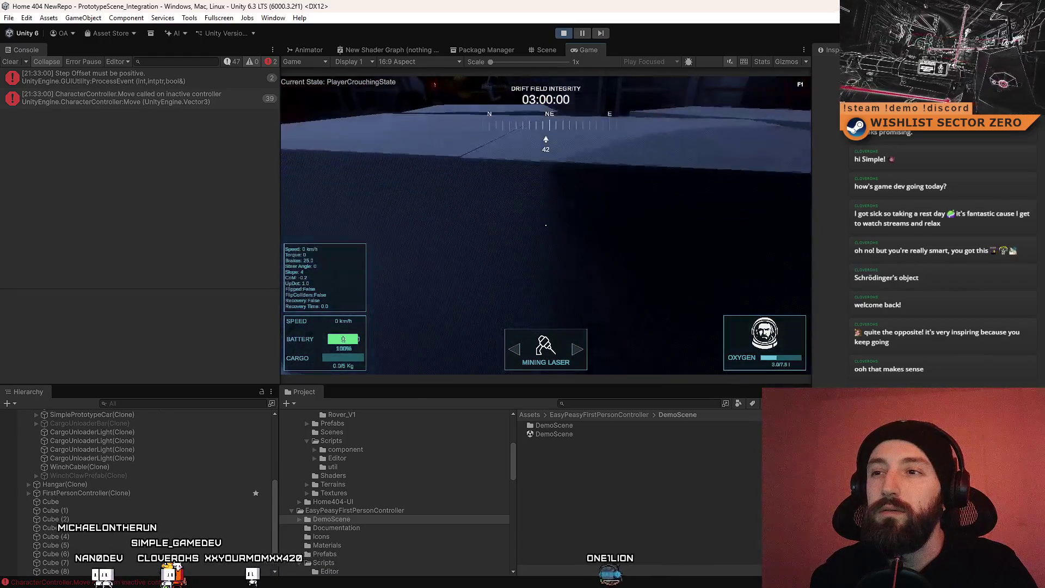
pyautogui.press('c')
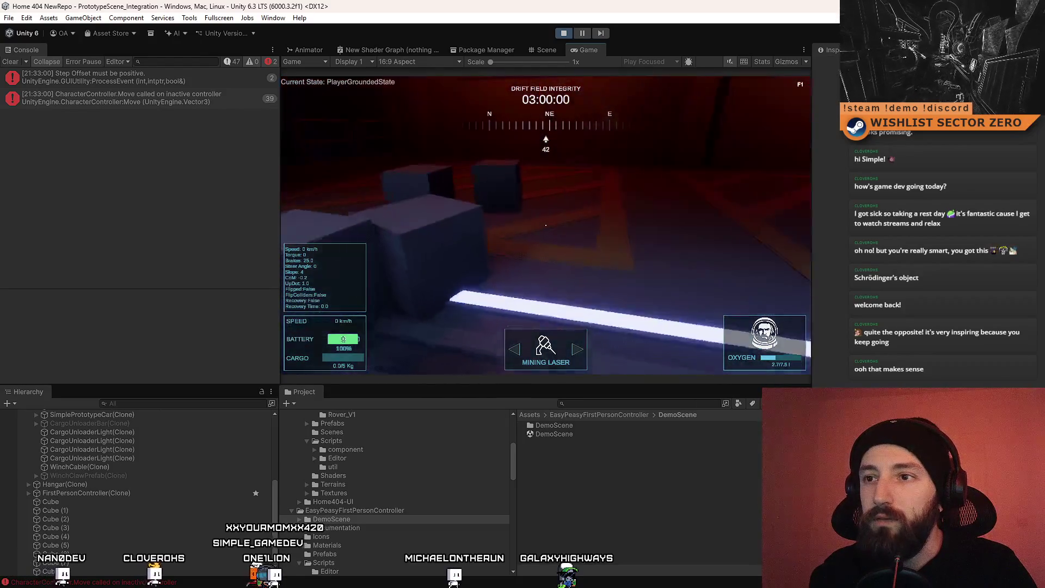
pyautogui.press('space')
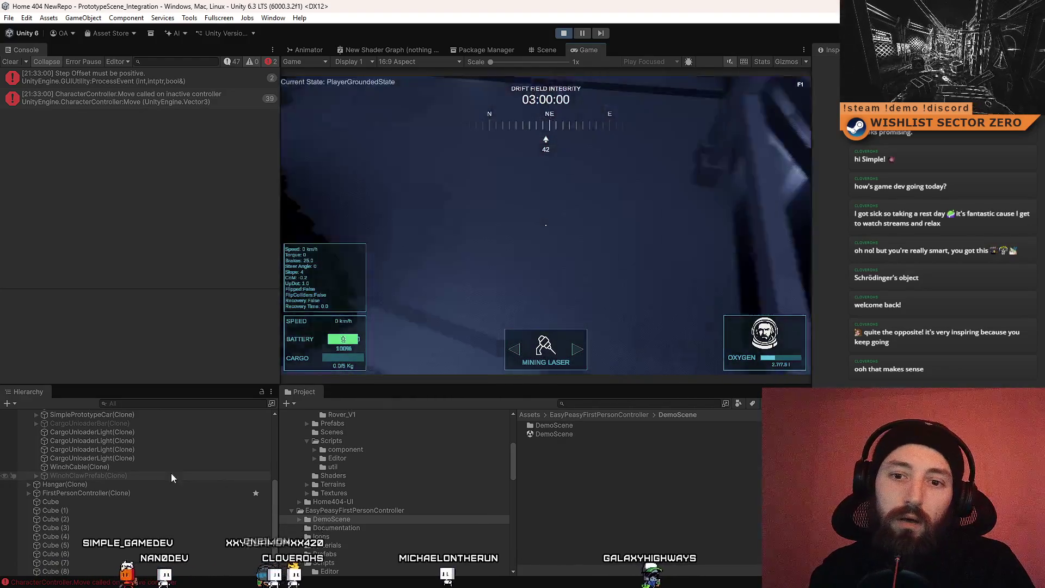
pyautogui.click(159, 493)
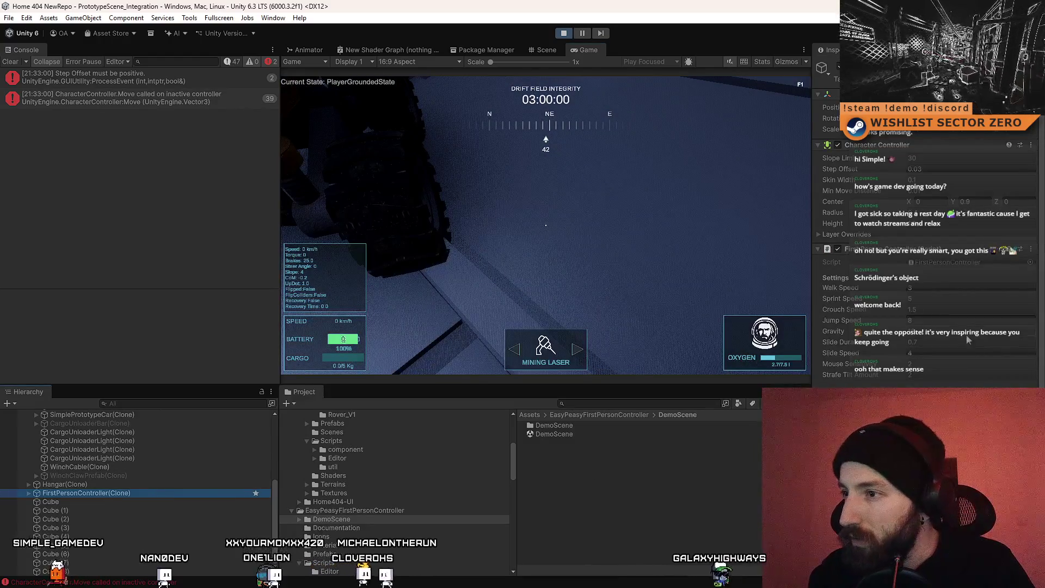
# Step: Scroll the Inspector to the First Person Controller settings and jump in the game
pyautogui.scroll(-3, 934, 343)
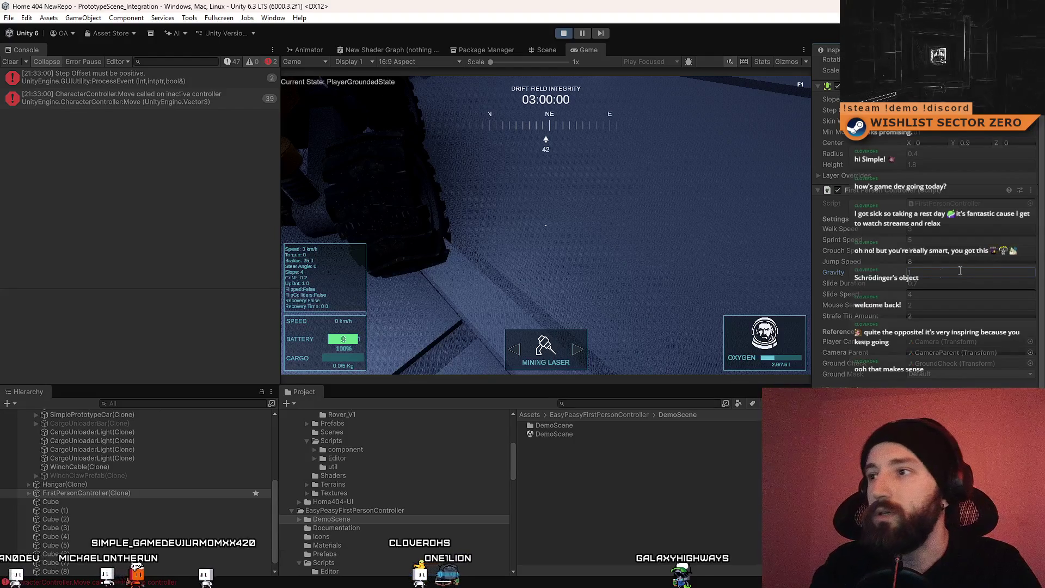
pyautogui.press('space')
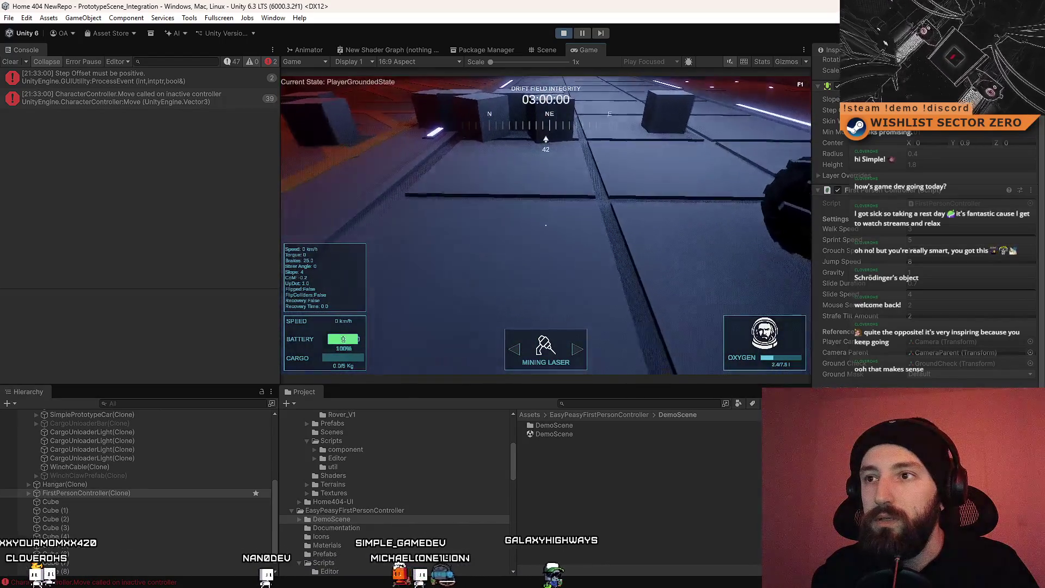
# Step: Walk the player past the railing, step back, strafe left and right, and drop off the ledge
pyautogui.press('w')
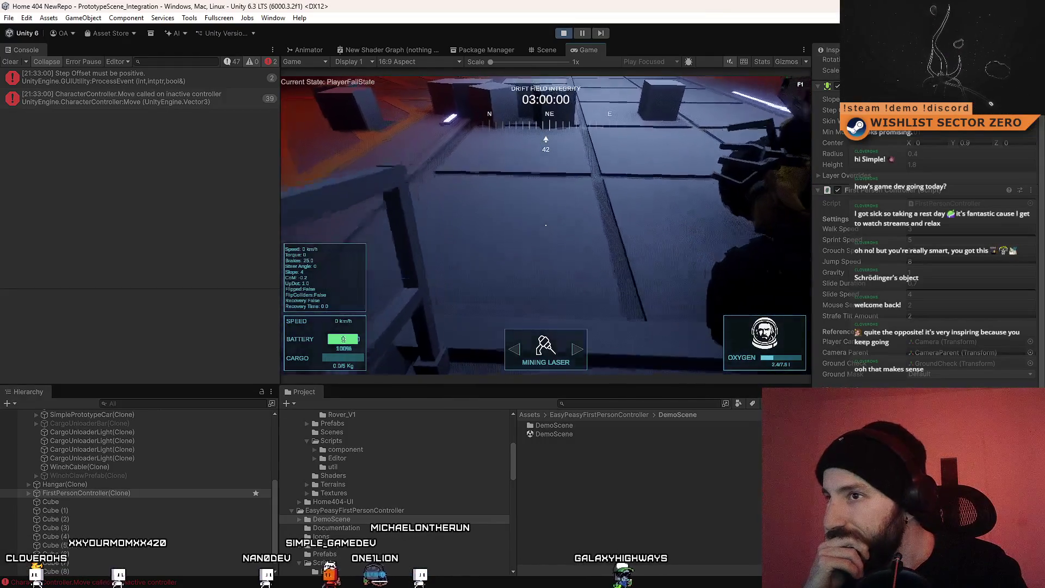
pyautogui.press('w')
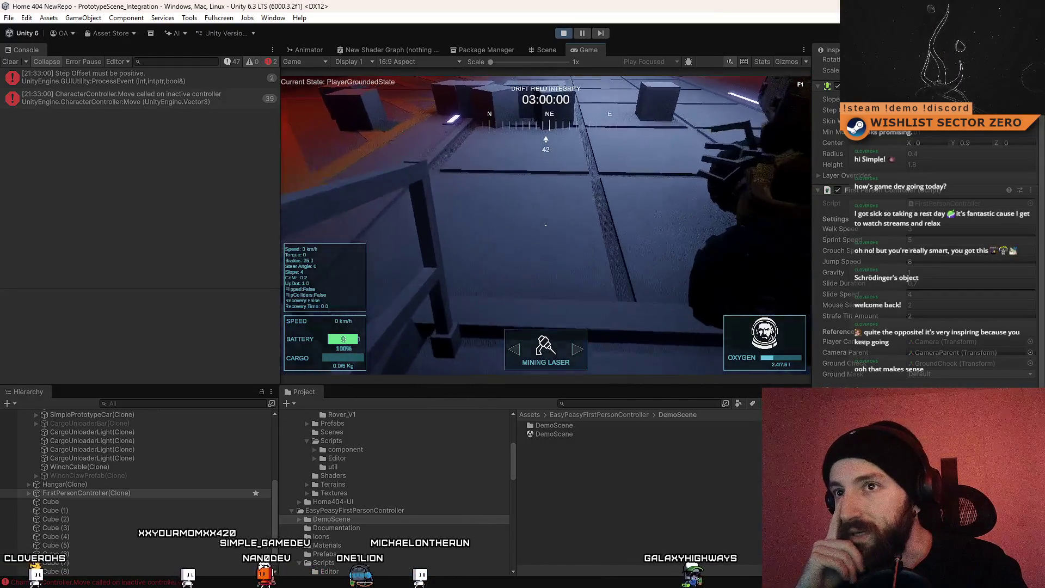
pyautogui.press('w')
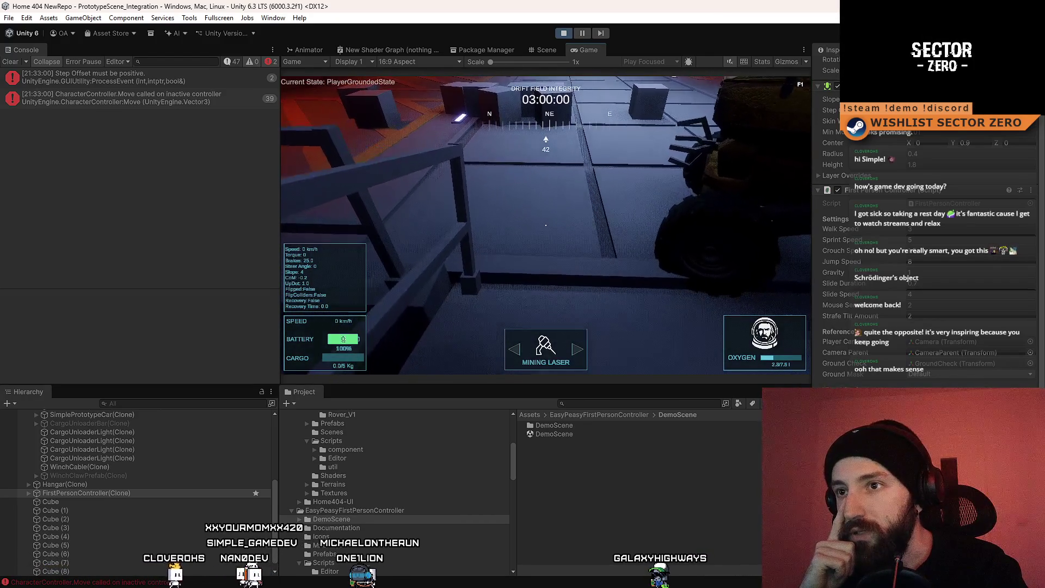
pyautogui.press('w')
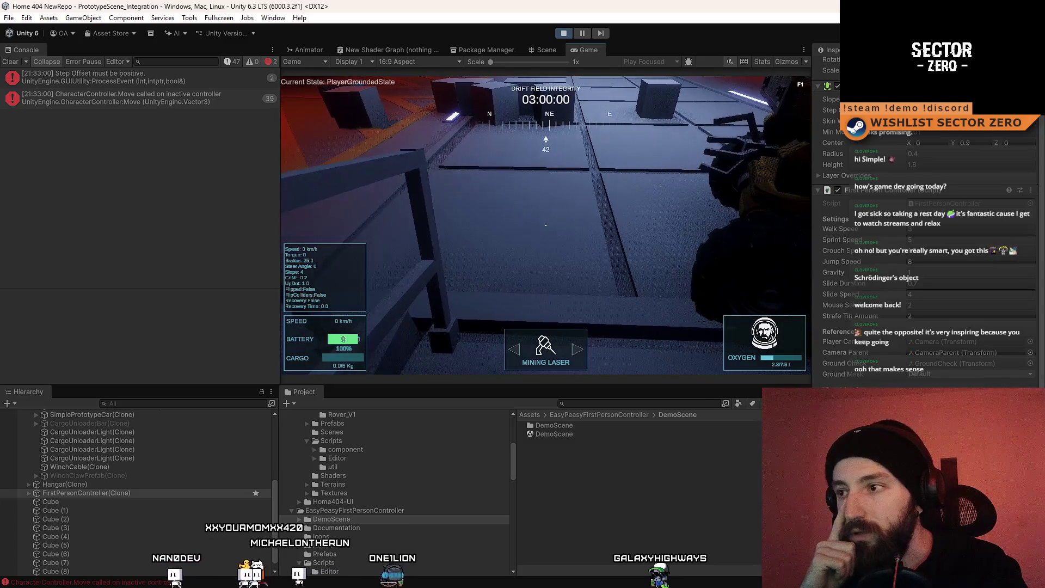
pyautogui.press('w')
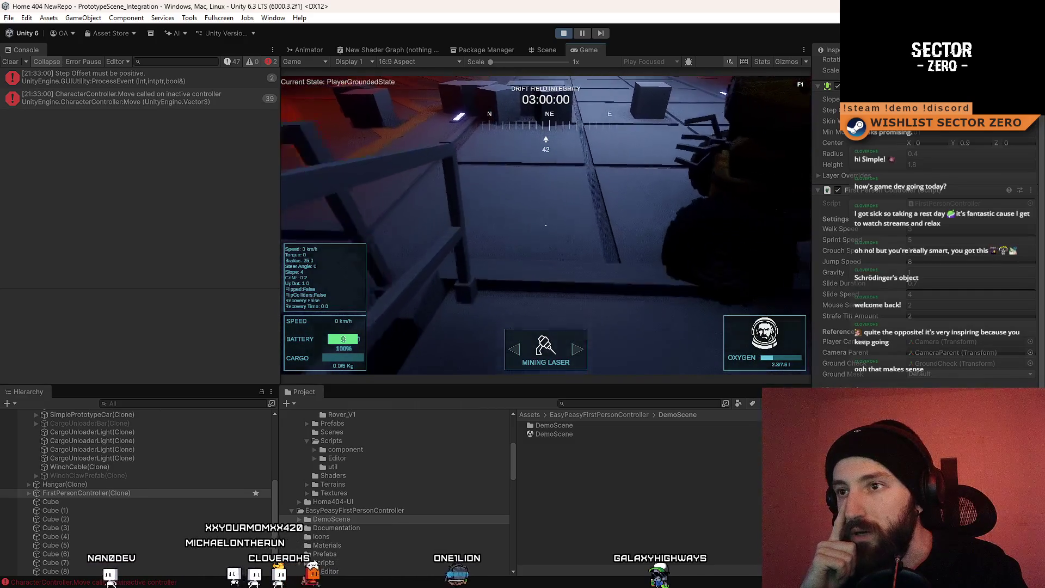
pyautogui.press('w')
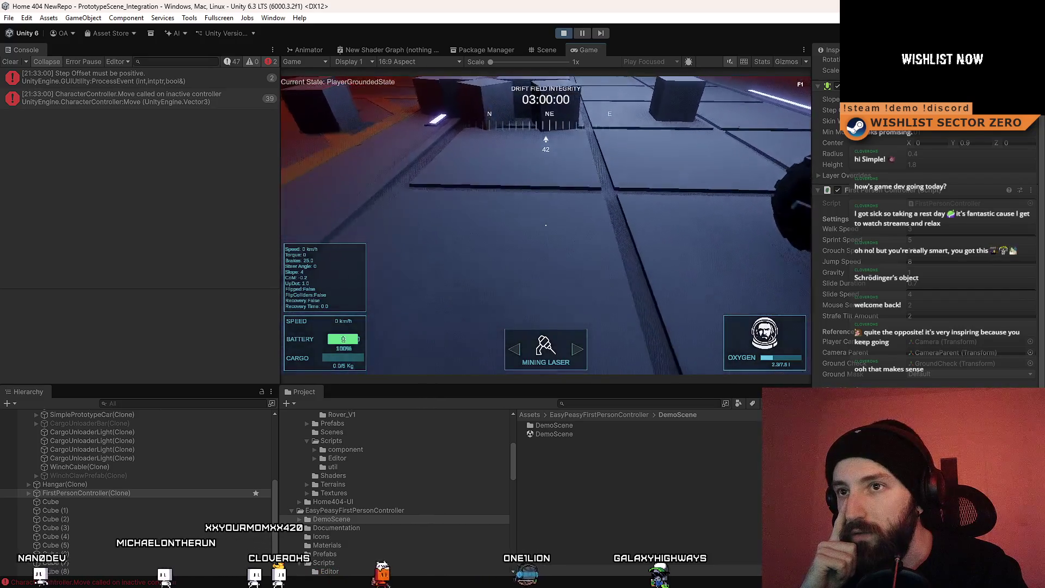
pyautogui.press('s')
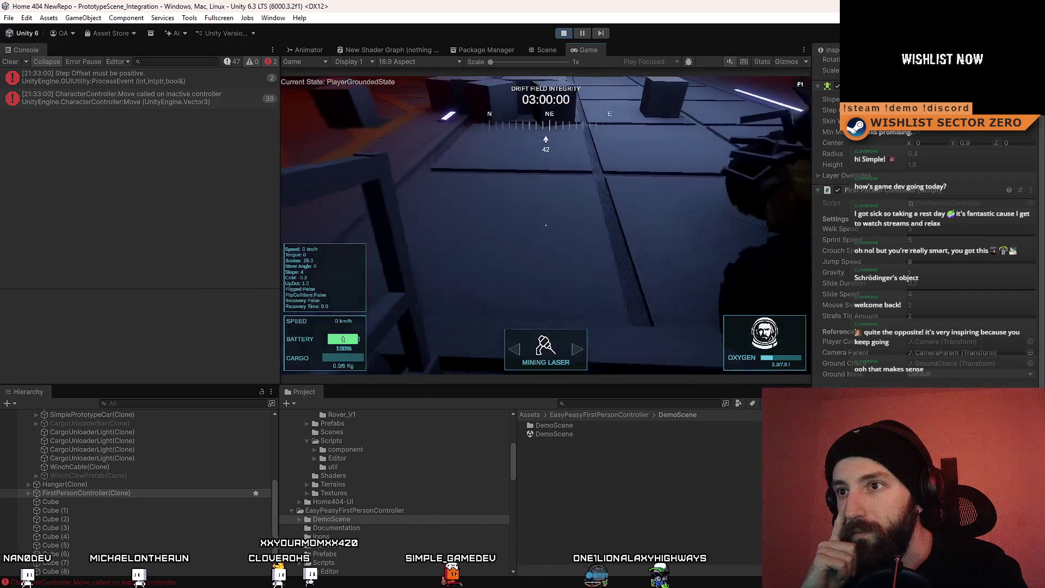
pyautogui.press('w')
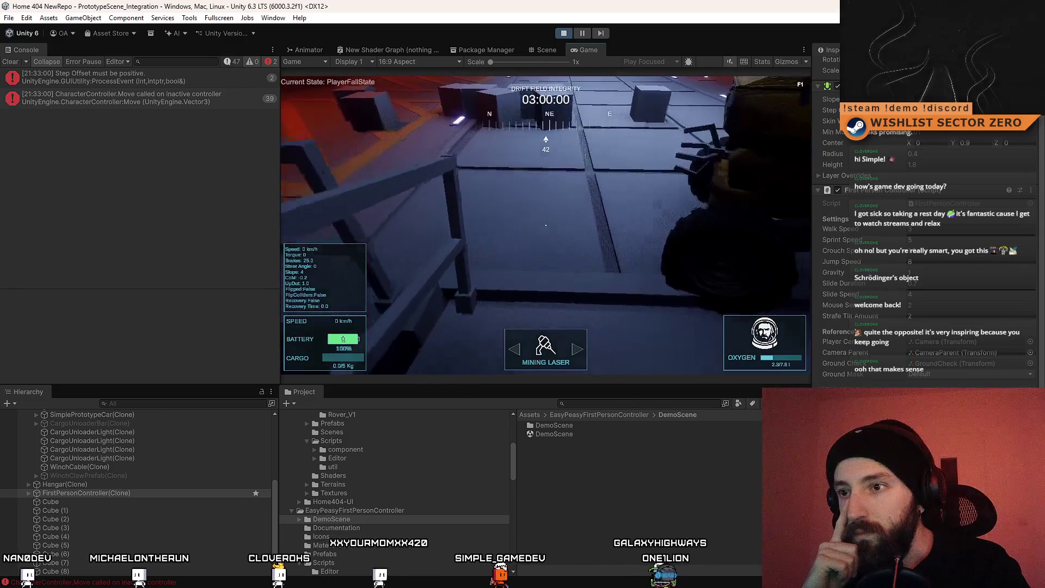
pyautogui.press('s')
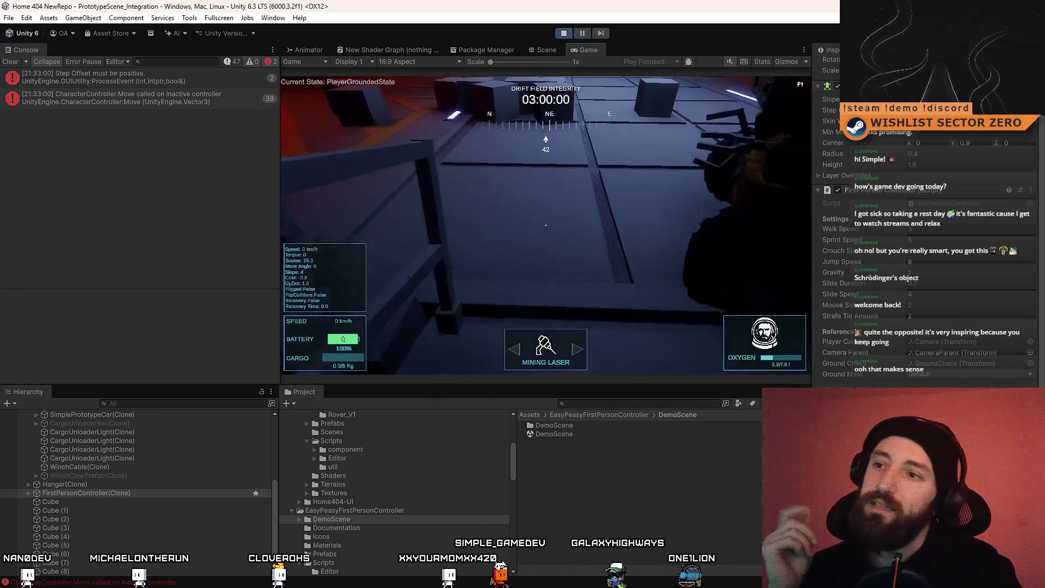
pyautogui.press('d')
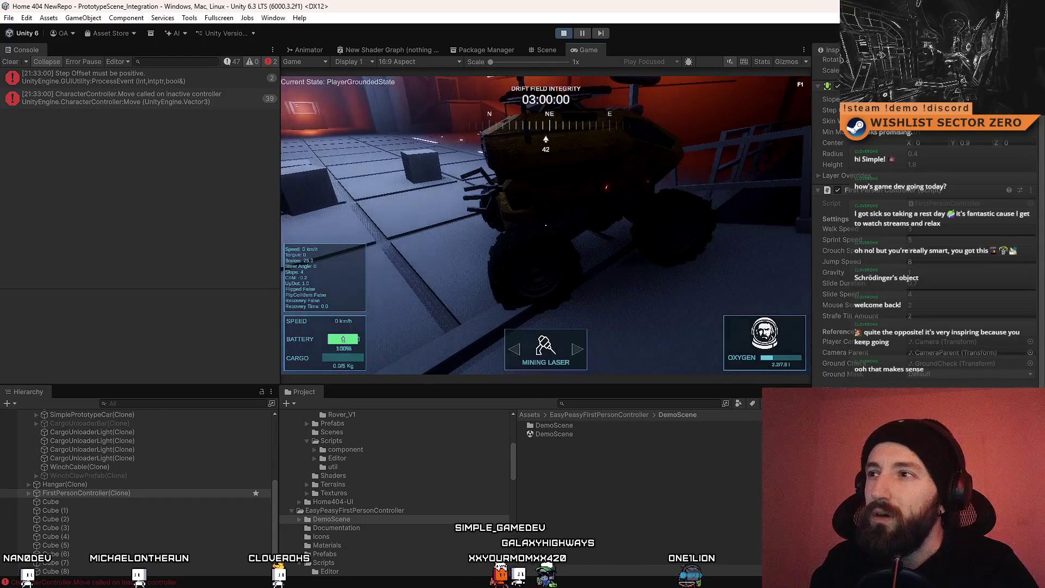
pyautogui.press('a')
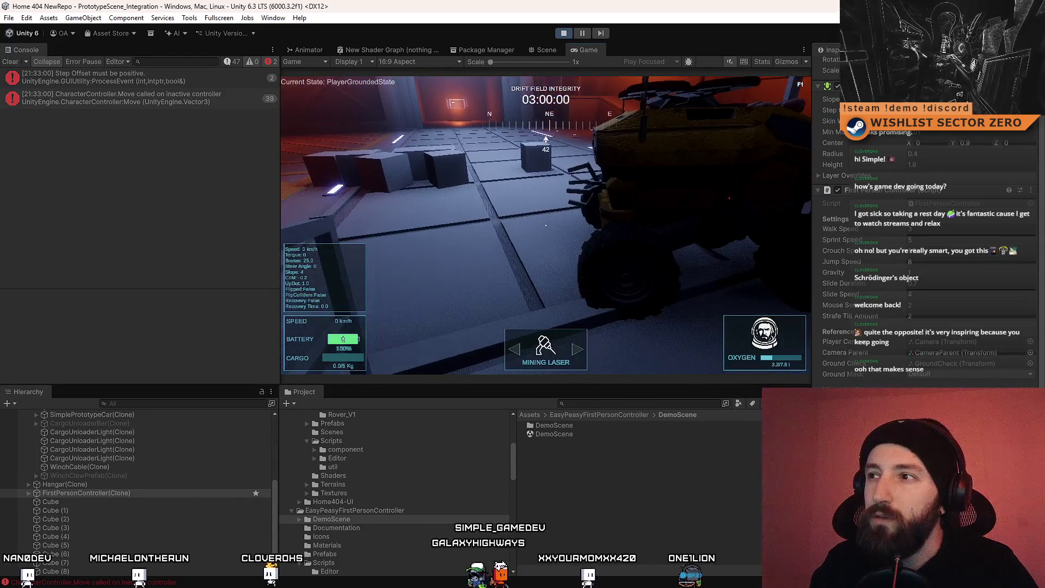
pyautogui.press('space')
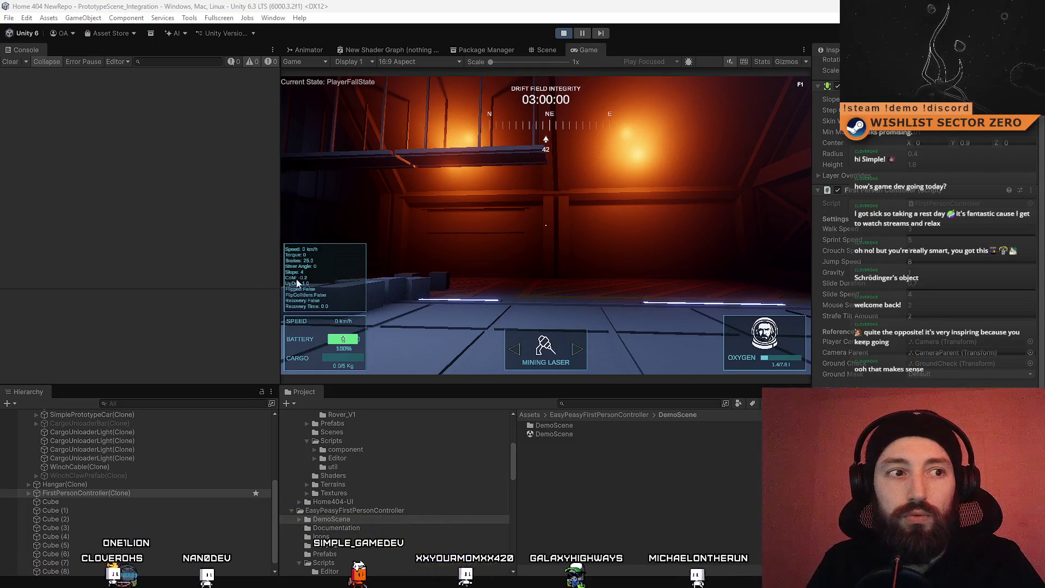
pyautogui.click(526, 194)
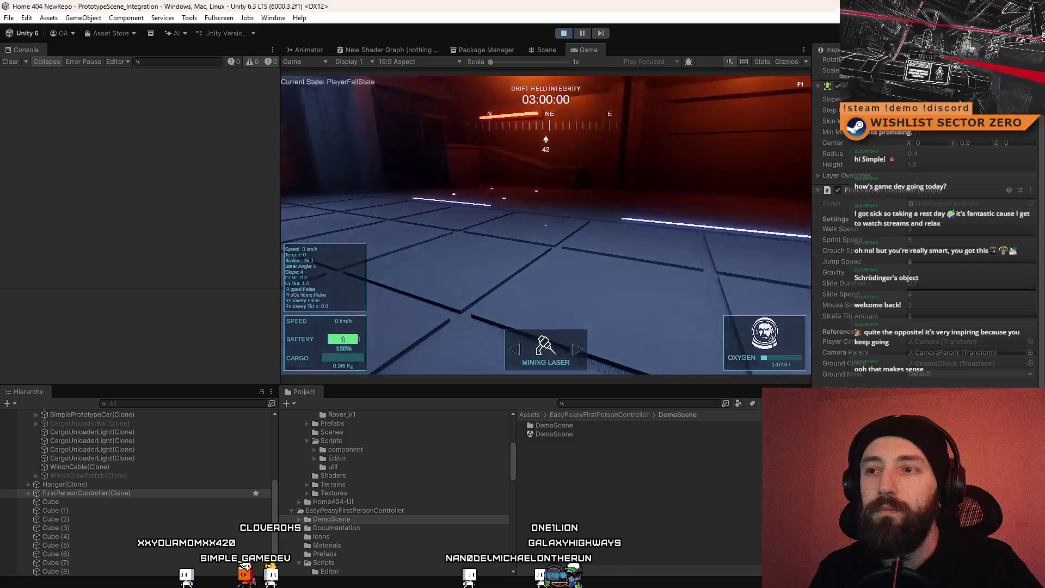
# Step: Toggle the Game view between full screen and windowed with F10
pyautogui.press('F10')
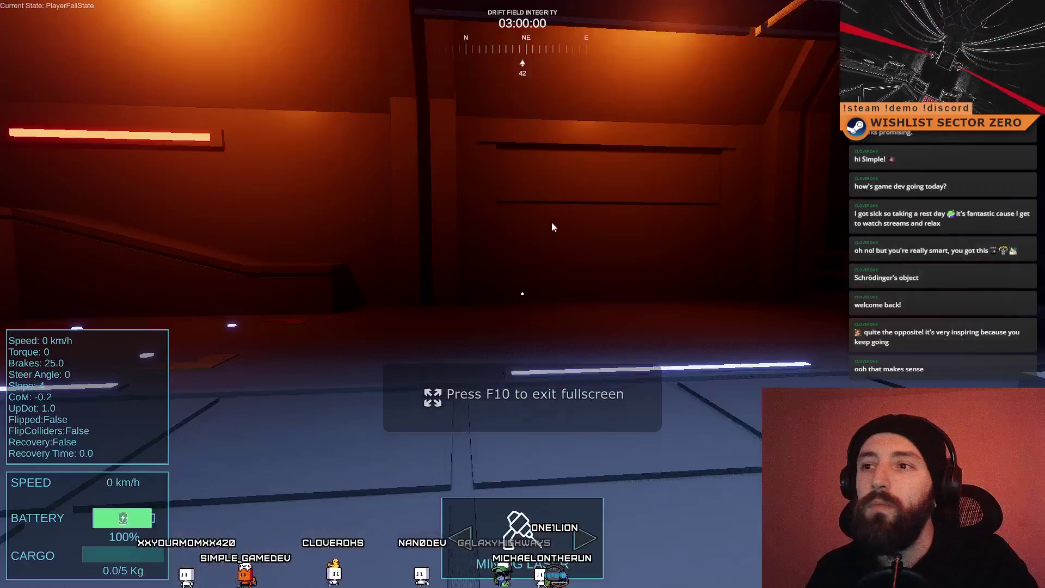
pyautogui.press('F10')
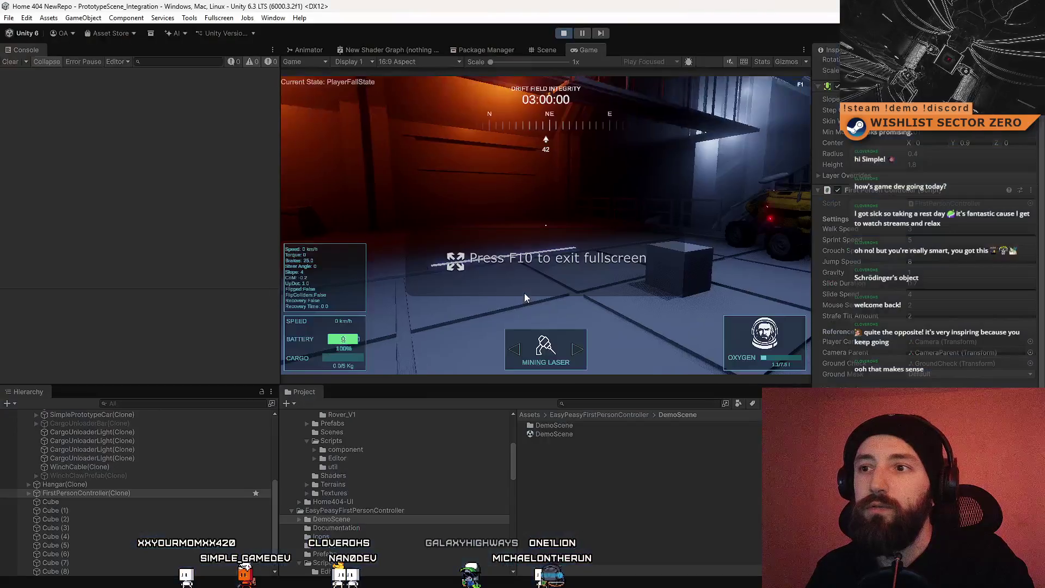
pyautogui.press('F10')
pyautogui.press('F10')
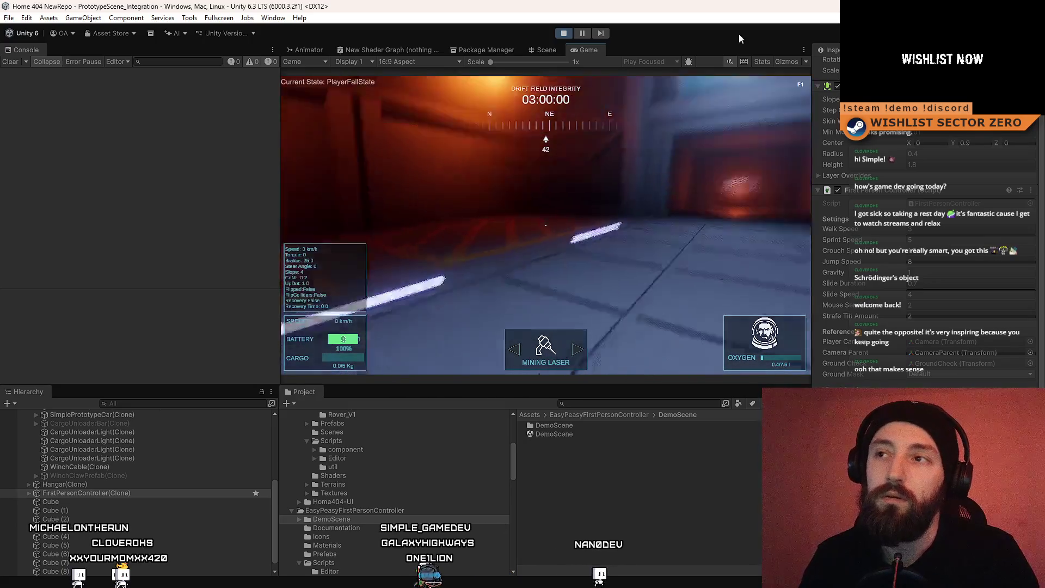
# Step: Stop play mode and navigate the Project window to the EasyPeasyFirstPersonController folder
pyautogui.click(564, 35)
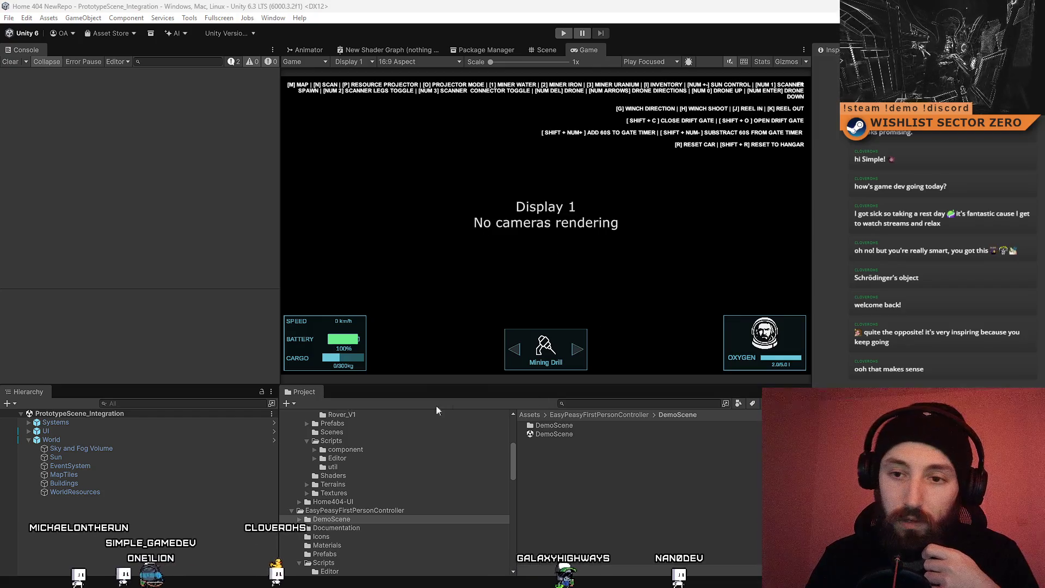
pyautogui.scroll(5, 398, 485)
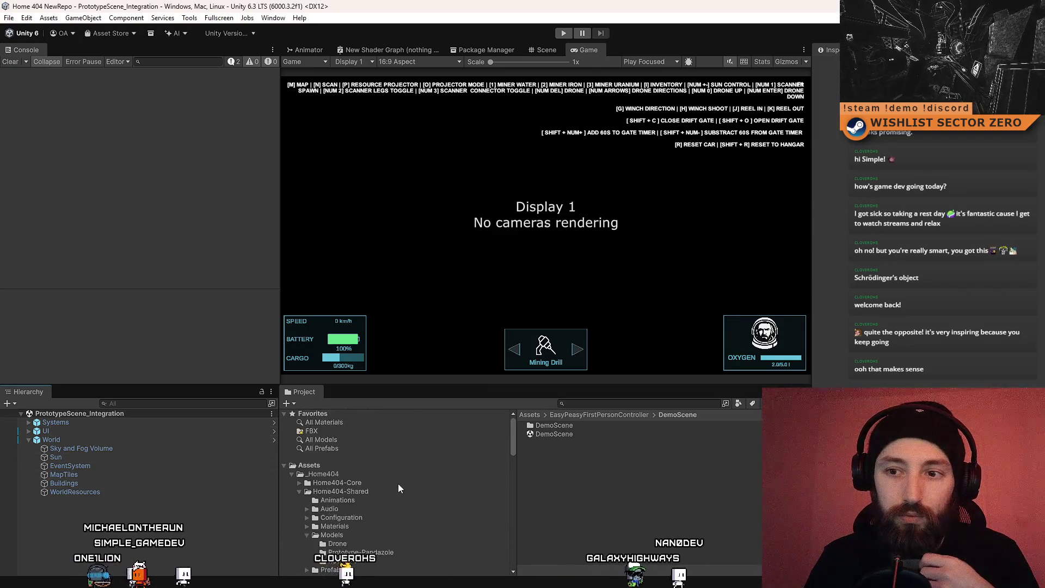
pyautogui.click(377, 469)
pyautogui.scroll(-6, 379, 482)
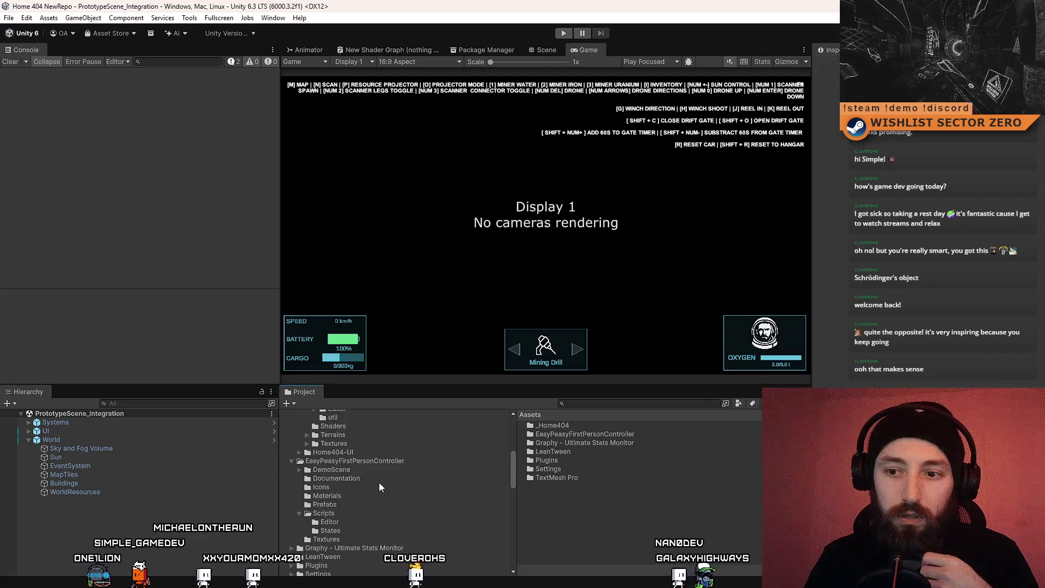
pyautogui.scroll(6, 379, 482)
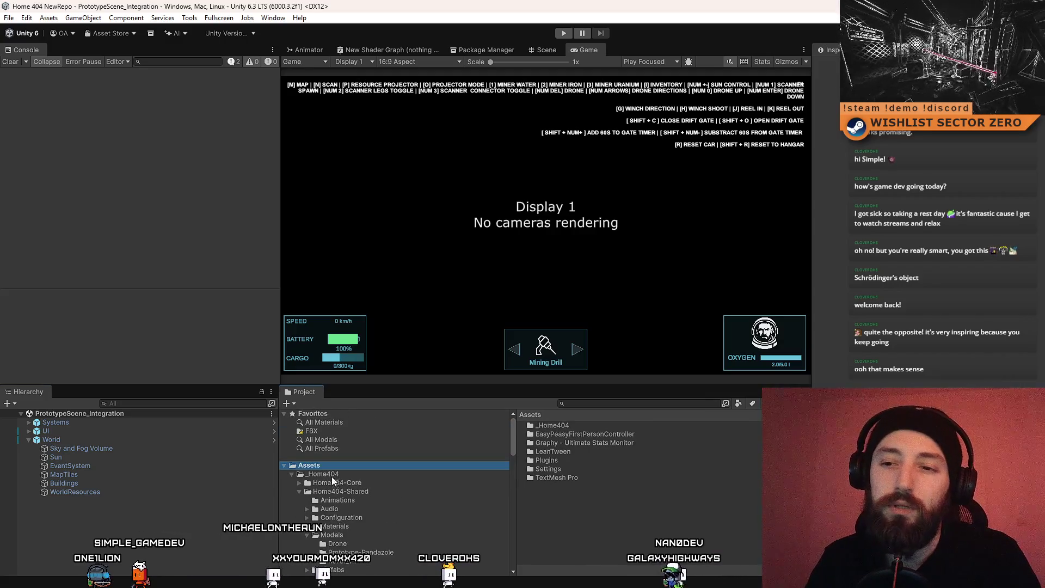
pyautogui.click(358, 490)
pyautogui.scroll(-6, 409, 491)
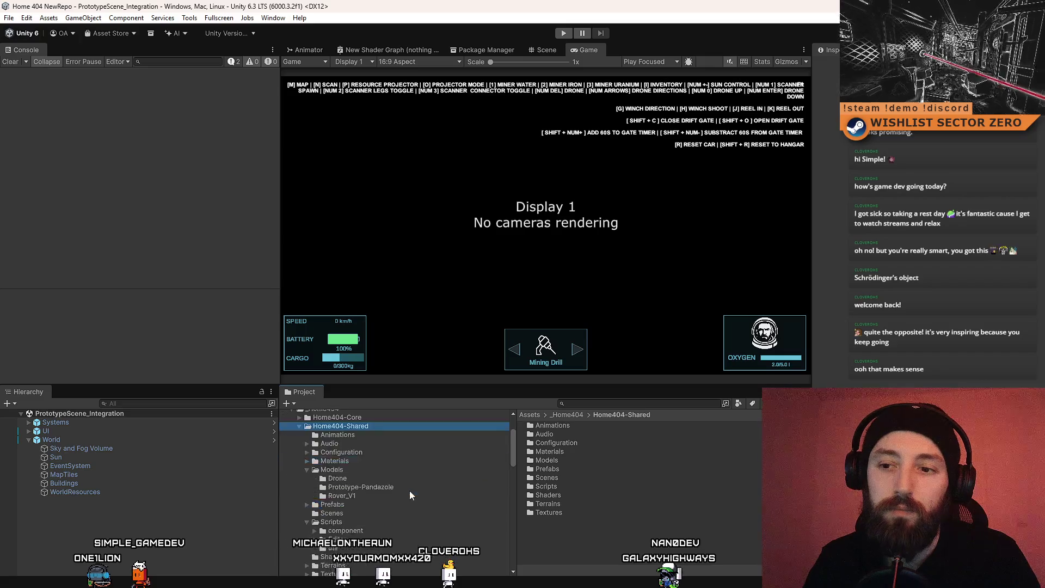
pyautogui.click(409, 460)
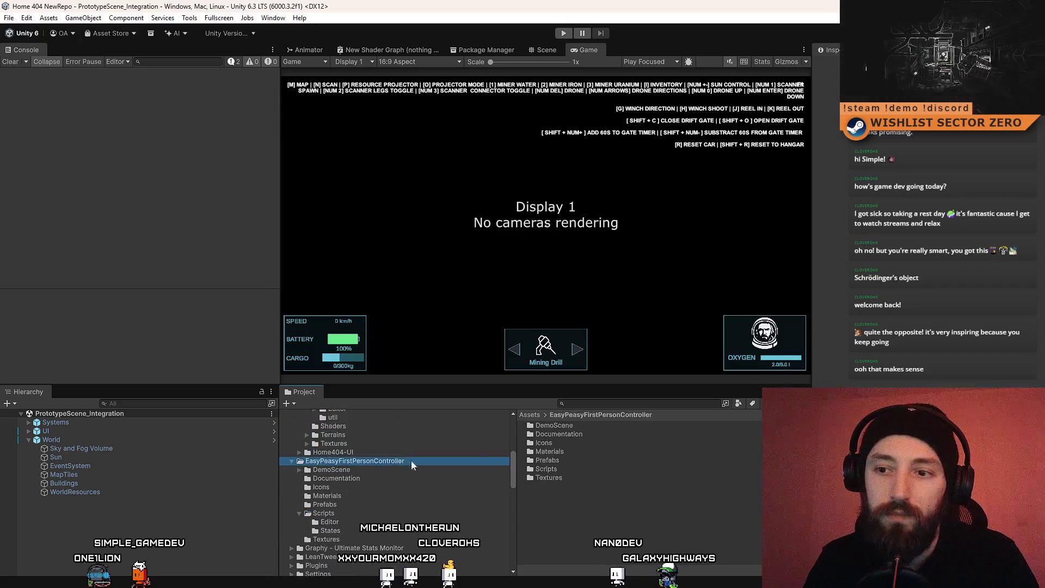
# Step: Browse the Textures, Scripts, Icons and Documentation subfolders, then open DemoScene
pyautogui.doubleClick(570, 478)
pyautogui.click(587, 425)
pyautogui.click(613, 414)
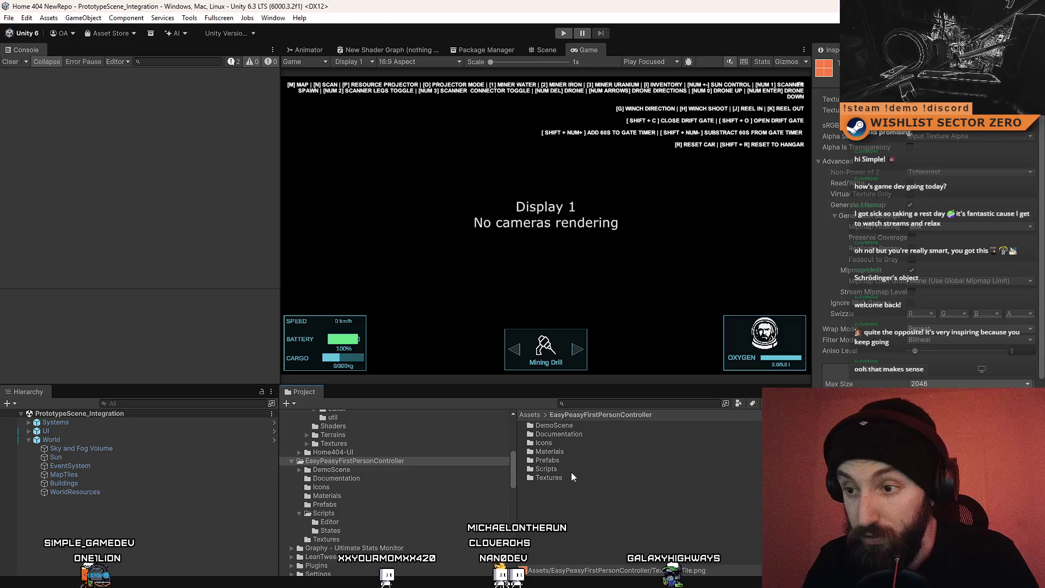
pyautogui.doubleClick(576, 468)
pyautogui.click(616, 415)
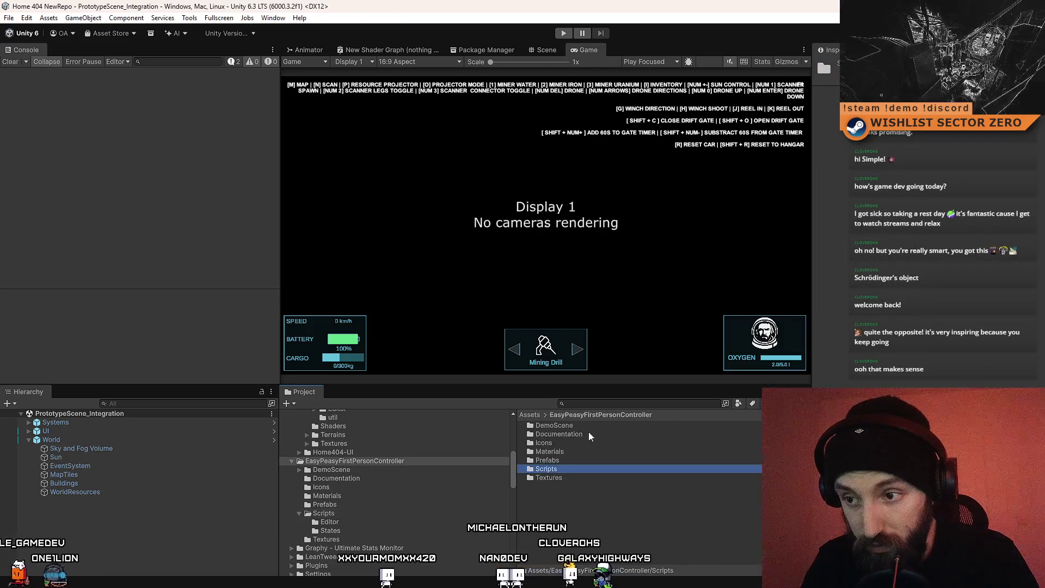
pyautogui.press('Up')
pyautogui.press('Up')
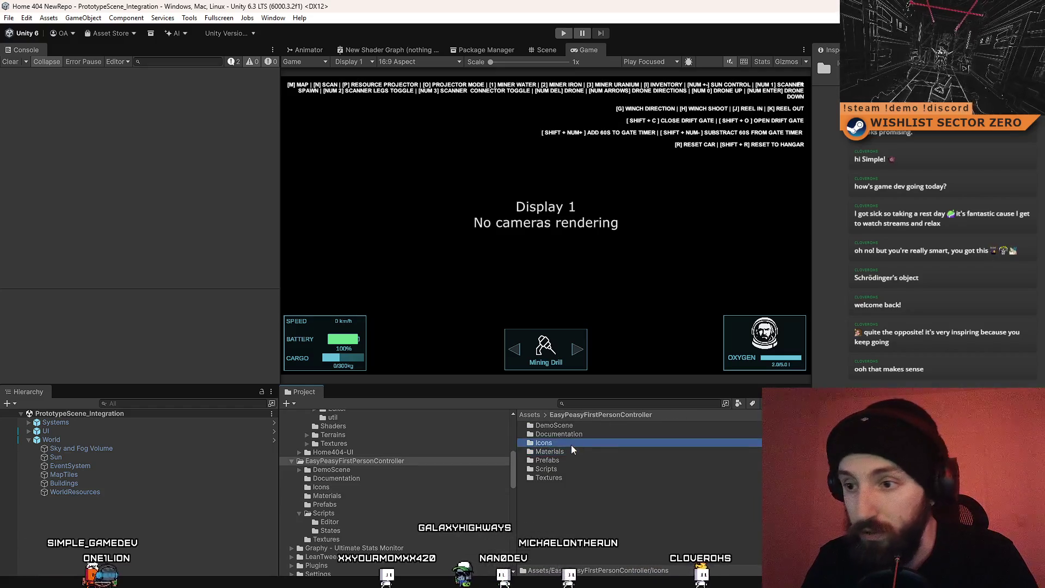
pyautogui.doubleClick(585, 443)
pyautogui.click(611, 416)
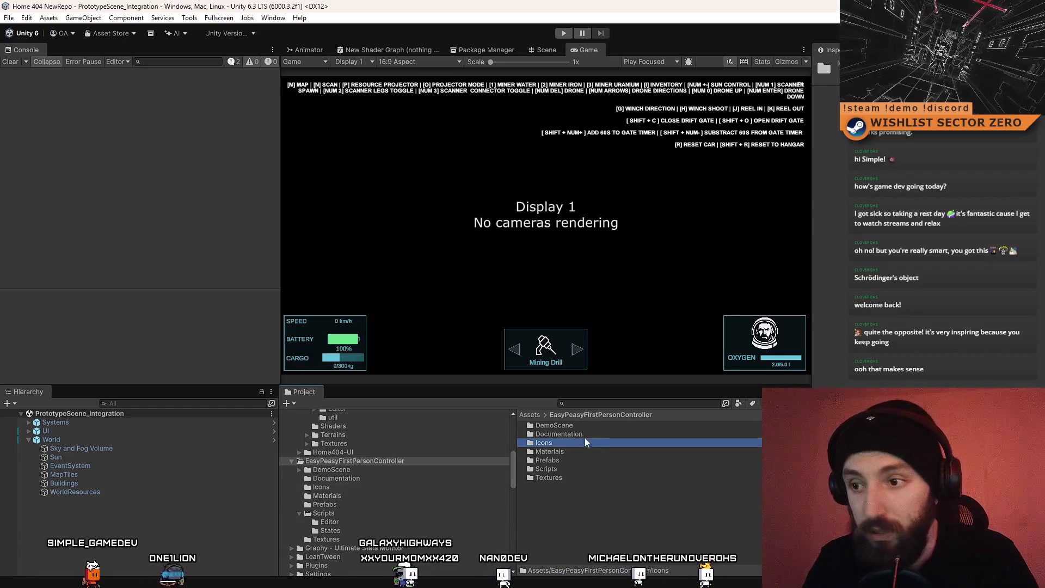
pyautogui.doubleClick(597, 434)
pyautogui.click(616, 416)
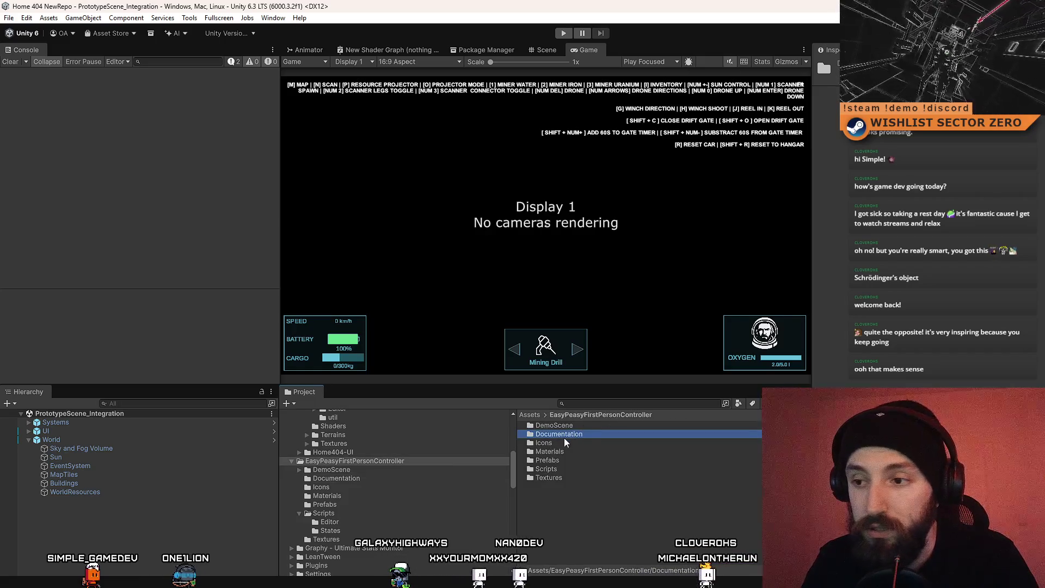
pyautogui.doubleClick(565, 436)
pyautogui.click(616, 416)
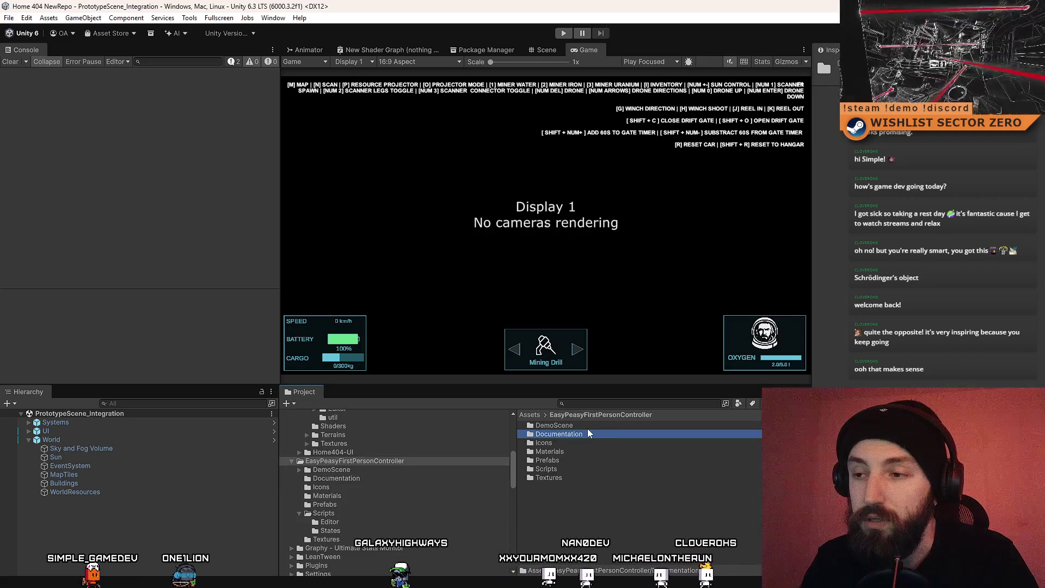
pyautogui.click(603, 426)
pyautogui.doubleClick(591, 428)
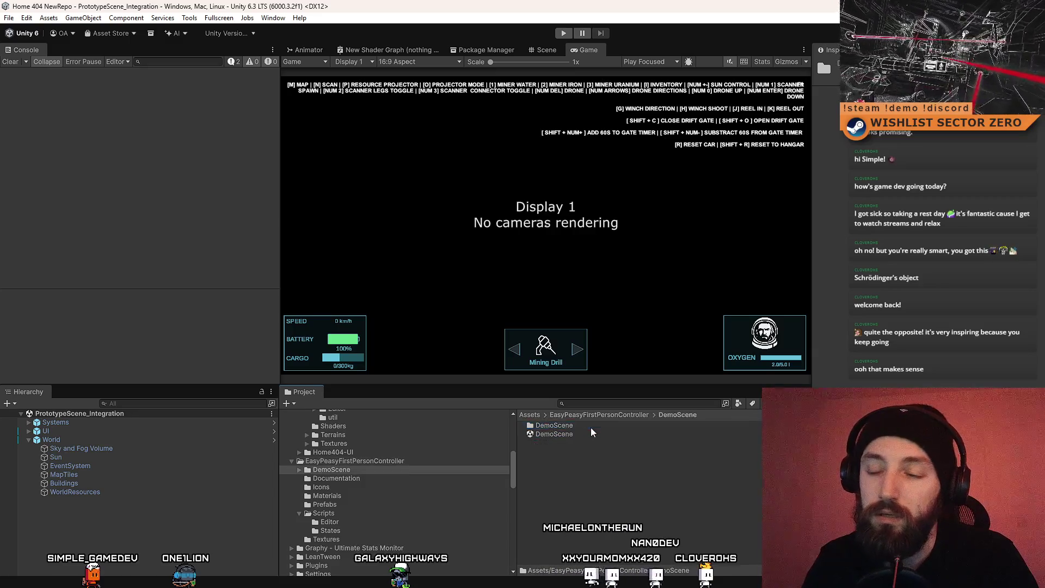
# Step: Select the Documentation, Icons, Materials and Textures folders in EasyPeasyFirstPersonController
pyautogui.click(596, 415)
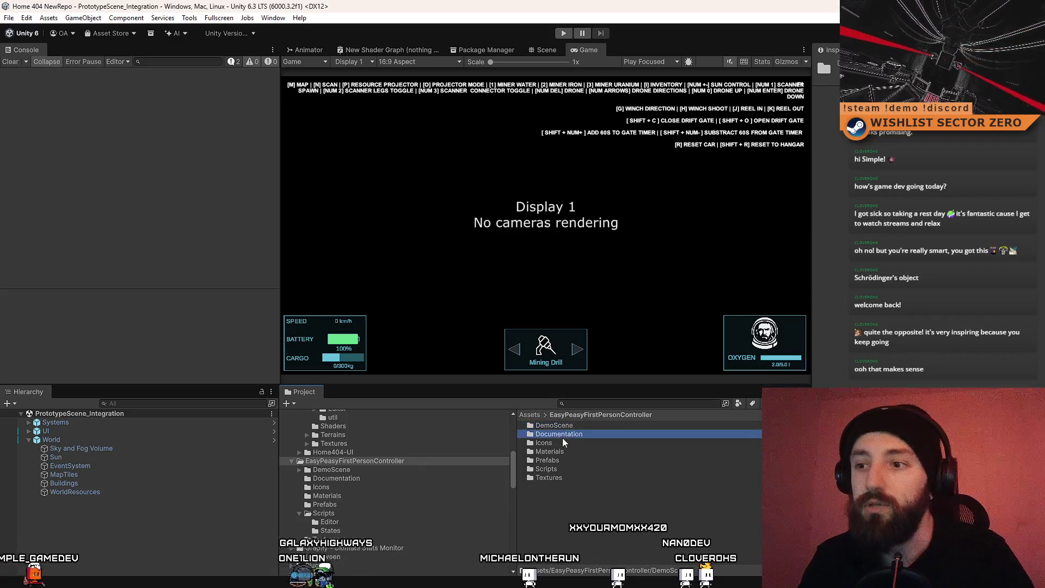
pyautogui.keyDown('ctrl'); pyautogui.click(560, 434); pyautogui.keyUp('ctrl')
pyautogui.keyDown('ctrl'); pyautogui.click(567, 444); pyautogui.keyUp('ctrl')
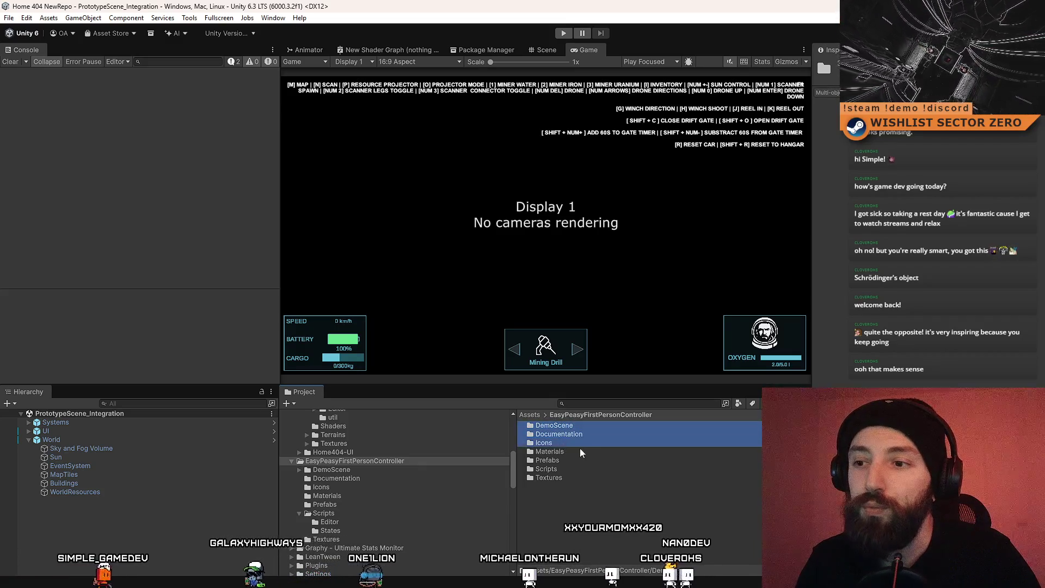
pyautogui.keyDown('ctrl'); pyautogui.click(568, 452); pyautogui.keyUp('ctrl')
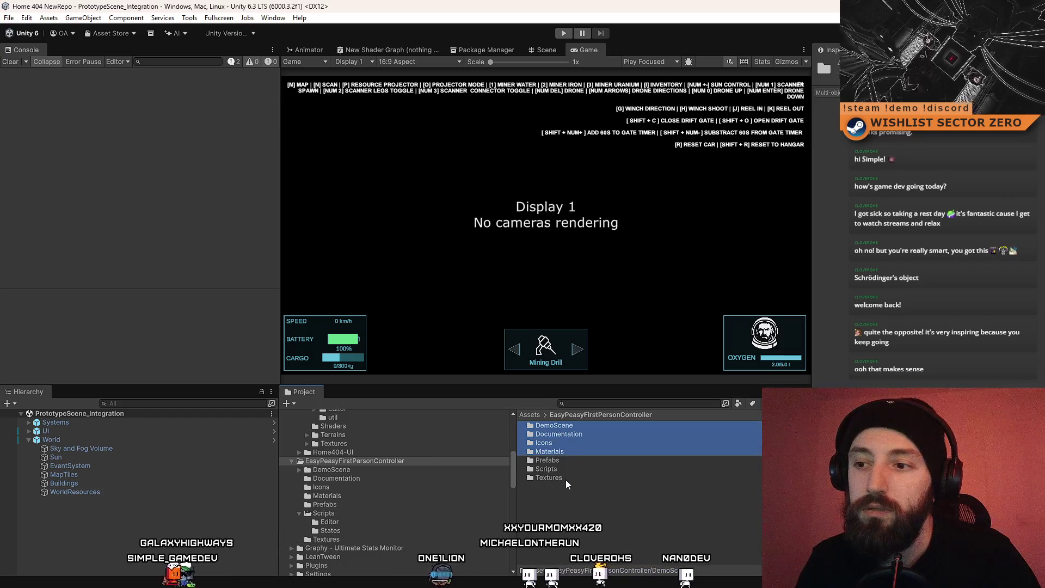
pyautogui.keyDown('ctrl'); pyautogui.click(571, 478); pyautogui.keyUp('ctrl')
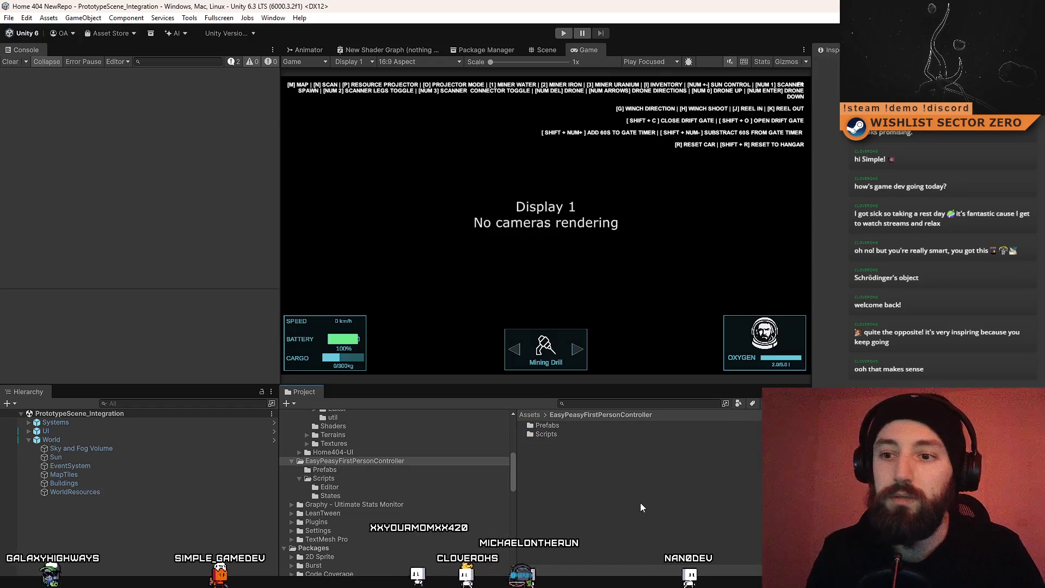
pyautogui.click(300, 477)
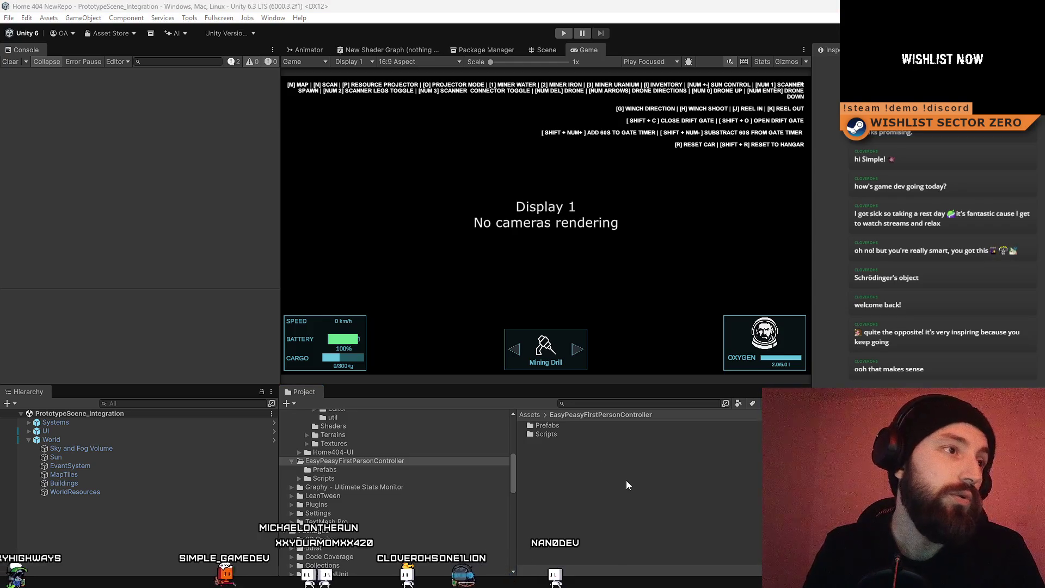
# Step: Save the Unity project and switch over to SourceTree
pyautogui.click(8, 18)
pyautogui.click(8, 18)
pyautogui.click(8, 18)
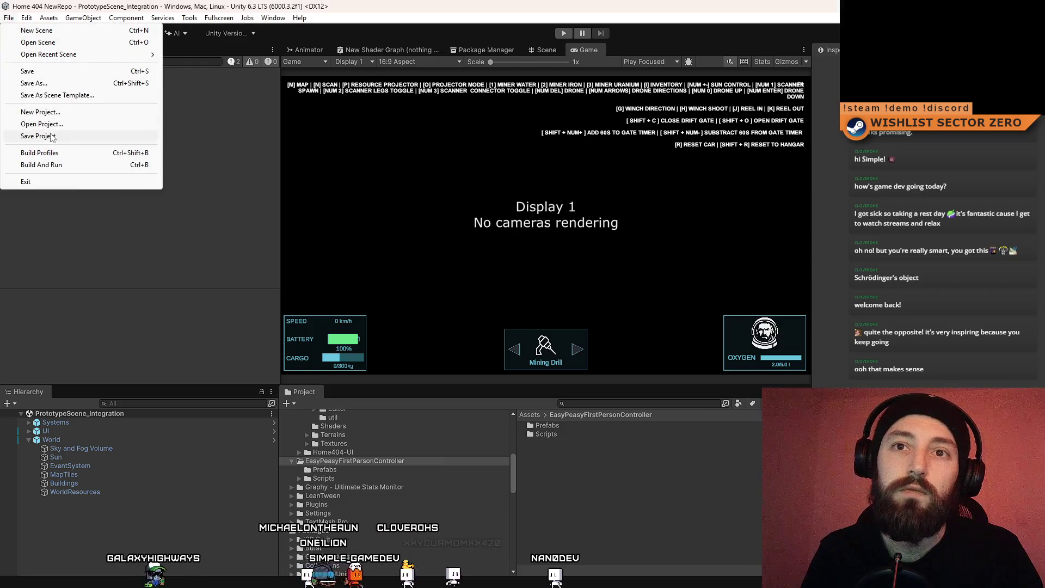
pyautogui.hotkey('alt', 'Tab')
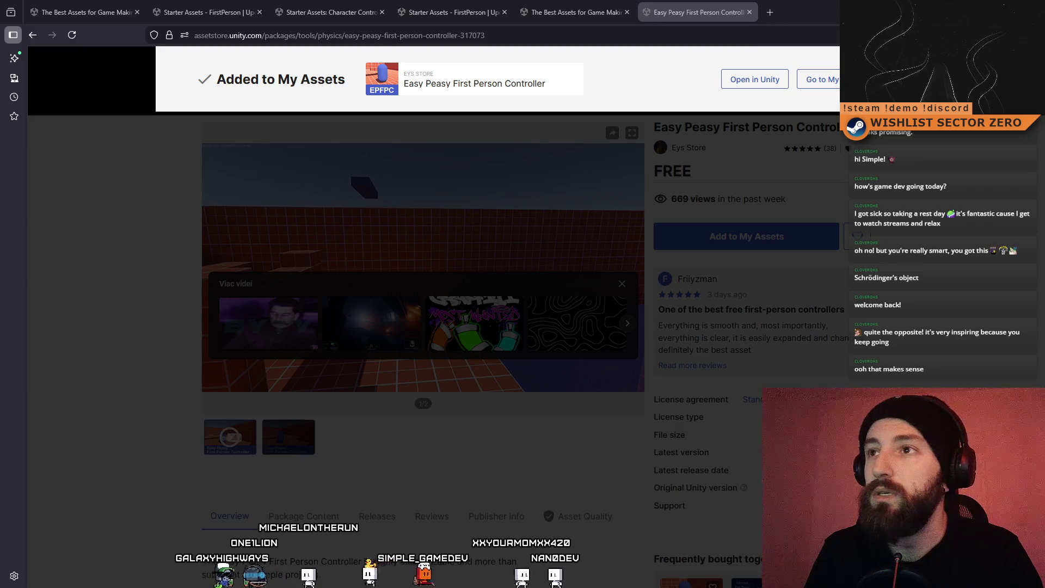
pyautogui.hotkey('alt', 'Tab')
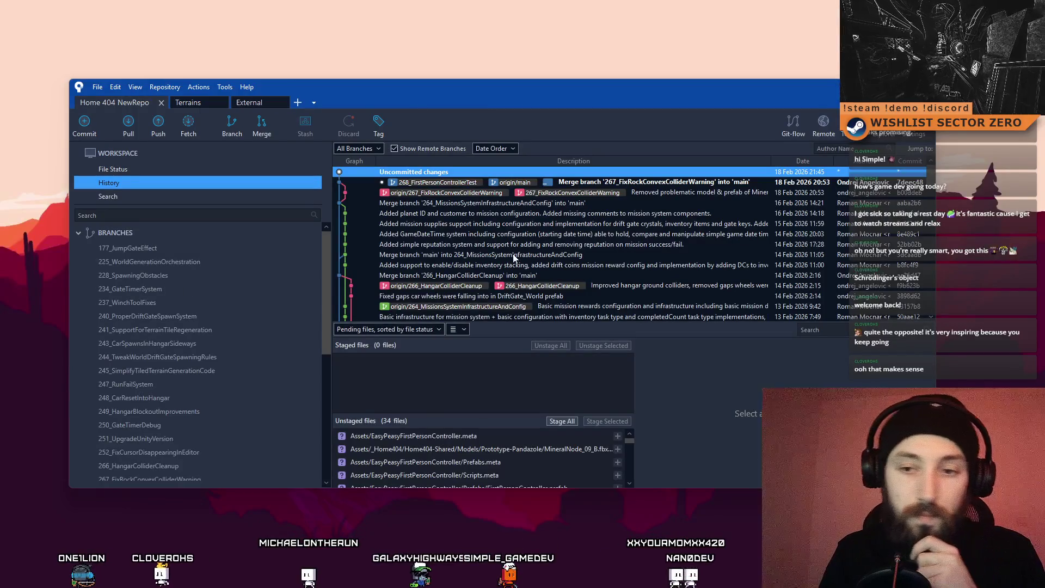
# Step: Stage the first 25 of the 34 pending Easy Peasy files and begin typing the commit message
pyautogui.click(120, 172)
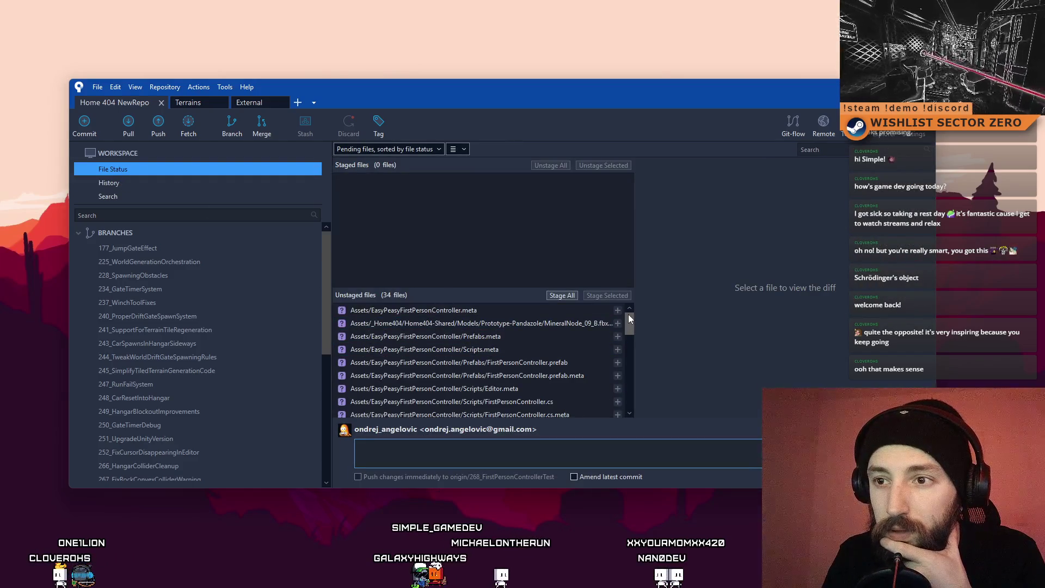
pyautogui.moveTo(630, 318)
pyautogui.mouseDown()
pyautogui.moveTo(613, 416)
pyautogui.moveTo(613, 301)
pyautogui.mouseUp()
pyautogui.click(538, 308)
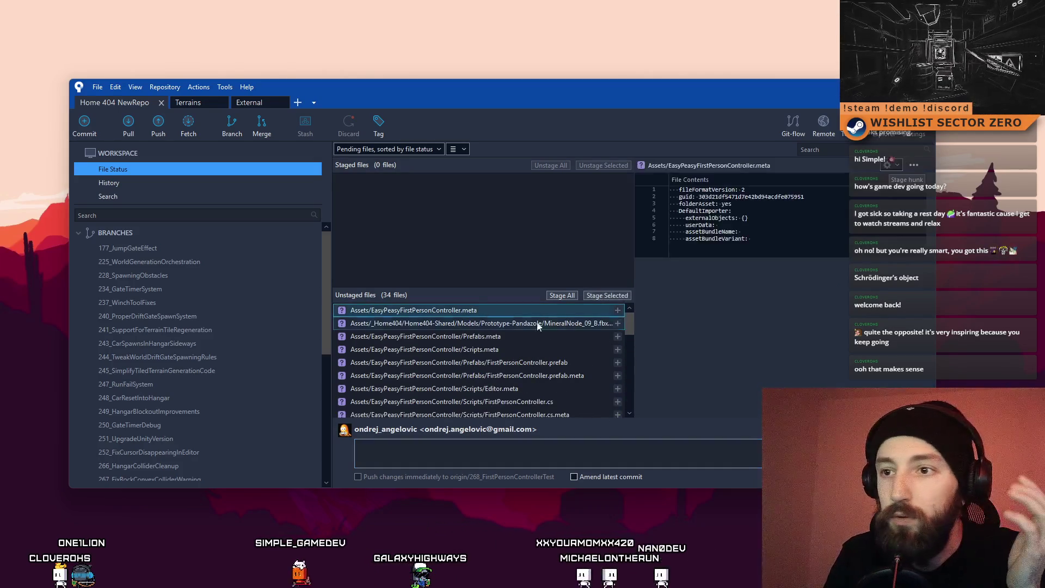
pyautogui.moveTo(628, 321); pyautogui.dragTo(629, 435)
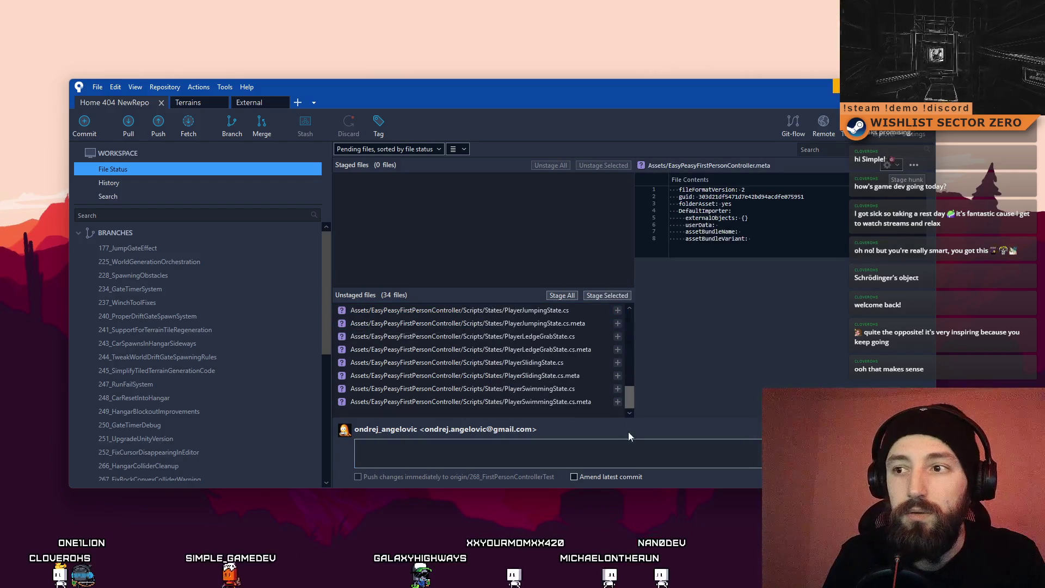
pyautogui.click(618, 296)
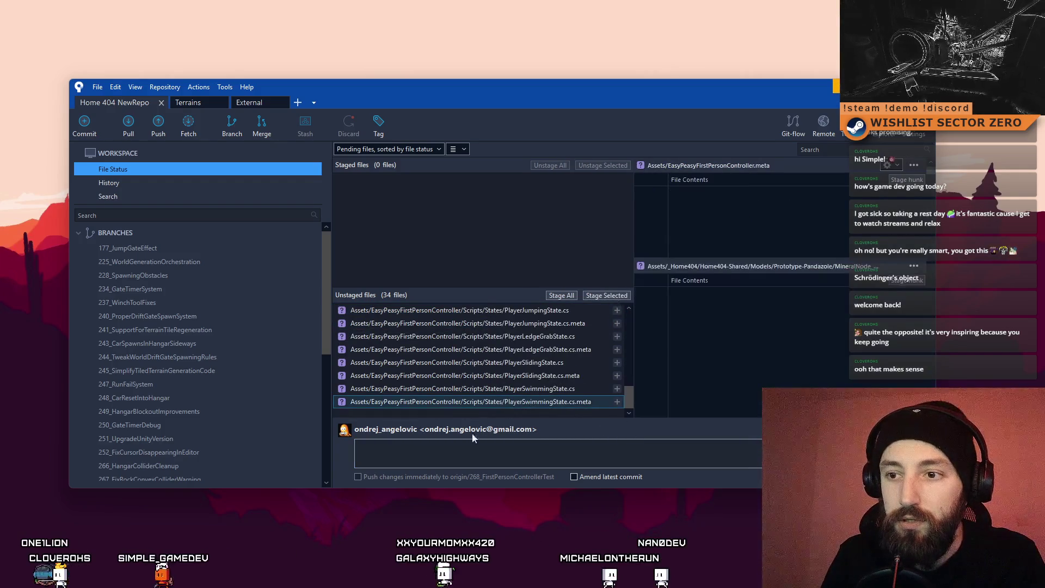
pyautogui.click(466, 458)
pyautogui.write('A')
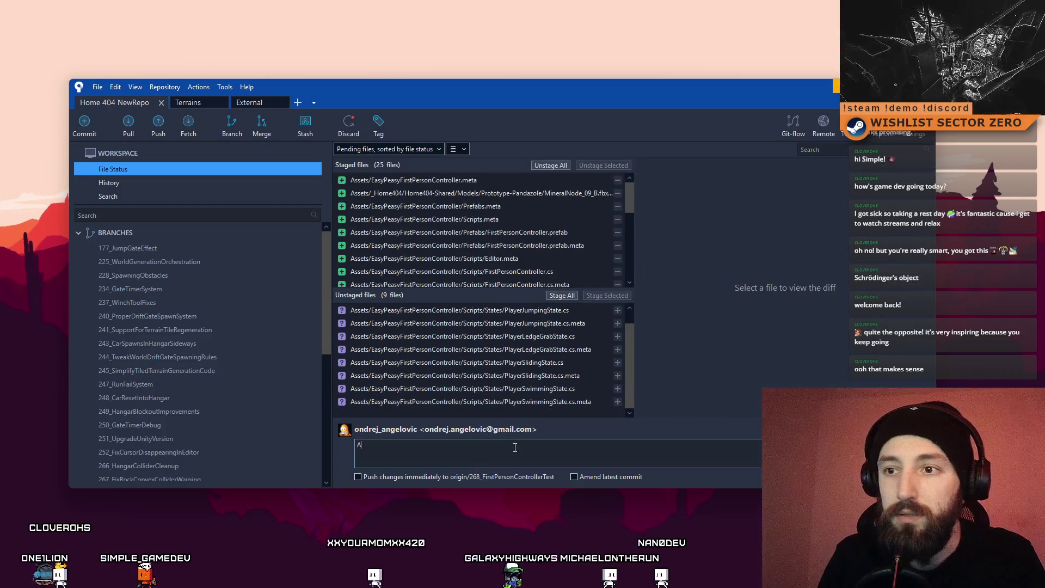
pyautogui.write('dded Easy')
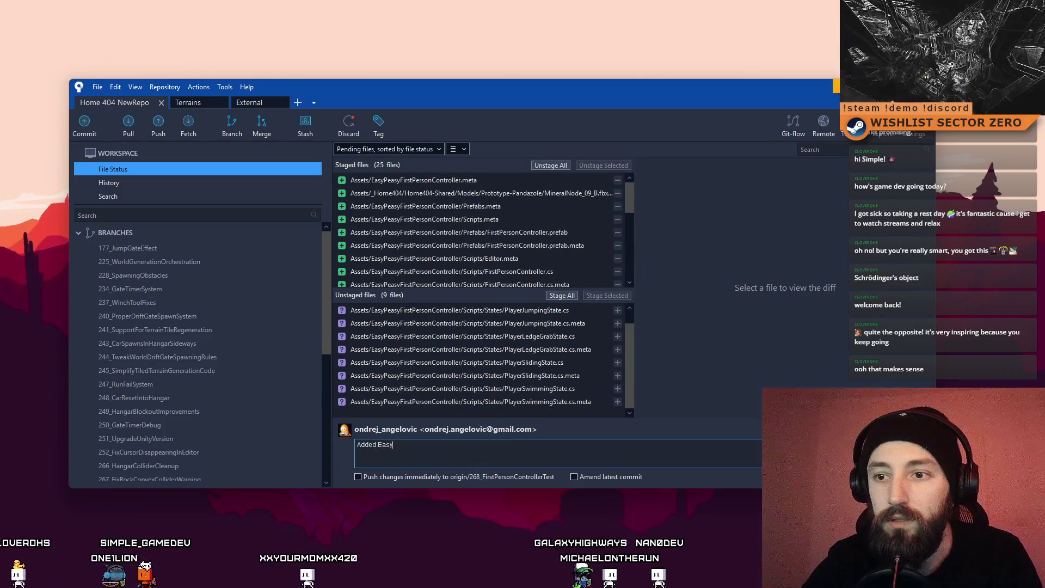
pyautogui.write(' Peasy')
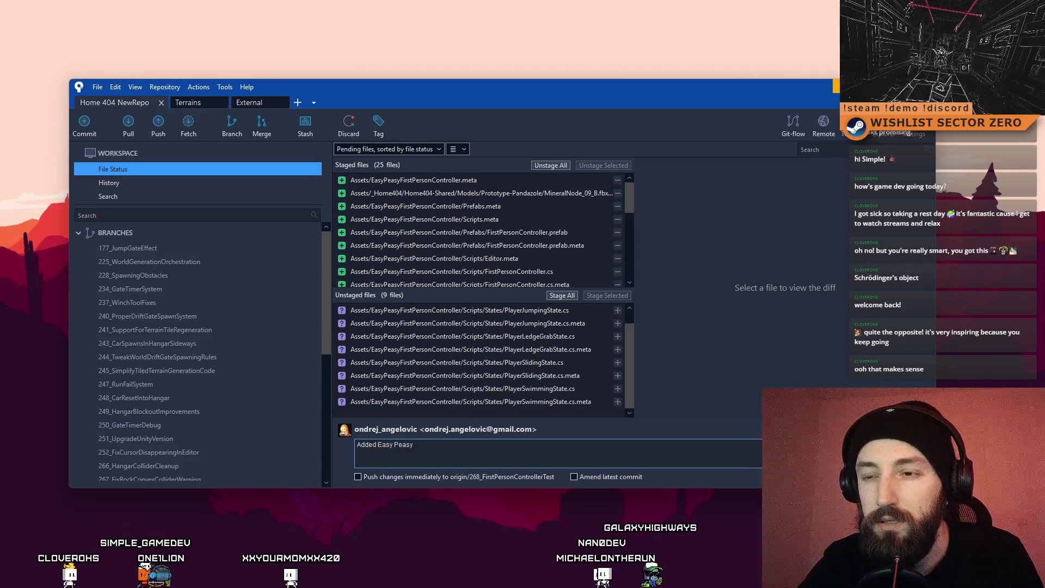
pyautogui.write(' First Person Controller asset')
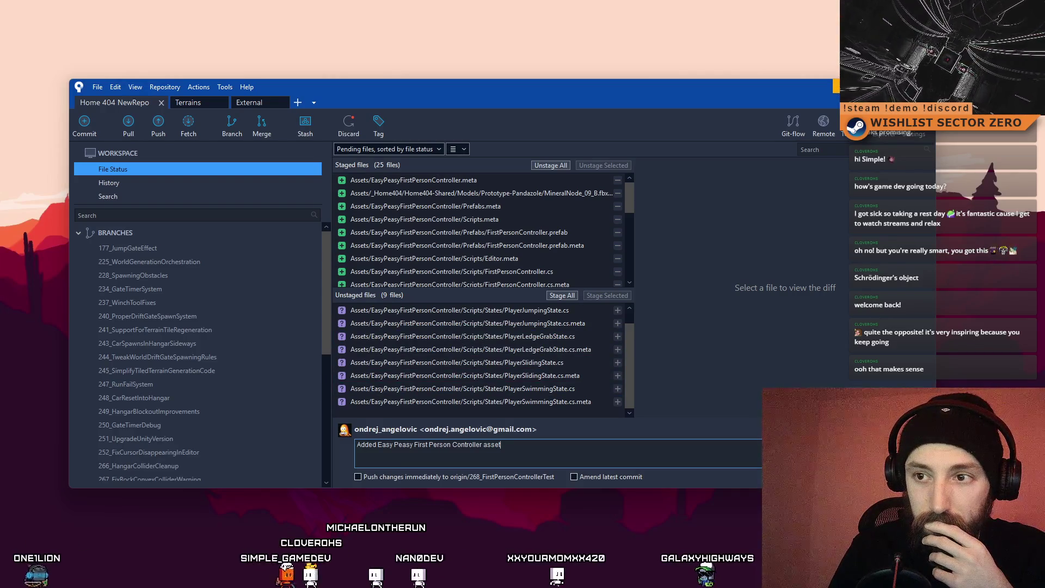
# Step: Stage the nine remaining state-script files so all 34 are staged
pyautogui.click(630, 308)
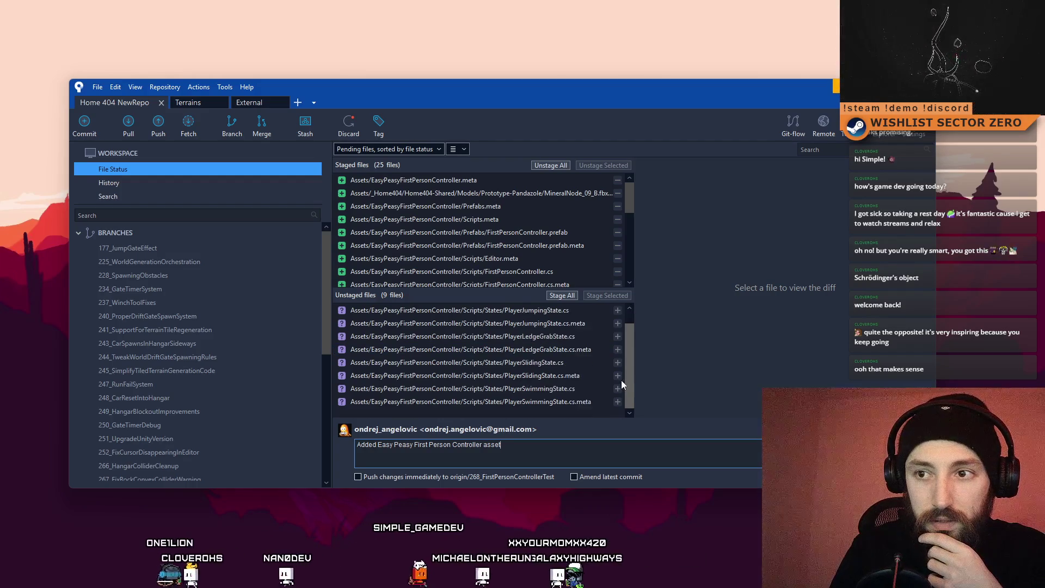
pyautogui.scroll(-1, 612, 387)
pyautogui.click(571, 402)
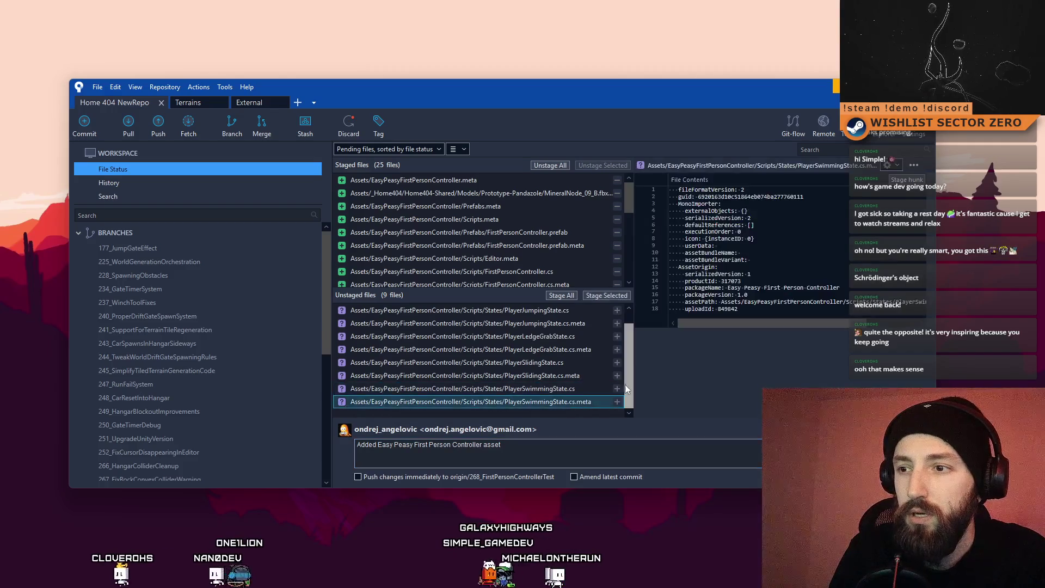
pyautogui.scroll(1, 629, 380)
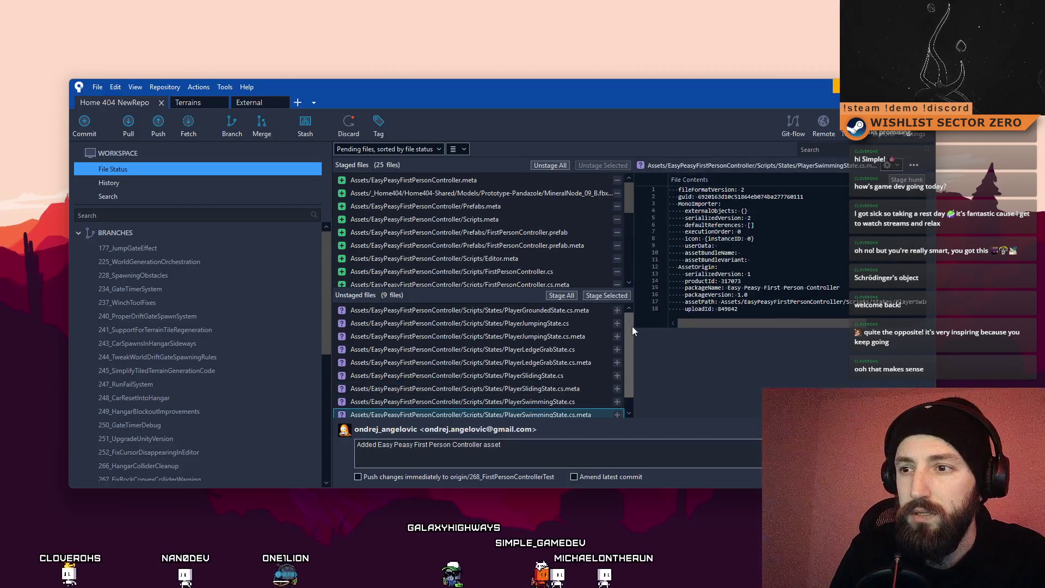
pyautogui.keyDown('shift'); pyautogui.click(492, 310); pyautogui.keyUp('shift')
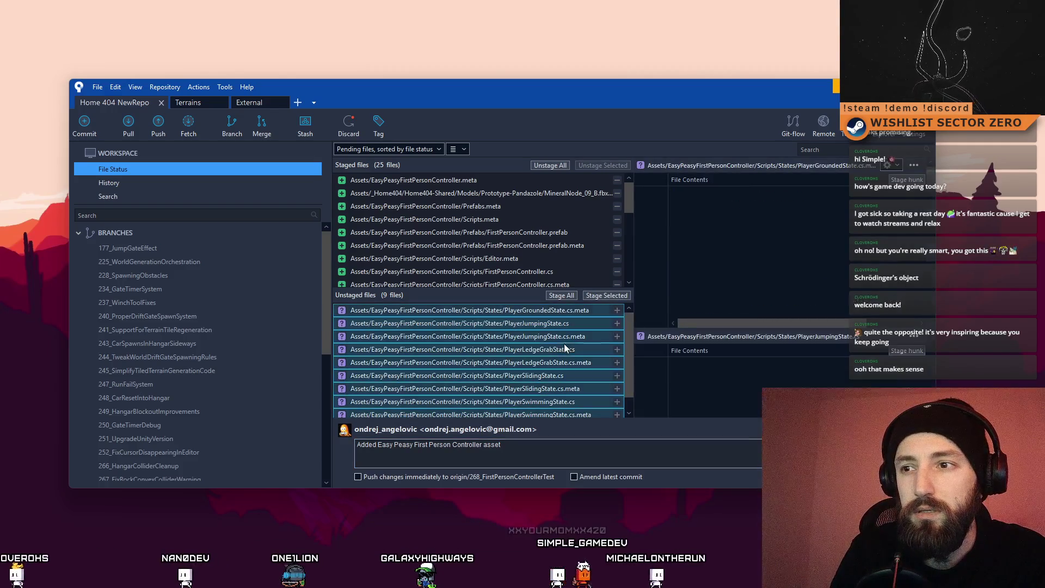
pyautogui.click(600, 296)
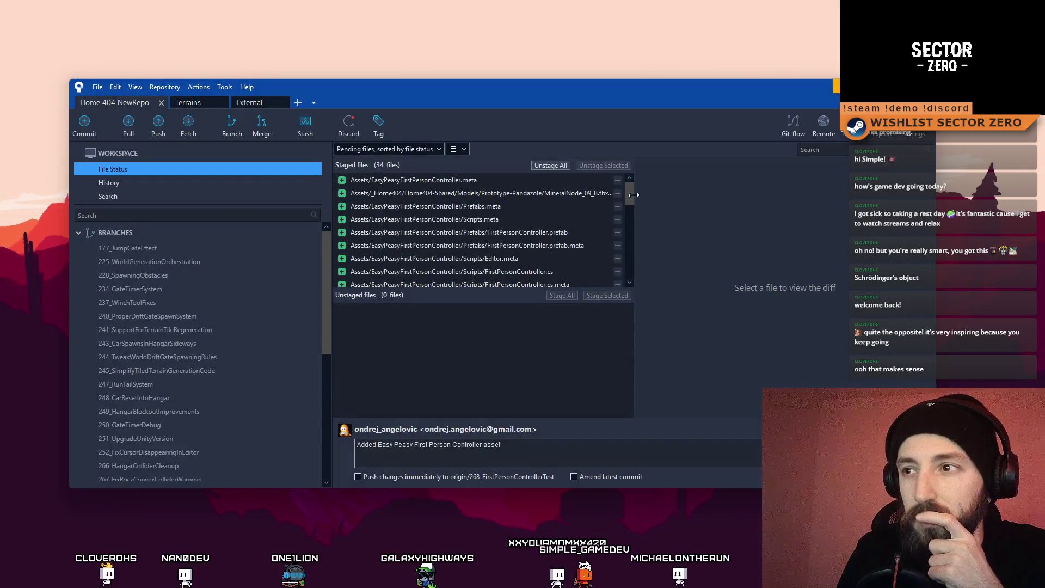
# Step: Correct the message to 'Added EasyPeasyFirstPersonController asset' and commit, skipping submodule changes
pyautogui.moveTo(631, 190); pyautogui.dragTo(631, 289)
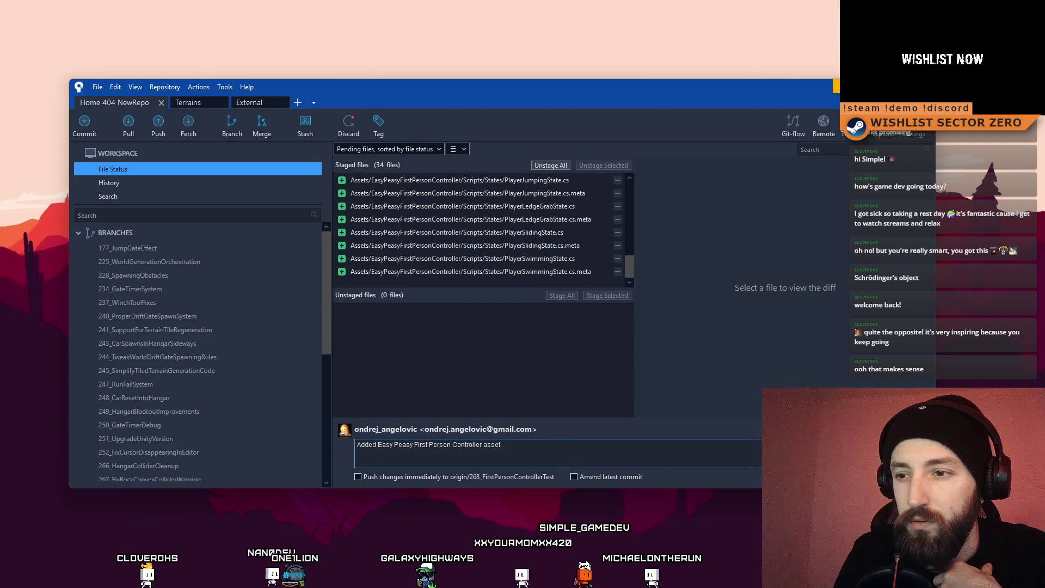
pyautogui.click(402, 448)
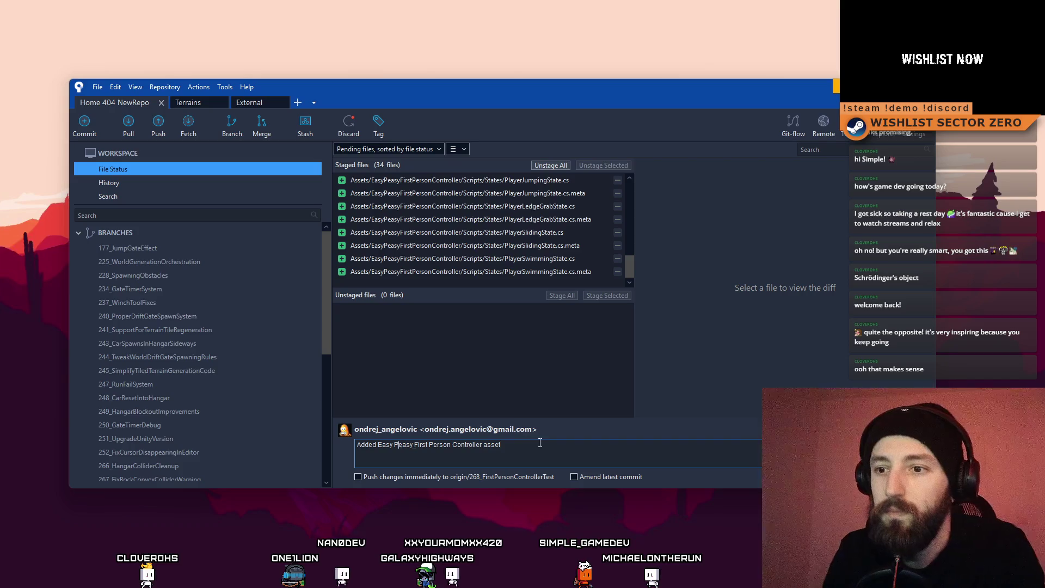
pyautogui.press('BackSpace')
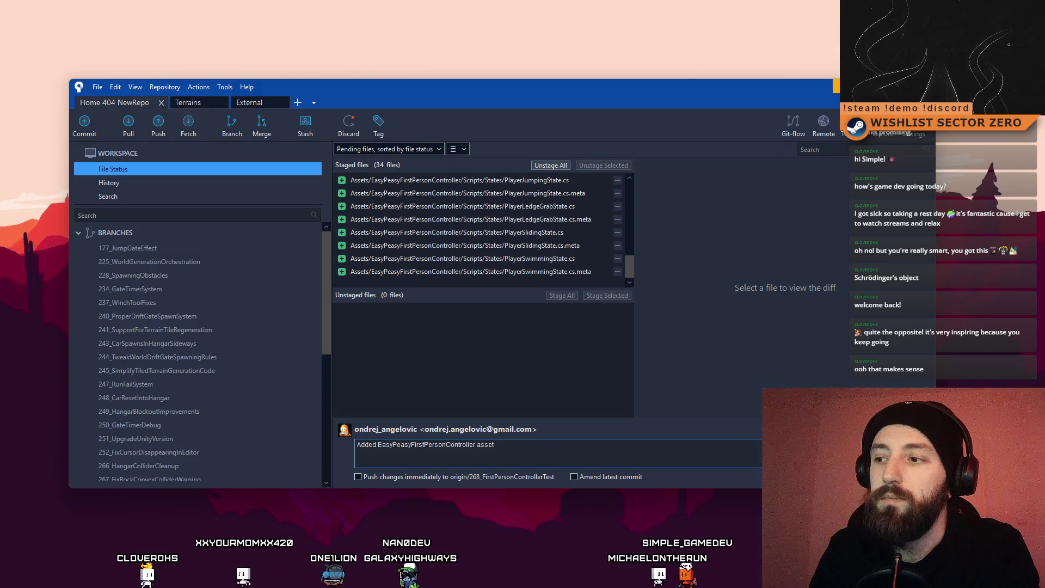
pyautogui.scroll(-4, 326, 275)
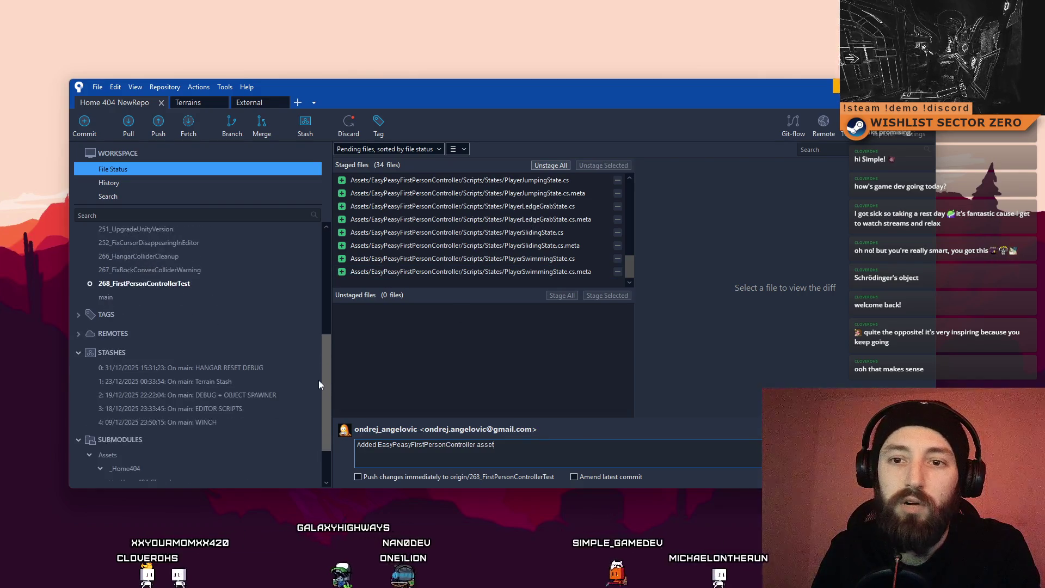
pyautogui.hotkey('ctrl', 'Return')
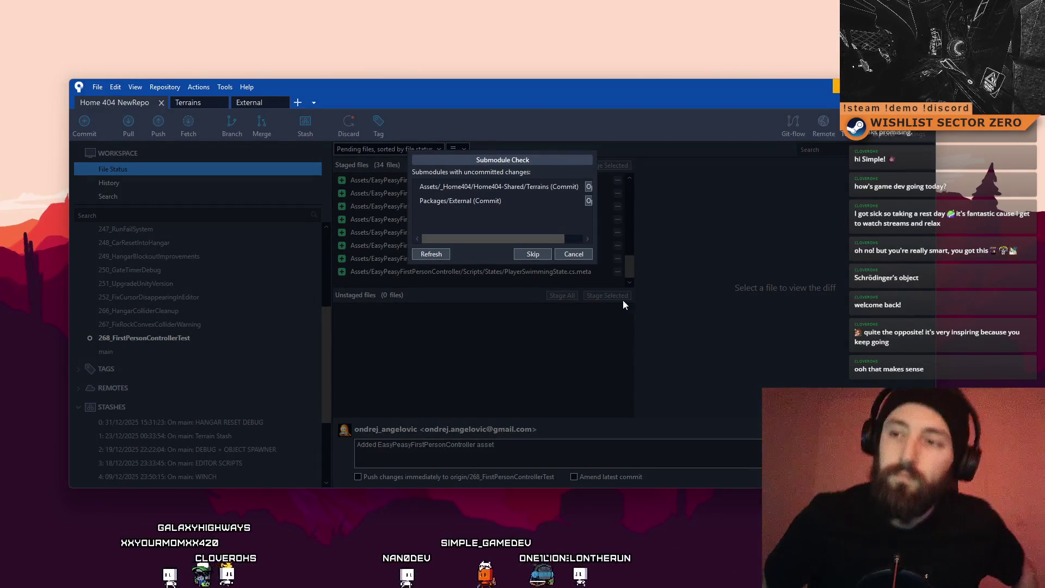
pyautogui.click(520, 255)
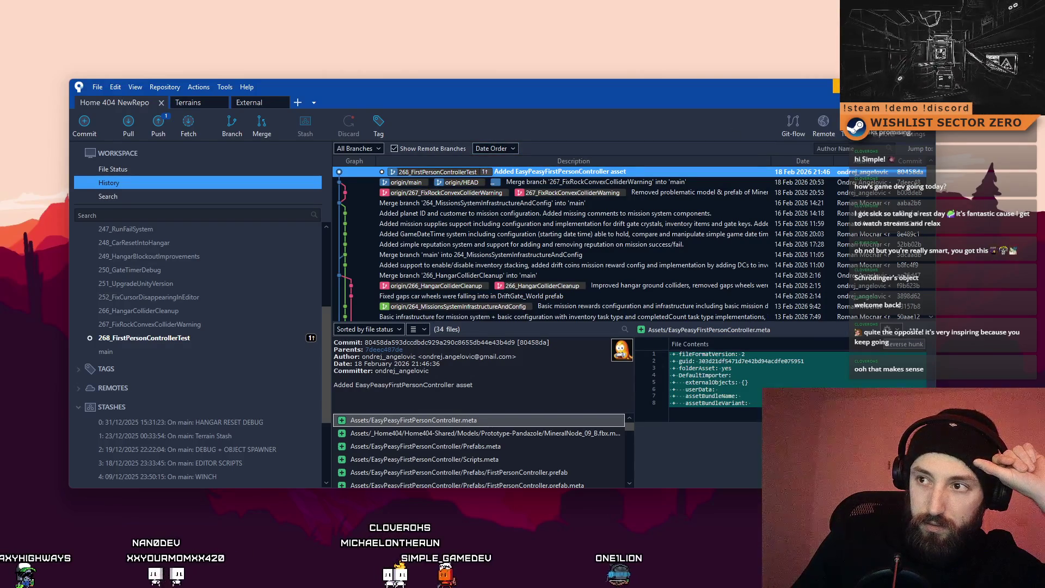
# Step: Close the SourceTree window once the commit tops the branch history
pyautogui.press('super+d')
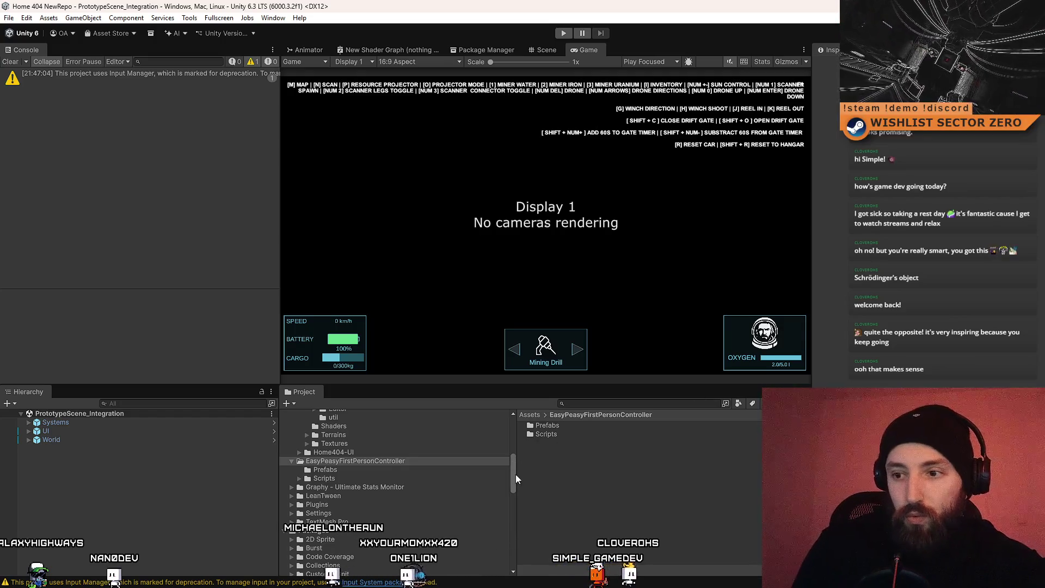
# Step: Create a new MonoBehaviour script named FPCManager in the Assets root
pyautogui.moveTo(515, 475); pyautogui.dragTo(522, 423)
pyautogui.click(358, 467)
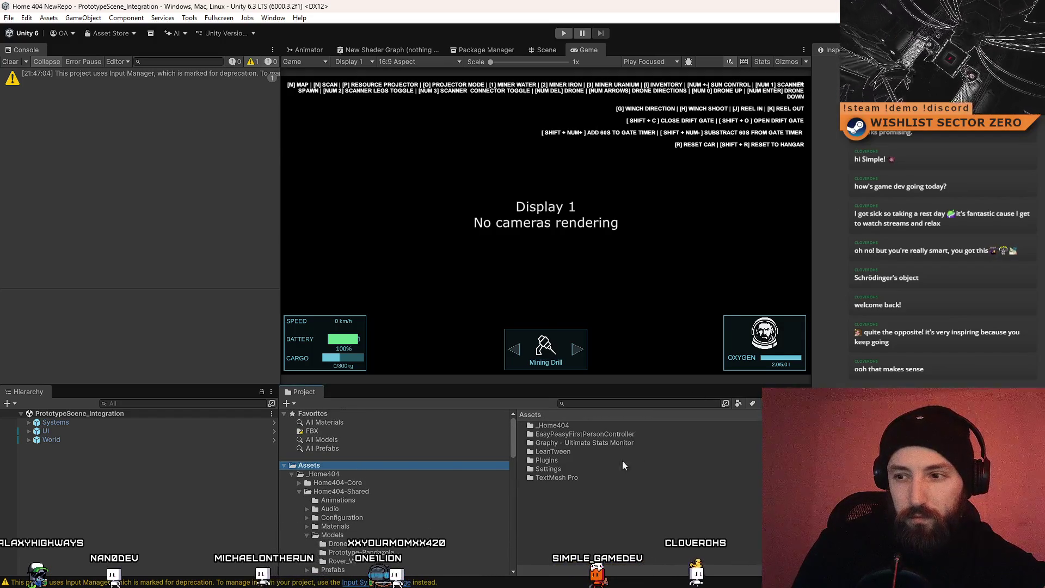
pyautogui.click(351, 475)
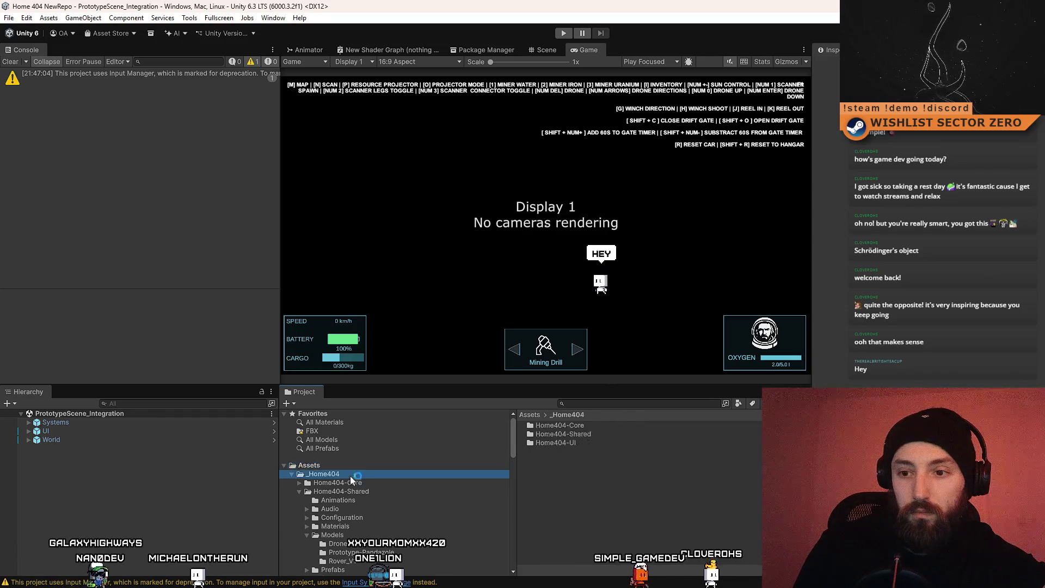
pyautogui.click(370, 466)
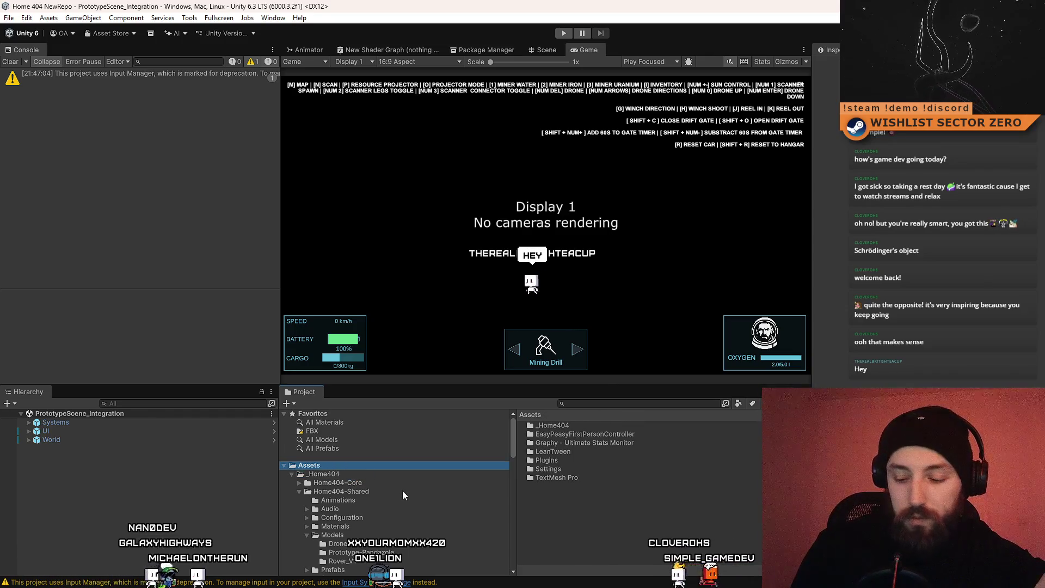
pyautogui.scroll(-2, 403, 491)
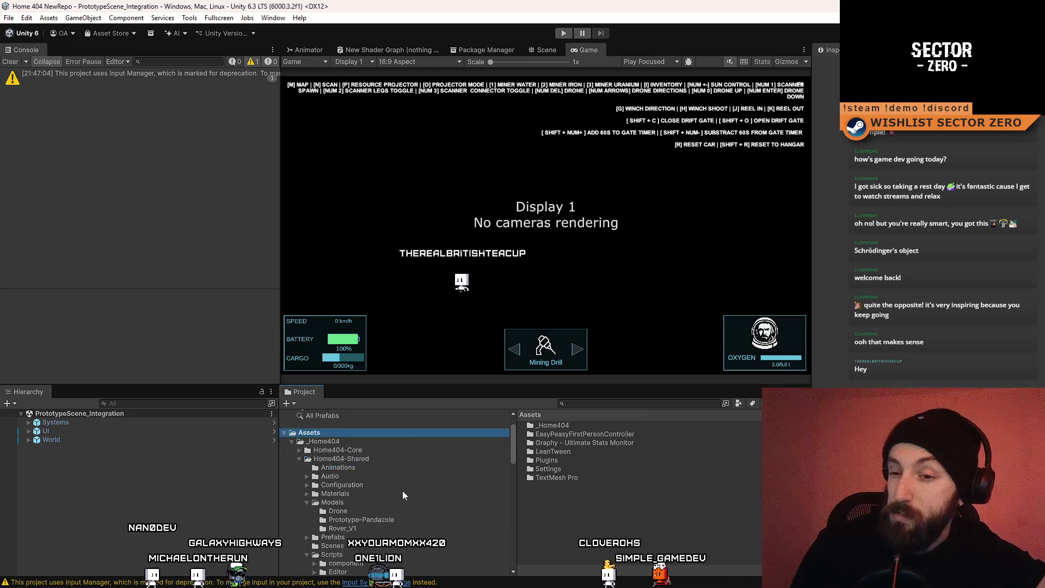
pyautogui.scroll(2, 372, 495)
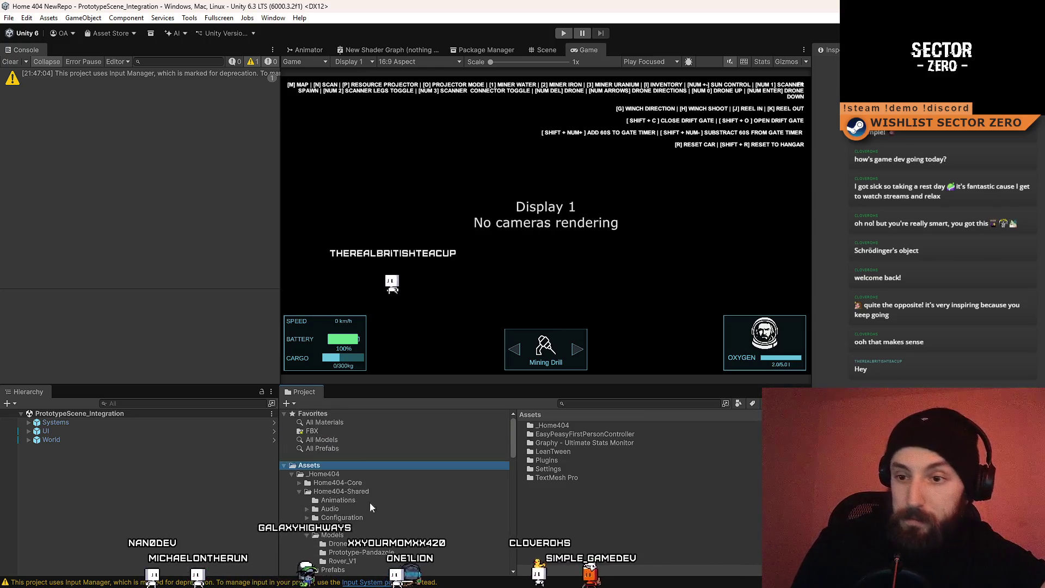
pyautogui.rightClick(622, 537)
pyautogui.moveTo(708, 224)
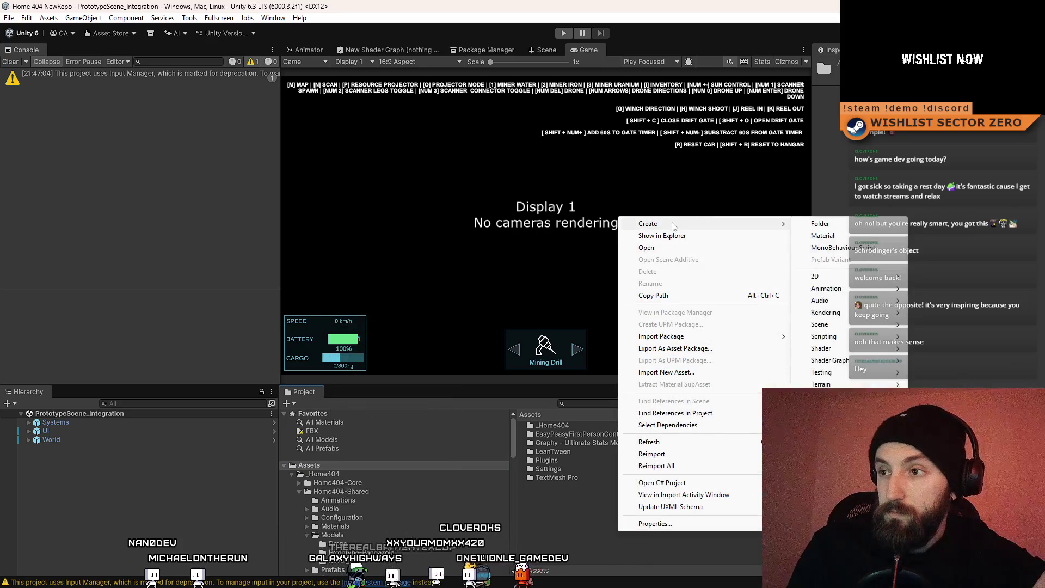
pyautogui.click(833, 247)
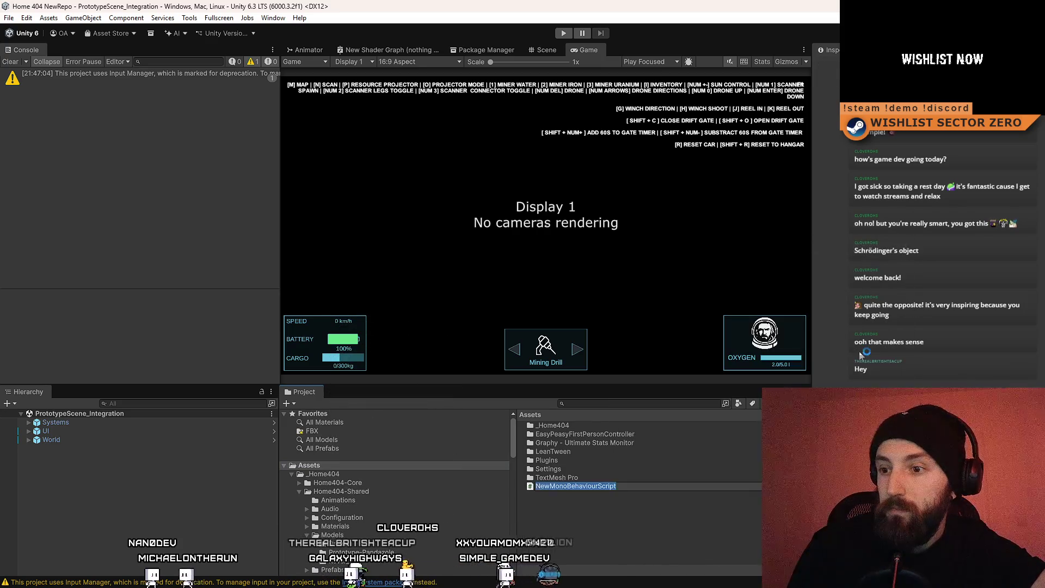
pyautogui.write('FPCM')
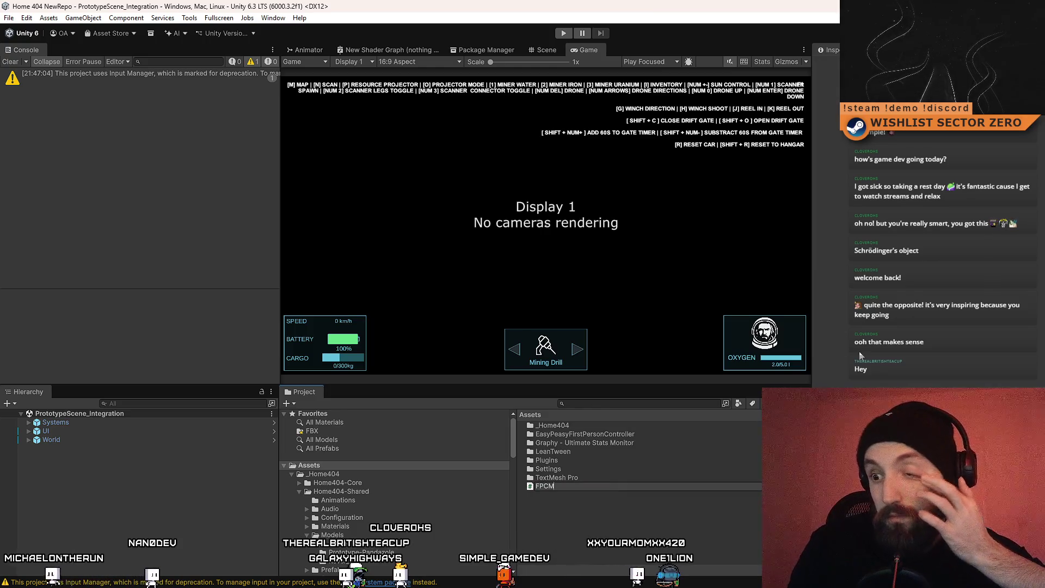
pyautogui.write('anag')
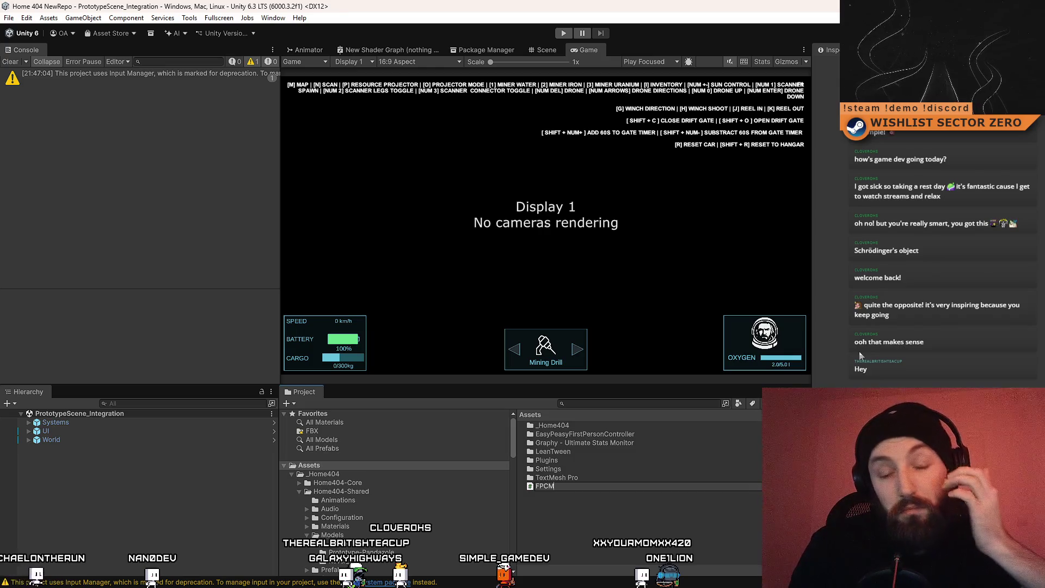
pyautogui.write('er')
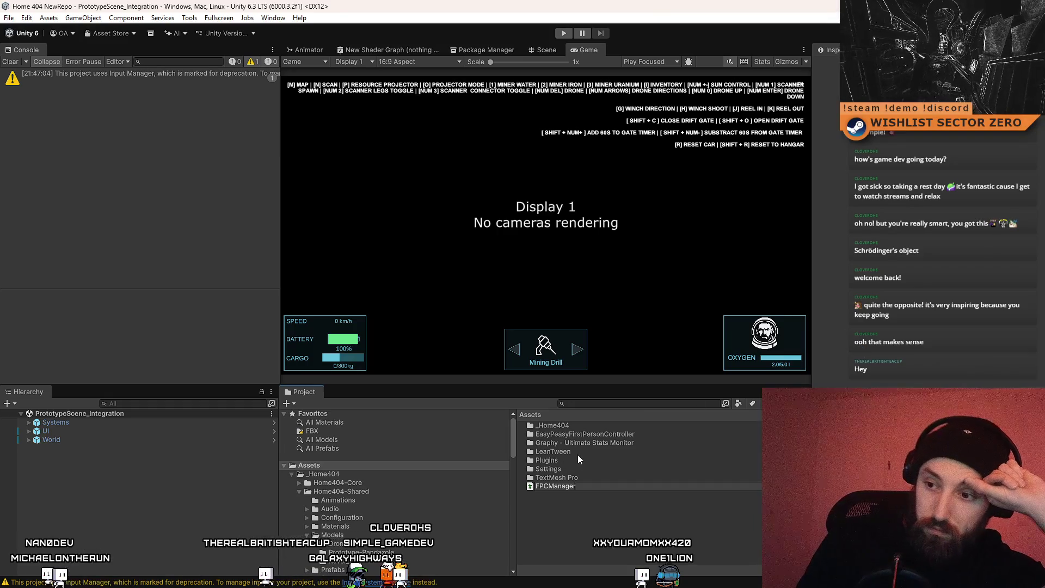
pyautogui.press('Return')
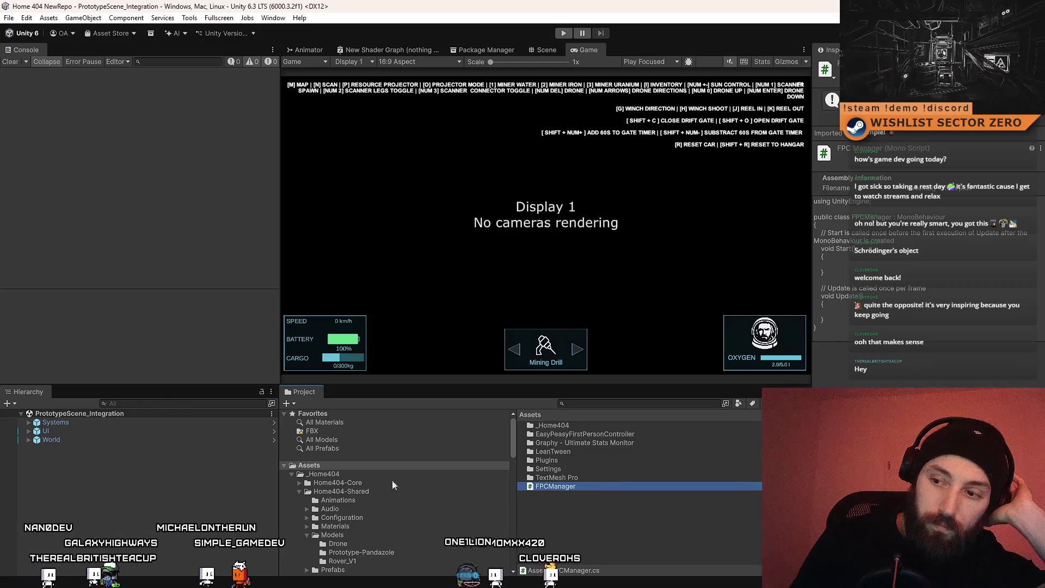
# Step: Rename the FPCManager script to FPSCharacterManager
pyautogui.click(551, 487)
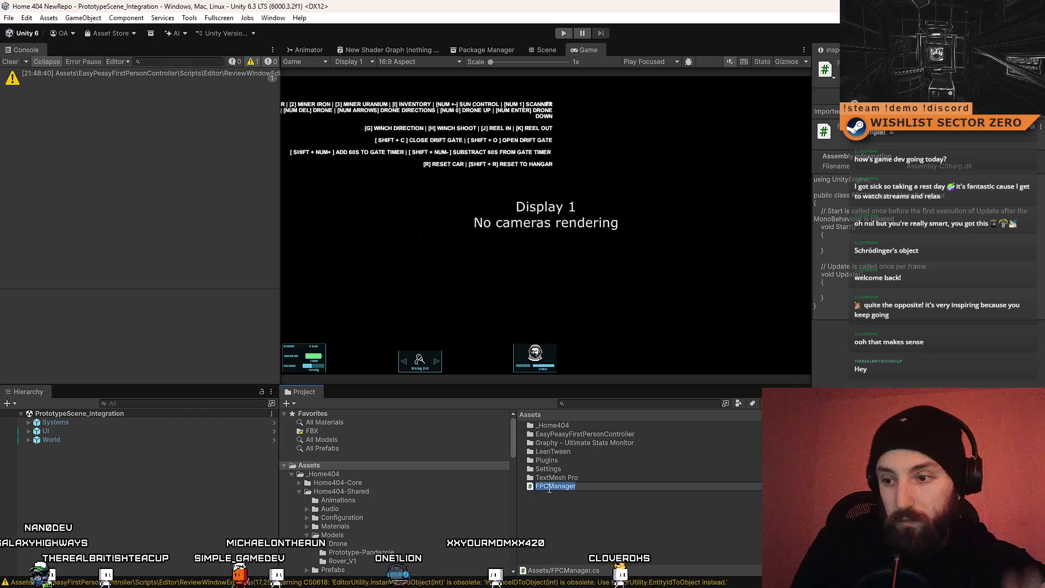
pyautogui.click(550, 487)
pyautogui.press('BackSpace')
pyautogui.write('SChar')
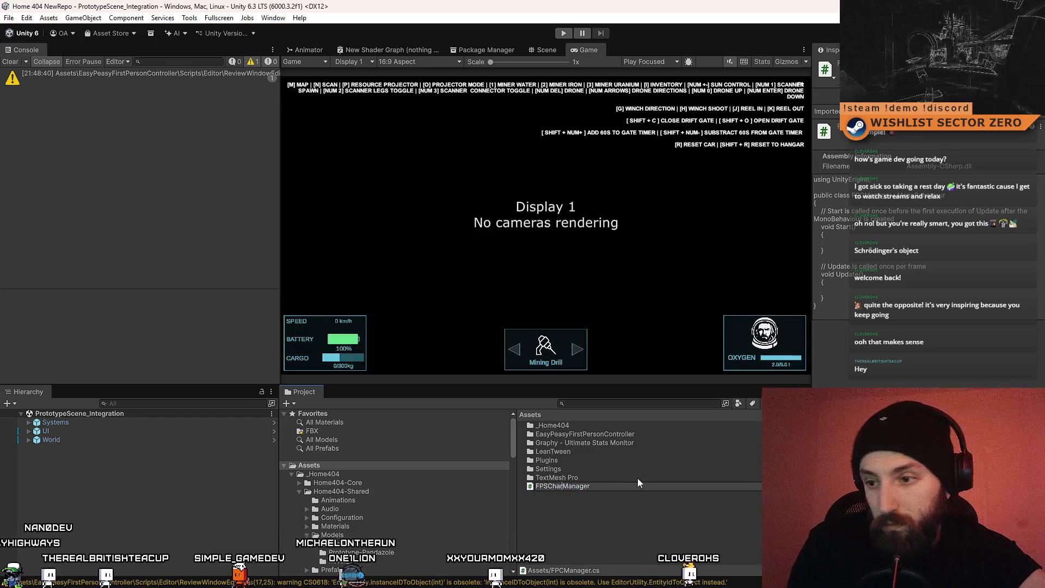
pyautogui.write('acter')
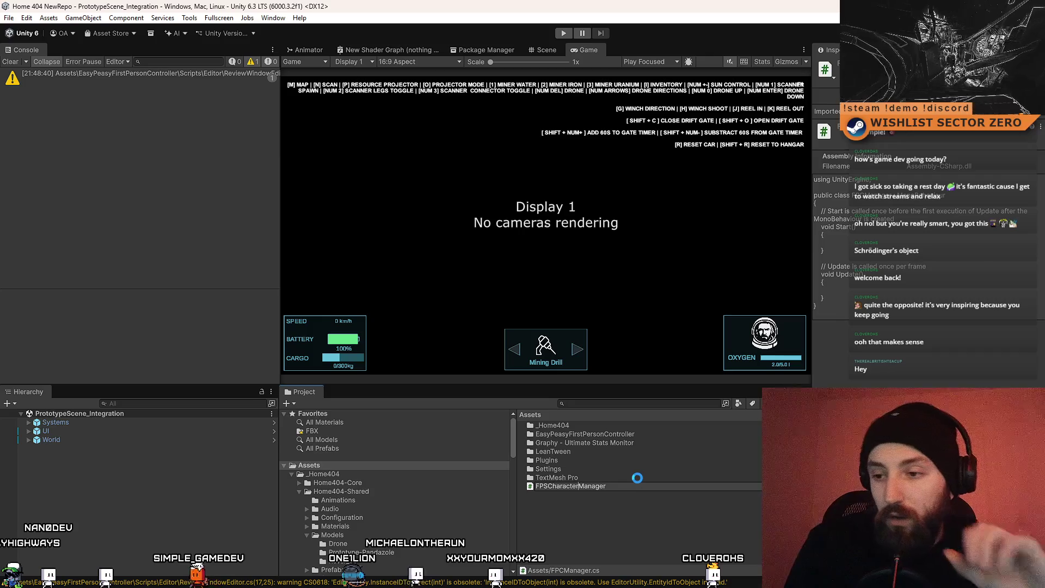
pyautogui.press('Return')
pyautogui.click(29, 422)
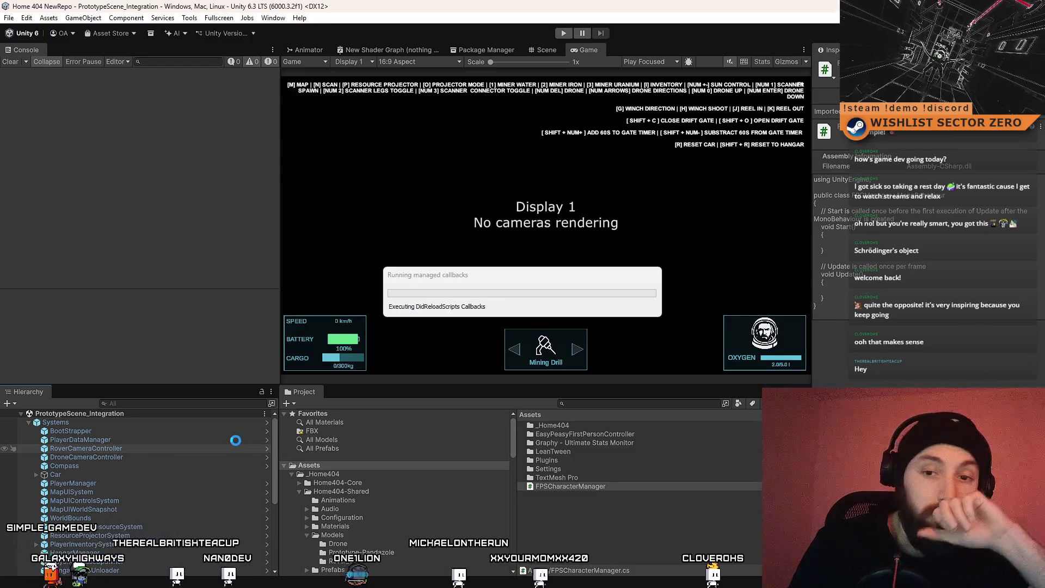
pyautogui.scroll(-5, 148, 504)
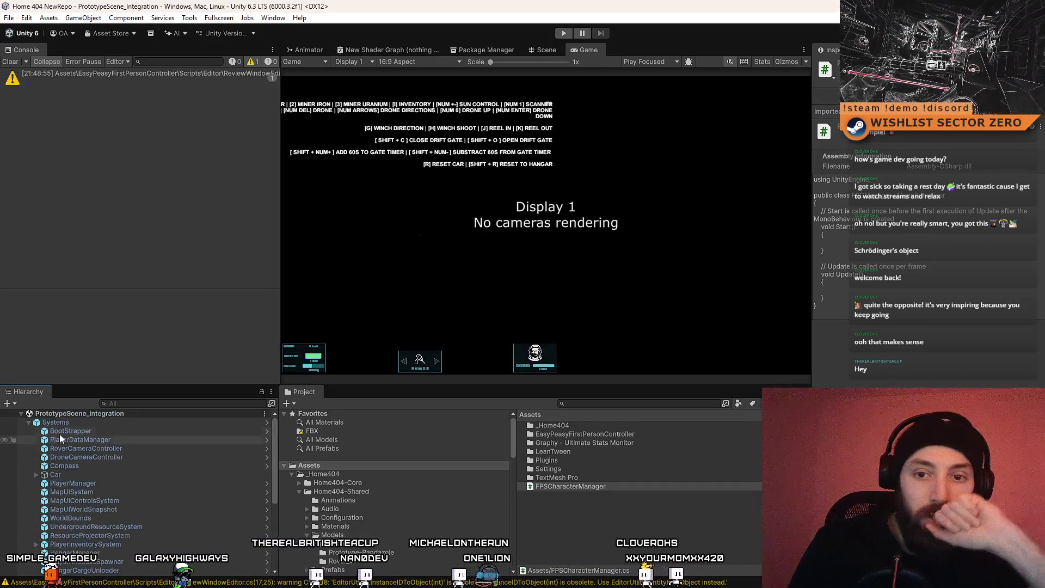
# Step: Open FPSCharacterManager.cs in Visual Studio and review its Start/Update template, whose class is still FPCManager
pyautogui.click(603, 487)
pyautogui.doubleClick(607, 486)
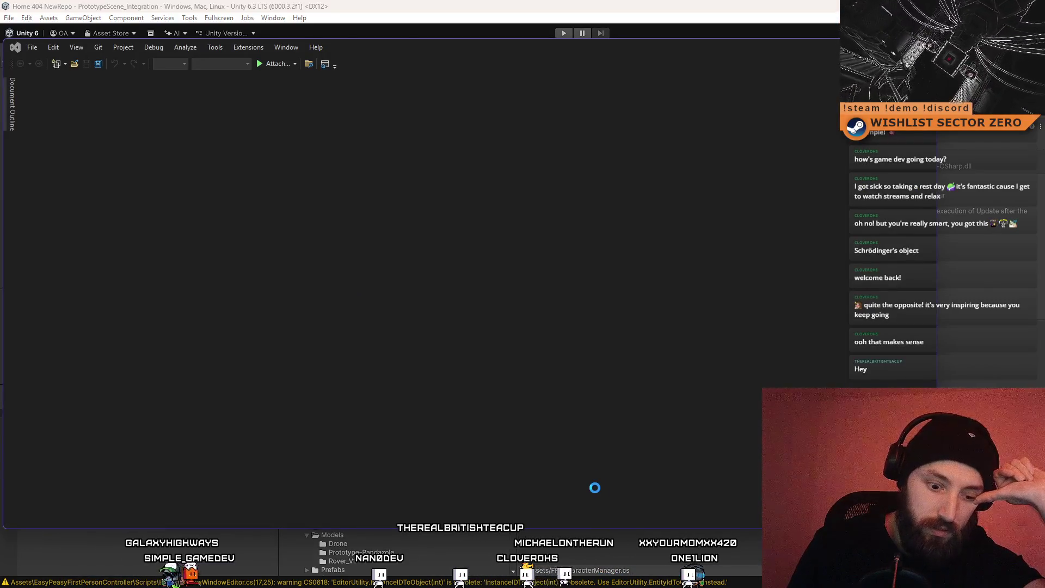
pyautogui.click(401, 432)
pyautogui.click(141, 44)
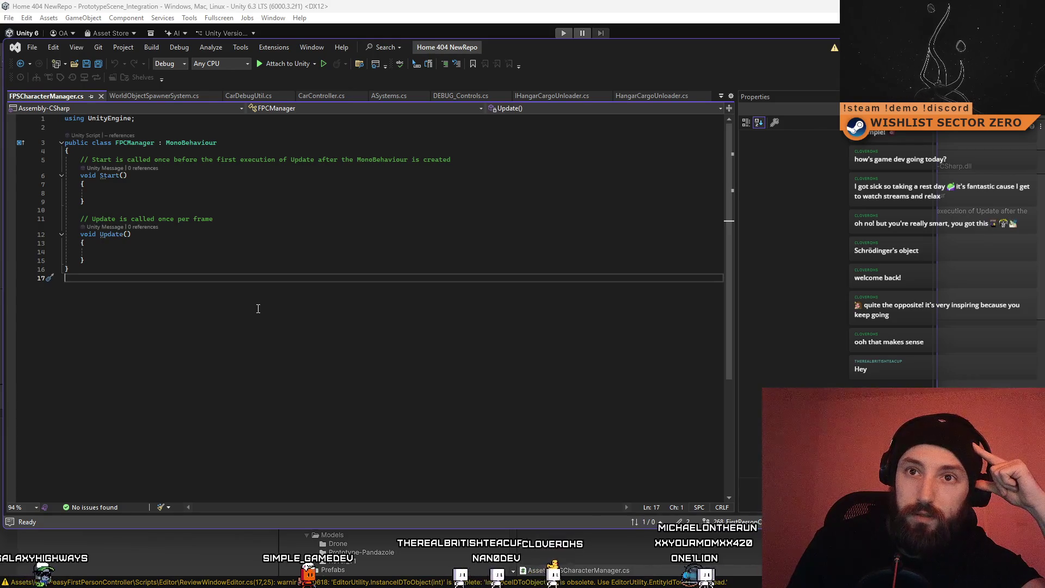
pyautogui.click(409, 246)
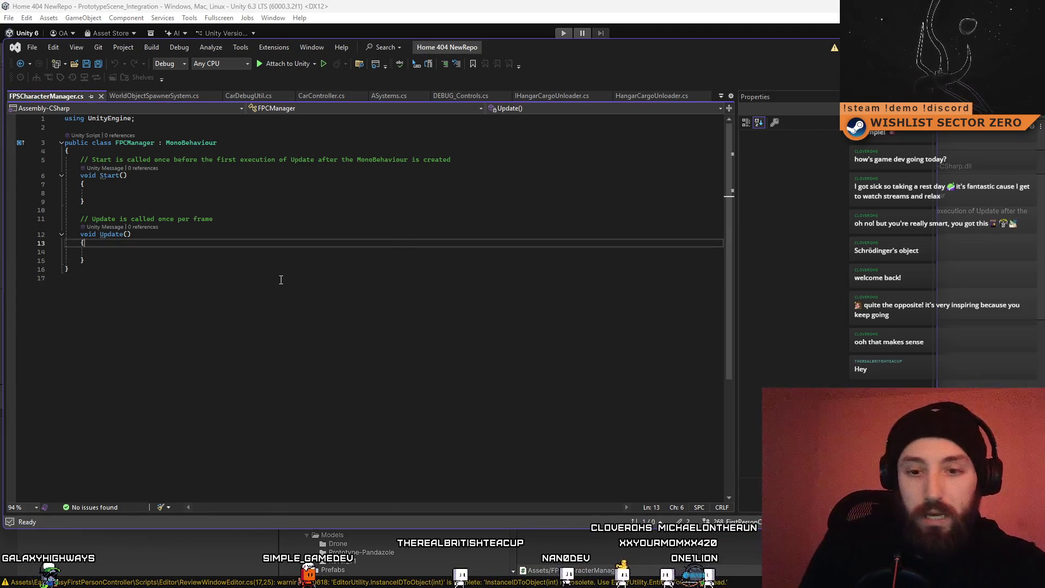
pyautogui.doubleClick(85, 160)
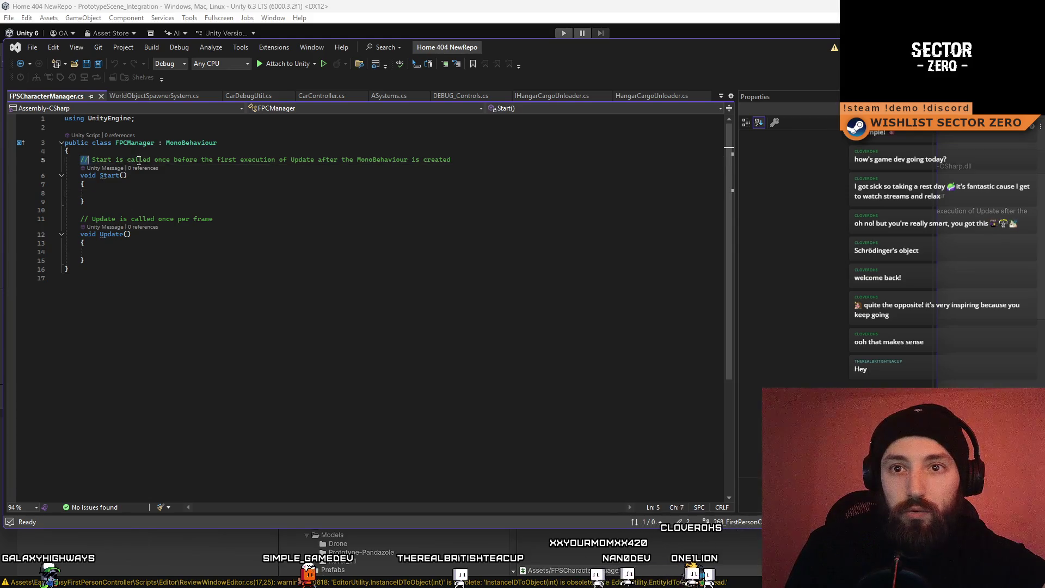
pyautogui.hotkey('shift', 'End')
pyautogui.click(436, 280)
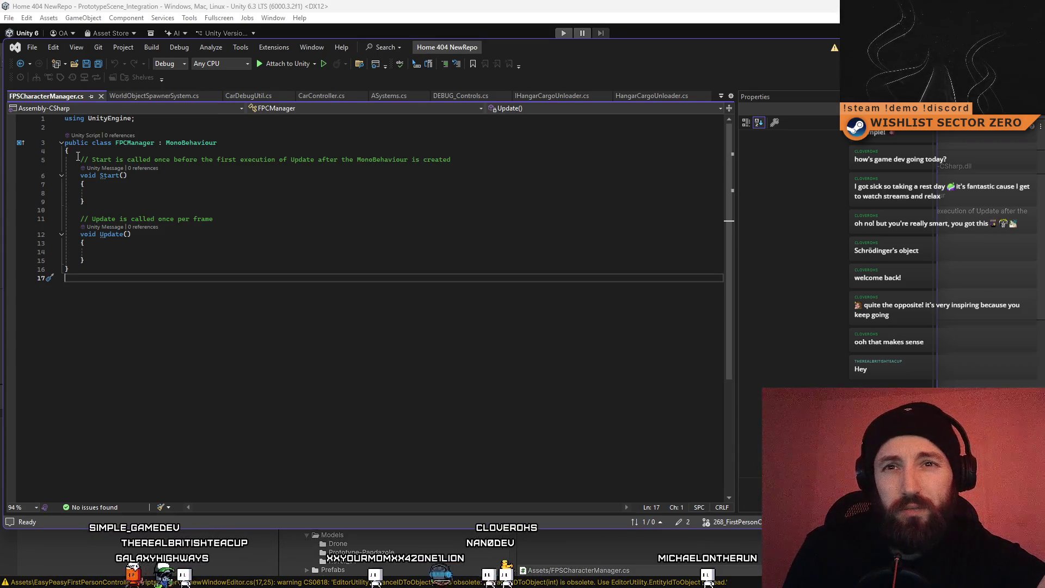
pyautogui.tripleClick(78, 156)
pyautogui.click(213, 218)
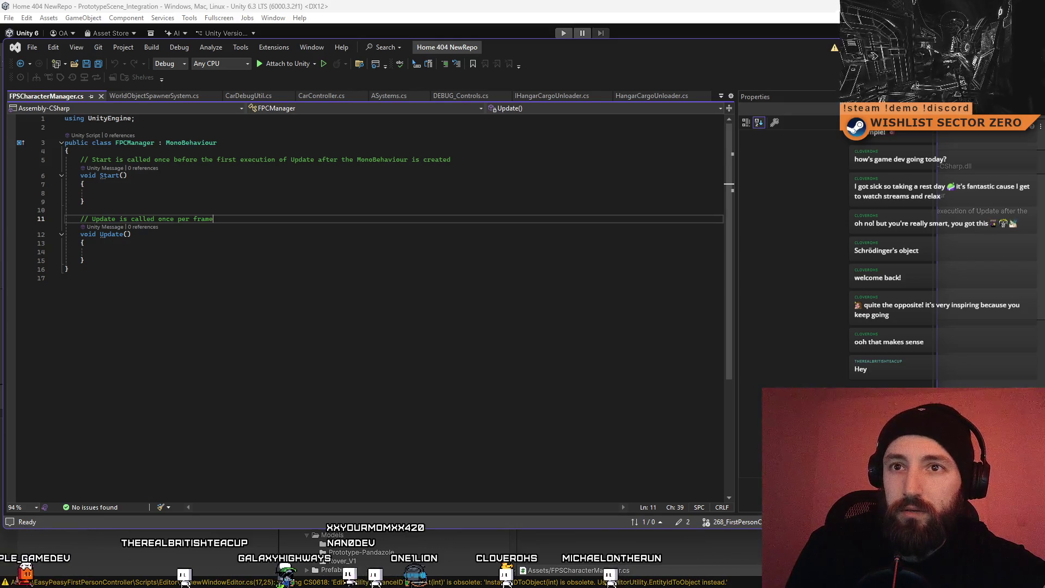
pyautogui.click(552, 545)
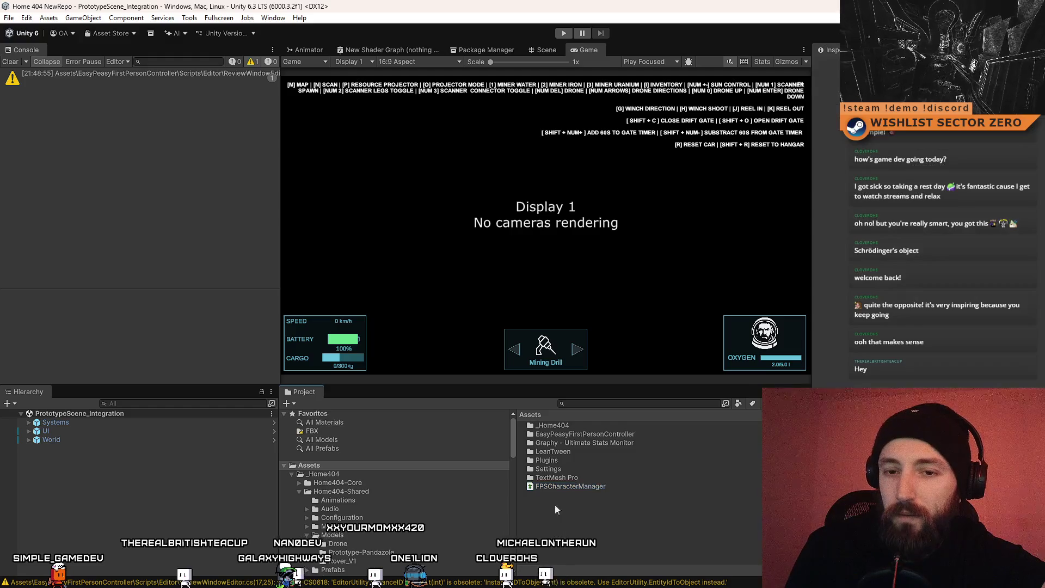
# Step: Select DroneCameraController under Systems and open its script in Visual Studio
pyautogui.click(26, 423)
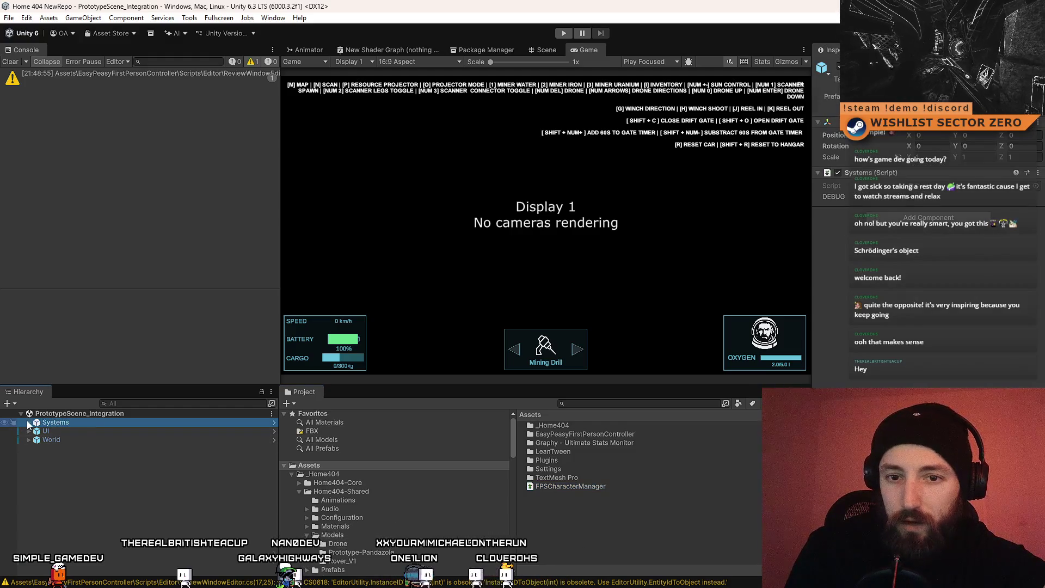
pyautogui.click(28, 423)
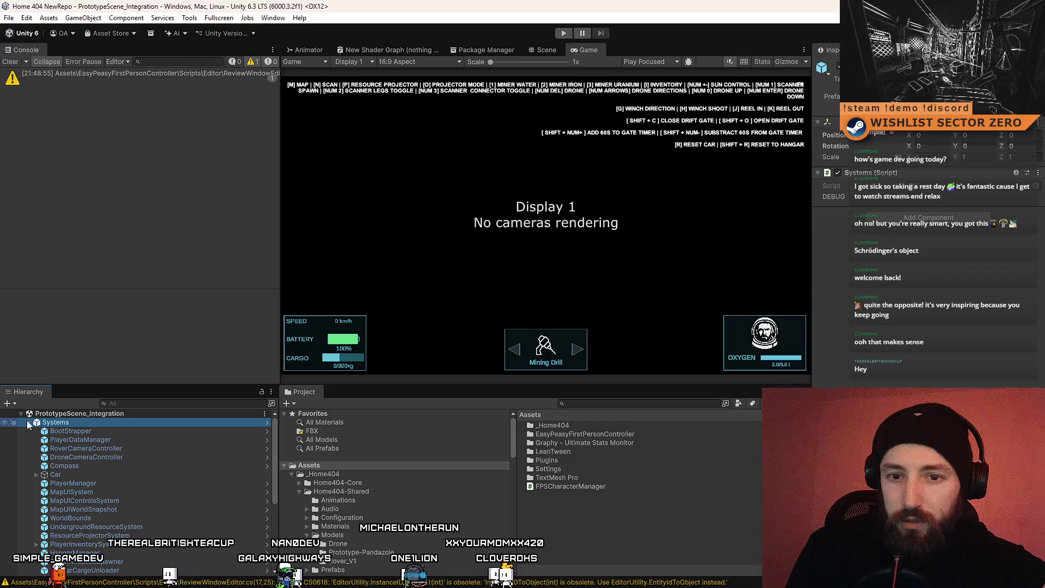
pyautogui.click(148, 449)
pyautogui.click(135, 457)
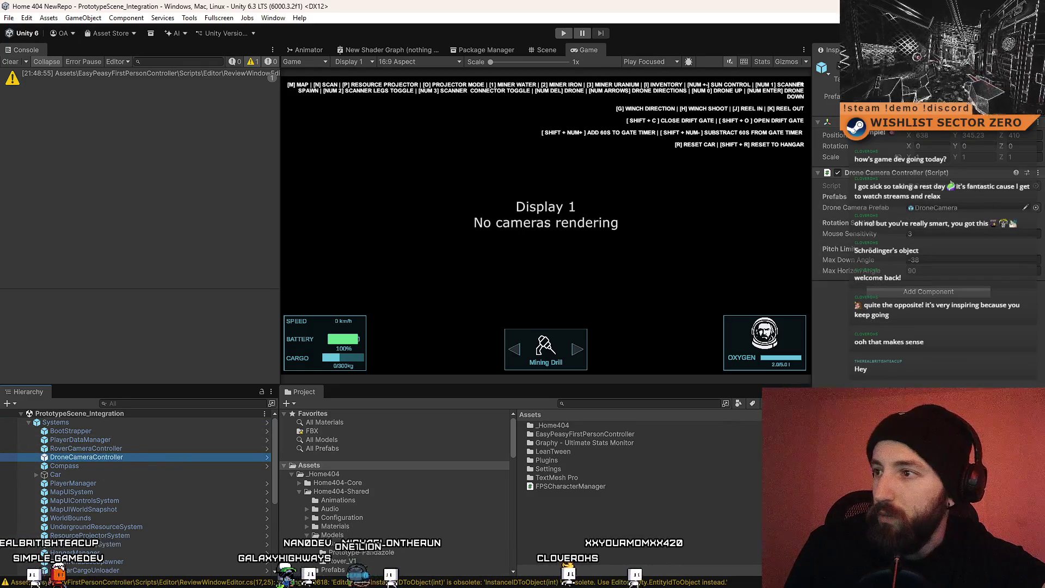
pyautogui.click(948, 188)
pyautogui.doubleClick(948, 187)
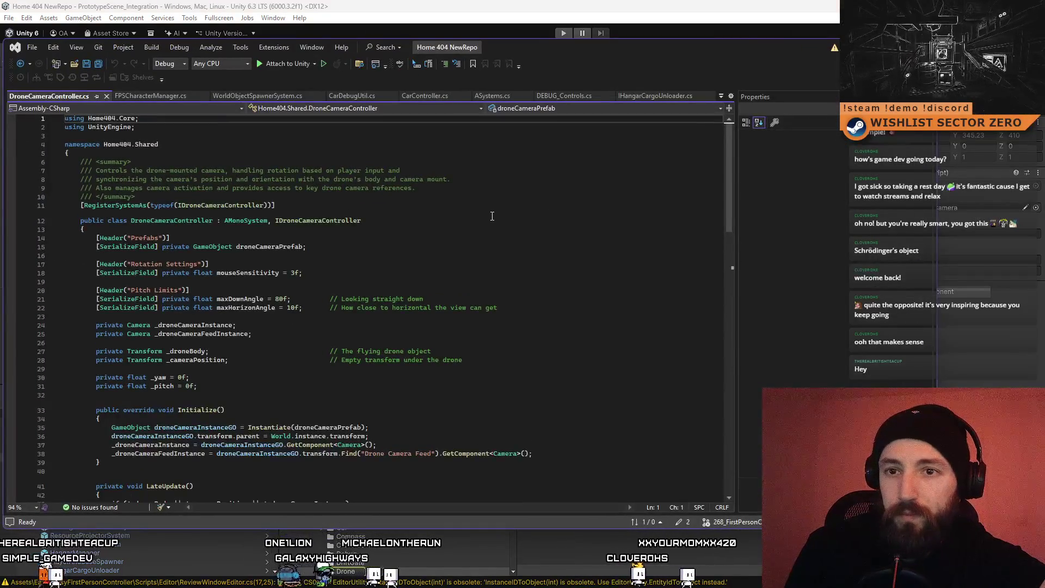
# Step: Jump to the IDroneCameraController interface definition, then return to Unity's Assets folder
pyautogui.click(475, 206)
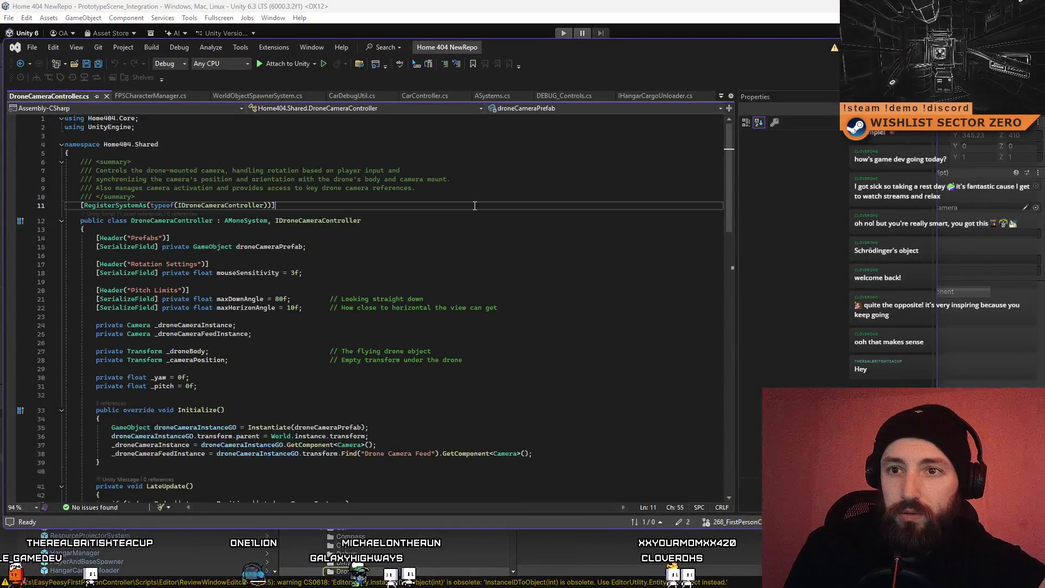
pyautogui.doubleClick(314, 223)
pyautogui.press('F12')
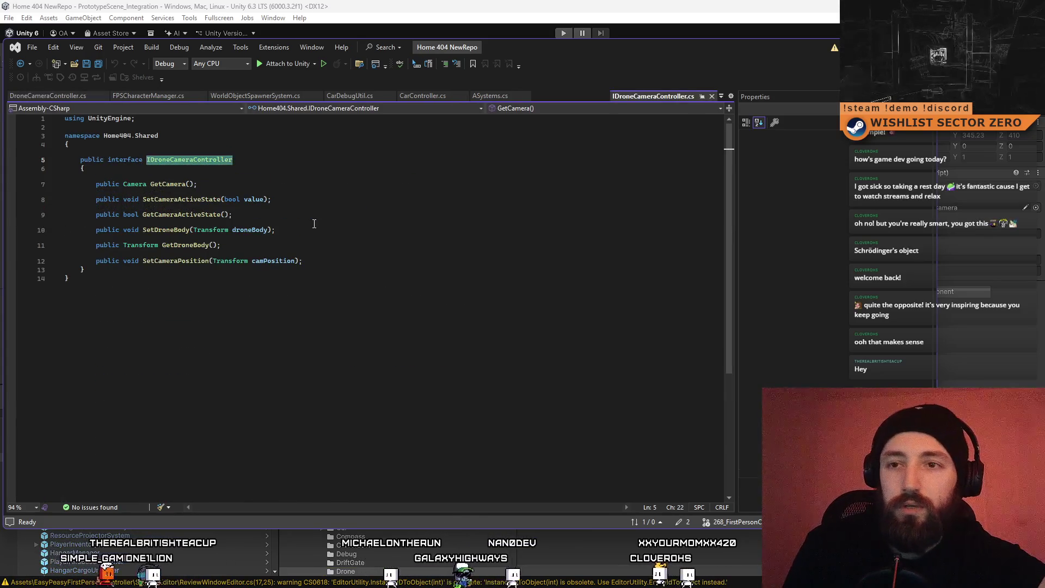
pyautogui.click(403, 214)
pyautogui.click(329, 522)
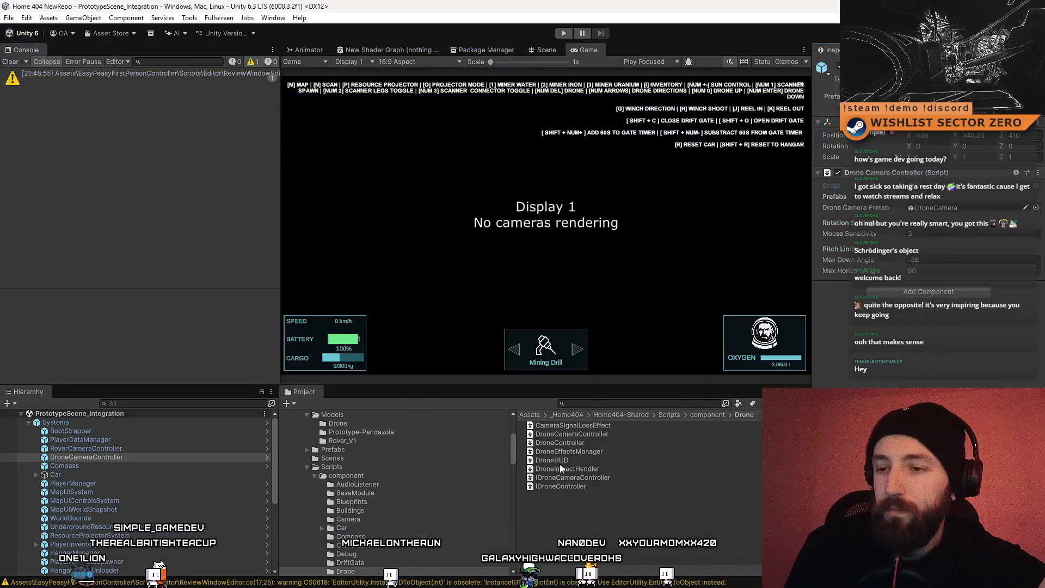
pyautogui.scroll(3, 403, 487)
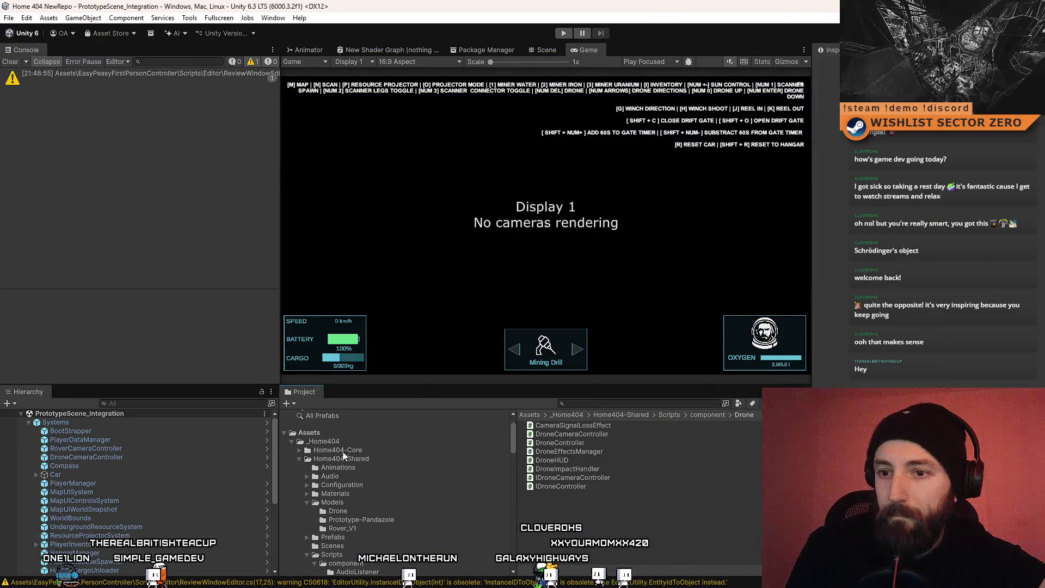
pyautogui.click(370, 433)
# Step: Create a new script named IFPSCharacterManager in the Assets root
pyautogui.rightClick(601, 508)
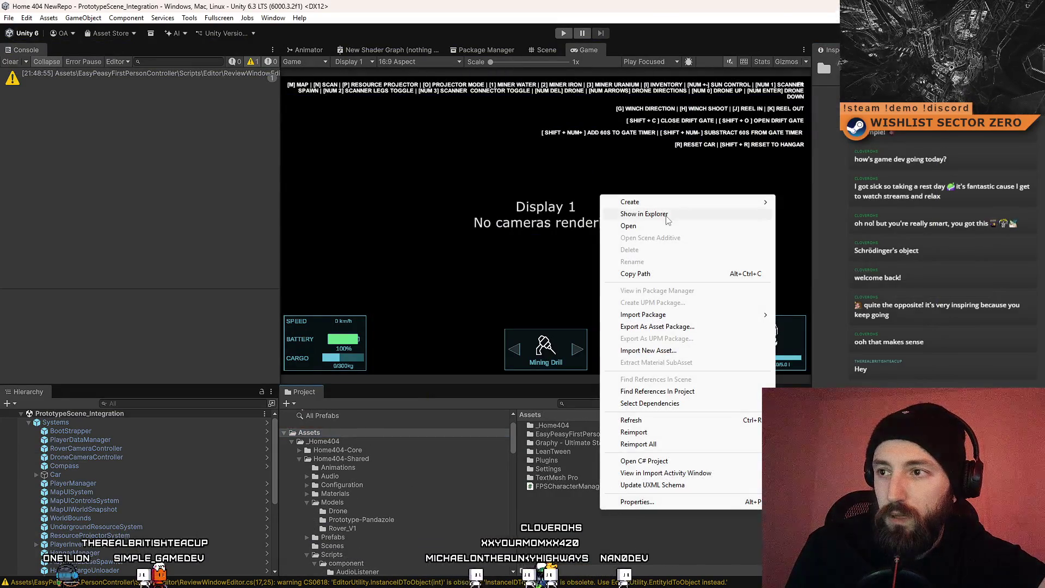
pyautogui.moveTo(676, 202)
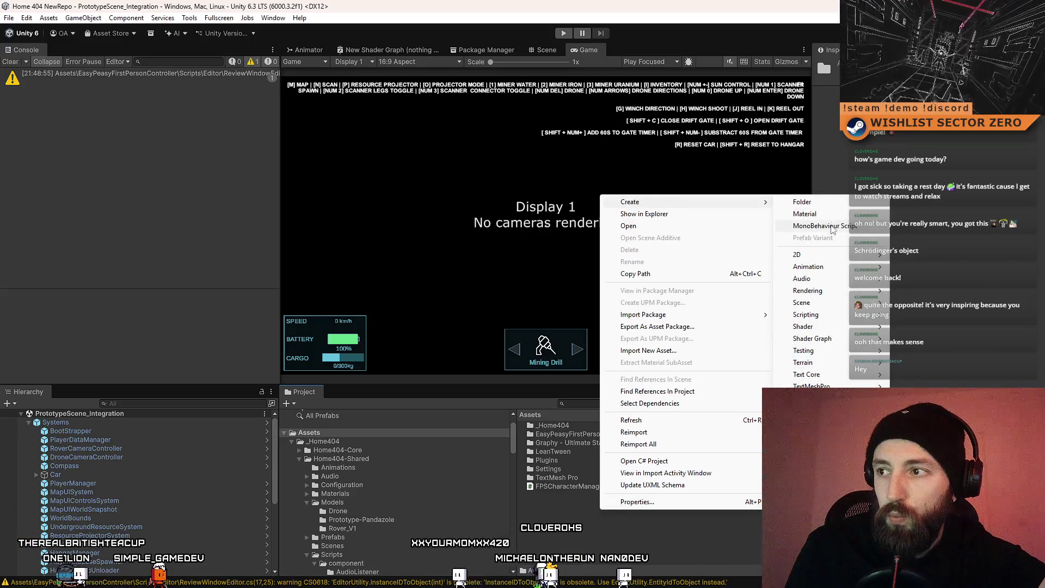
pyautogui.click(825, 226)
pyautogui.write('IFP')
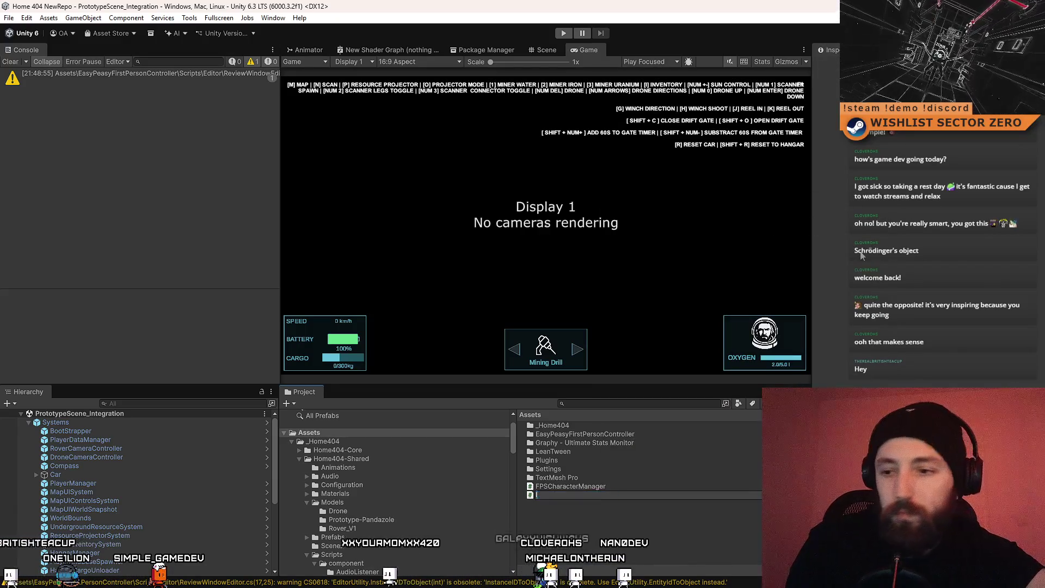
pyautogui.write('SCha')
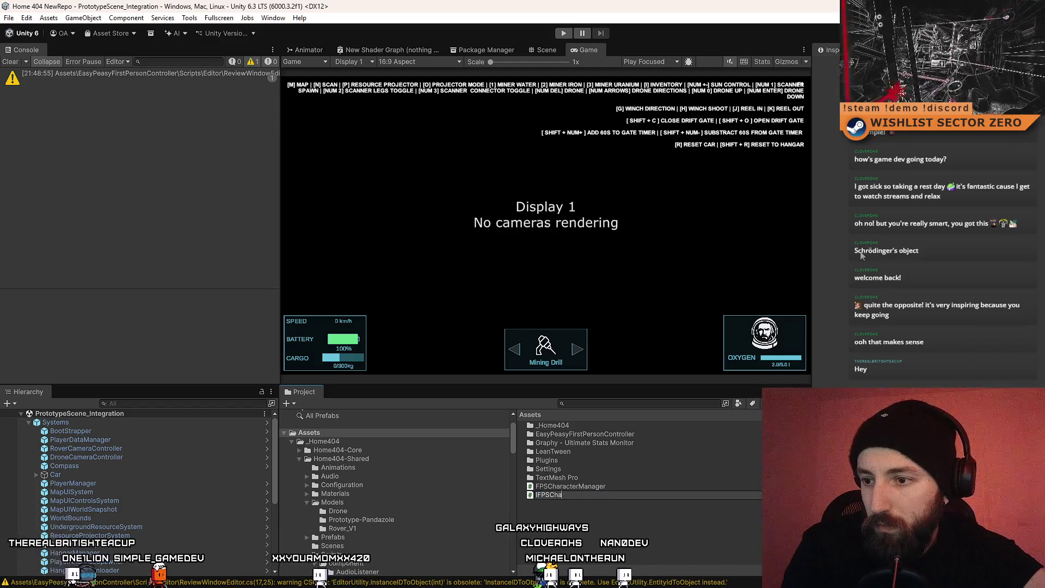
pyautogui.write('racterManager')
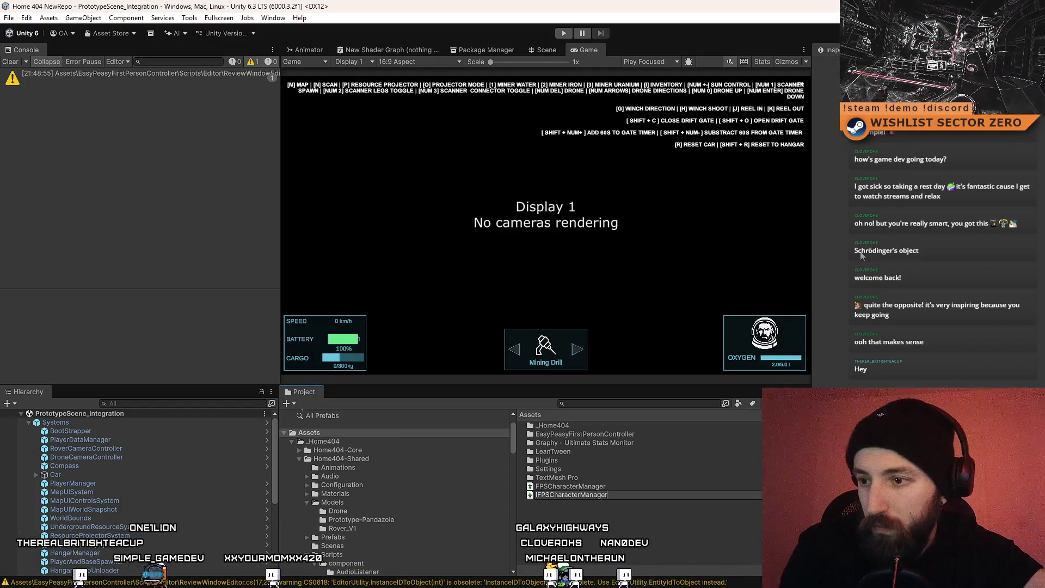
pyautogui.press('Return')
pyautogui.press('Return')
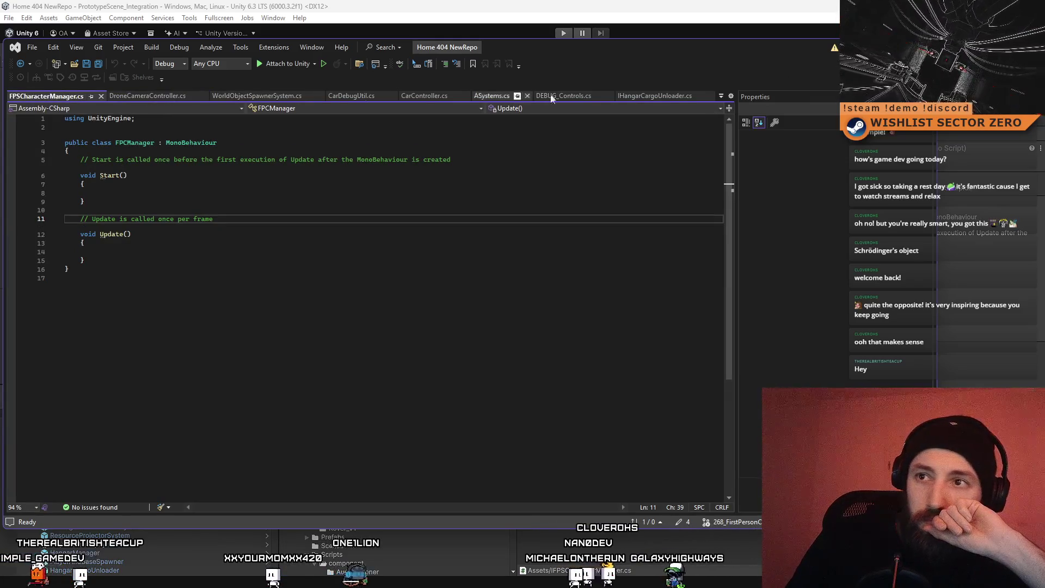
# Step: Clear the console and open FPSCharacterManager.cs in Visual Studio
pyautogui.hotkey('alt', 'Tab')
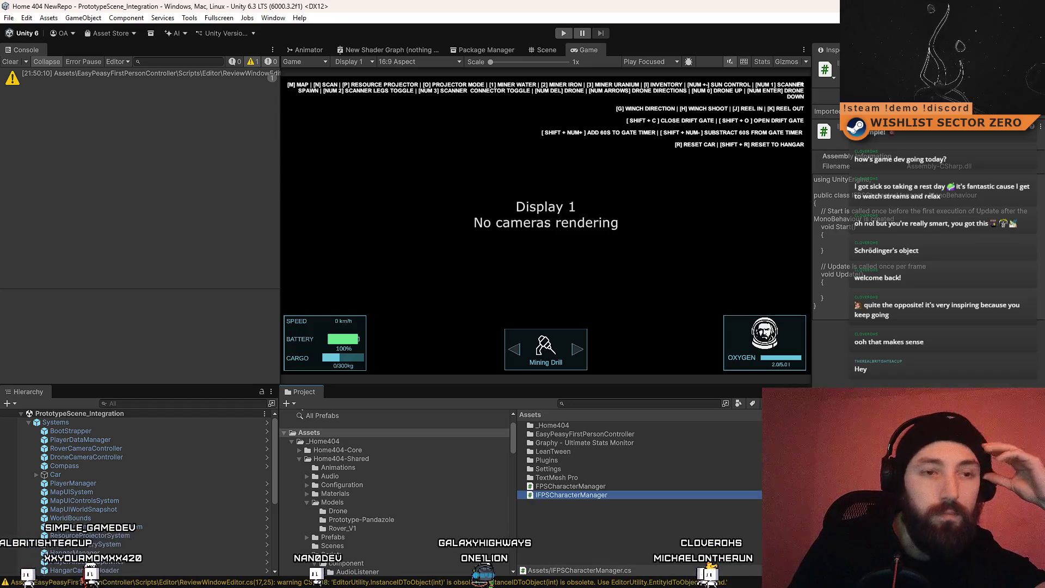
pyautogui.click(9, 62)
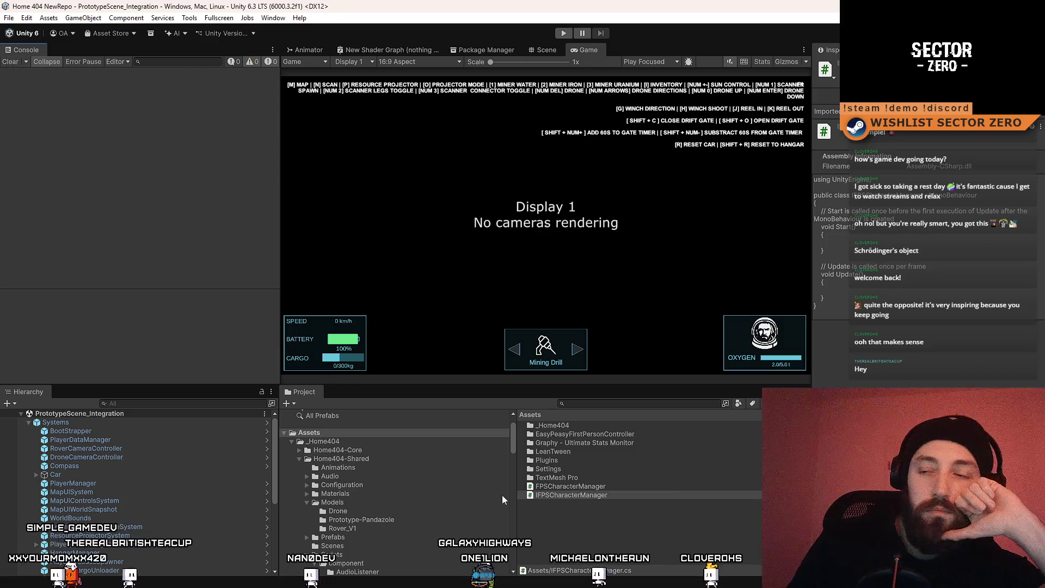
pyautogui.click(606, 495)
pyautogui.click(619, 487)
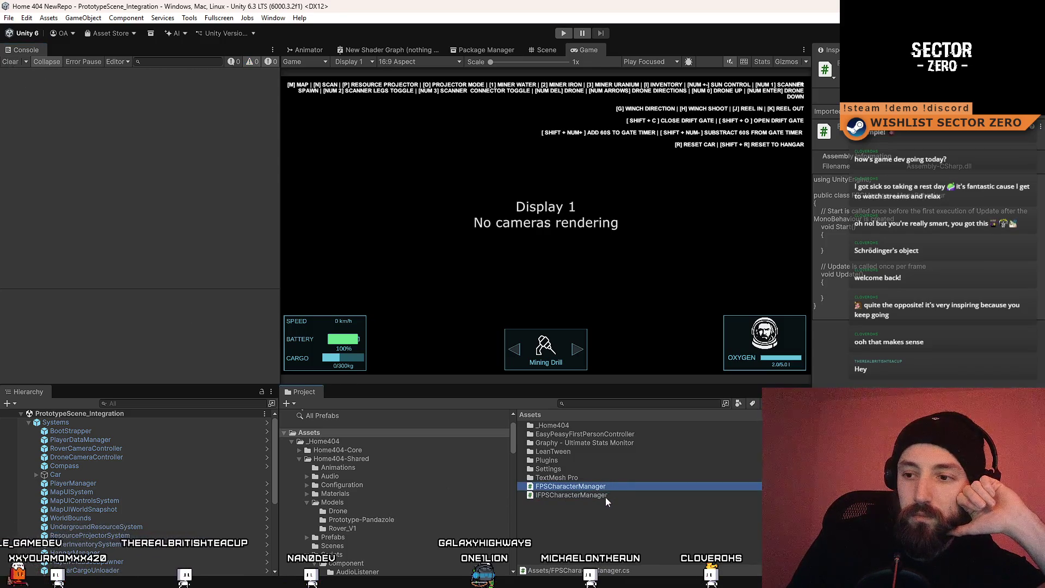
pyautogui.click(605, 496)
pyautogui.click(609, 489)
pyautogui.click(600, 496)
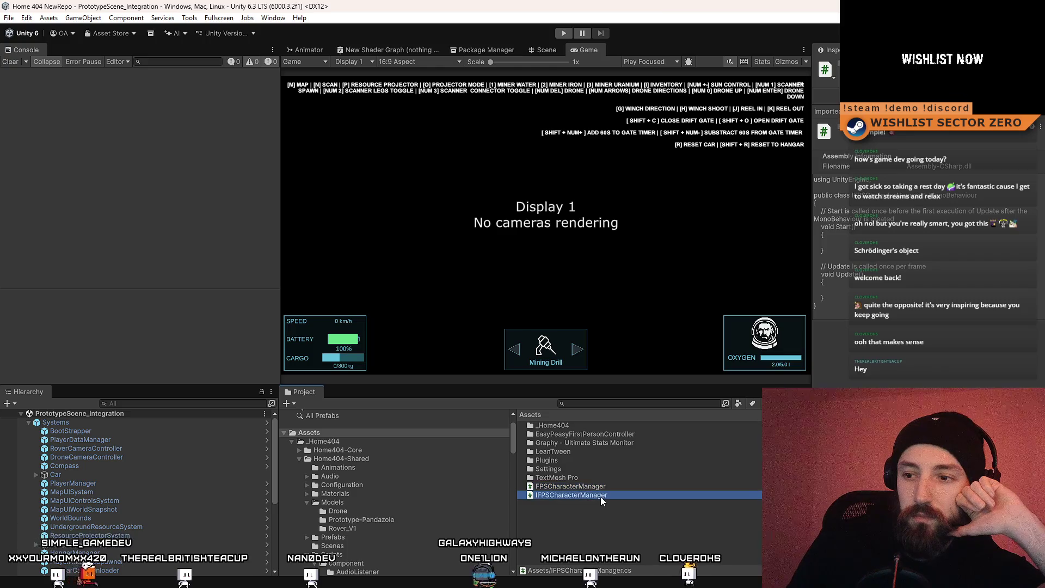
pyautogui.click(610, 486)
pyautogui.doubleClick(609, 486)
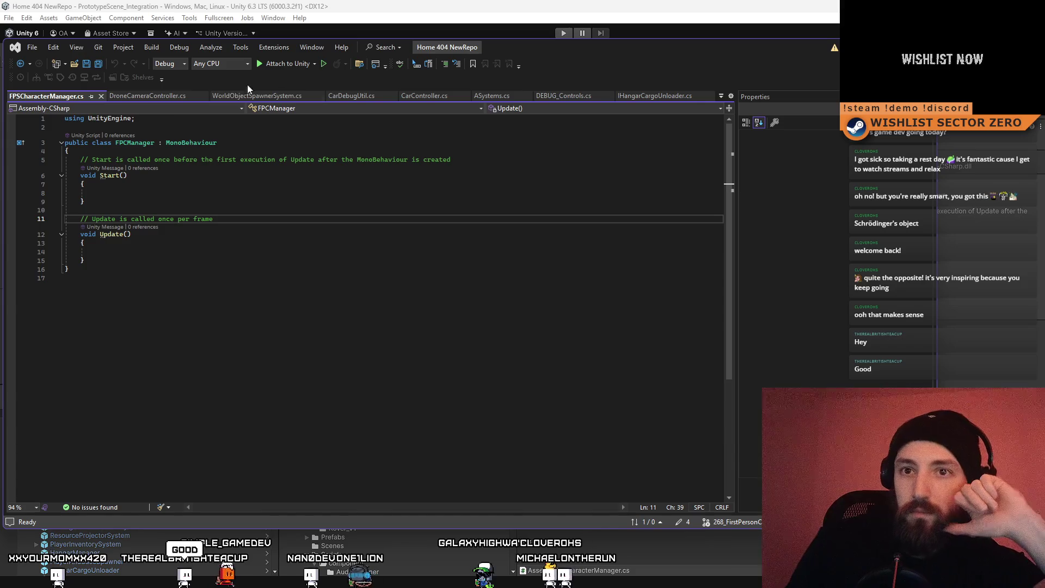
# Step: Rename the FPCManager class to FPSCharacterManager and save the script
pyautogui.click(121, 143)
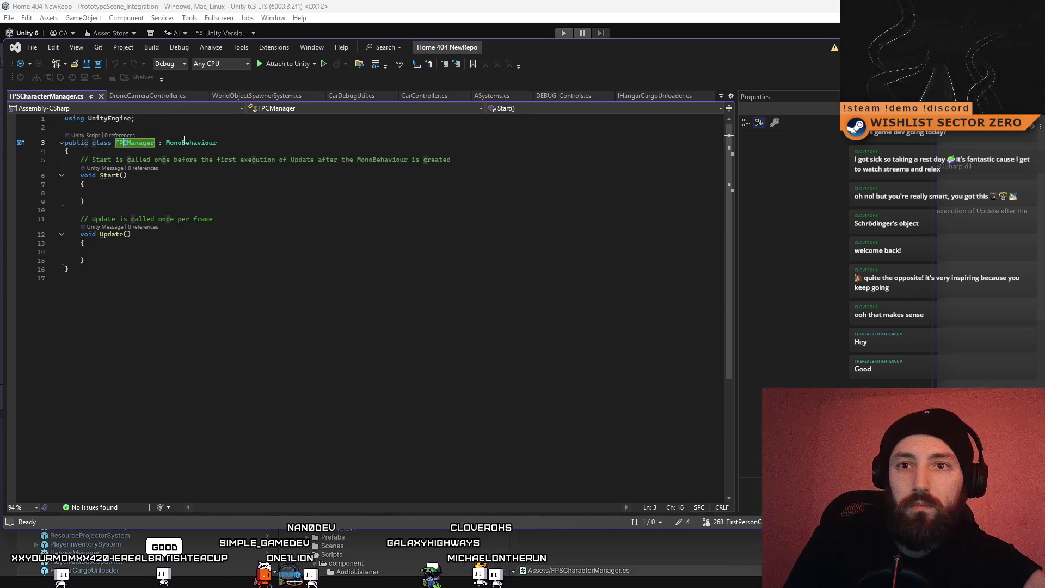
pyautogui.write('S')
pyautogui.press('Right')
pyautogui.write('haracter')
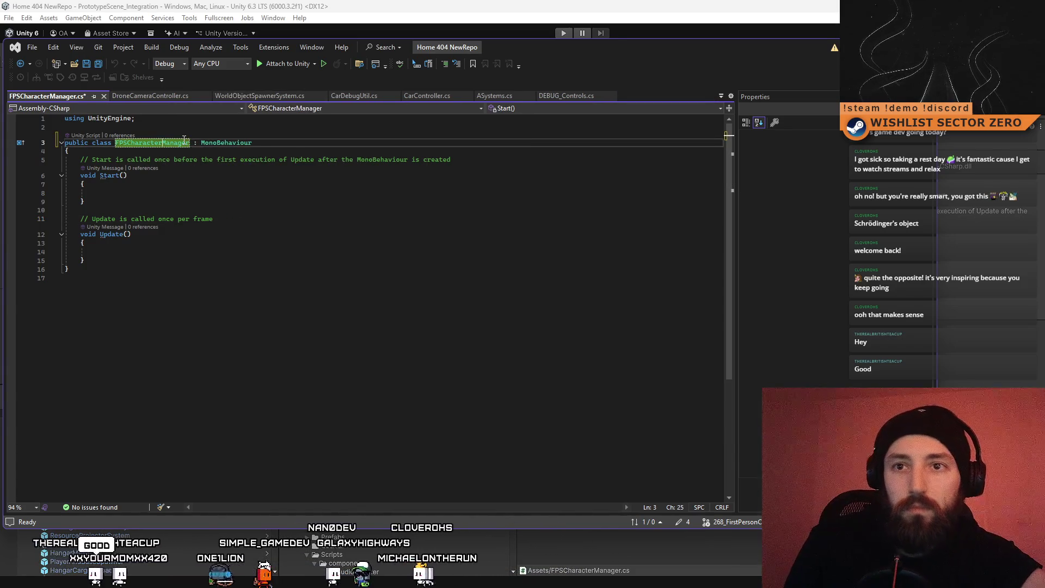
pyautogui.click(403, 210)
pyautogui.hotkey('alt', 'Tab')
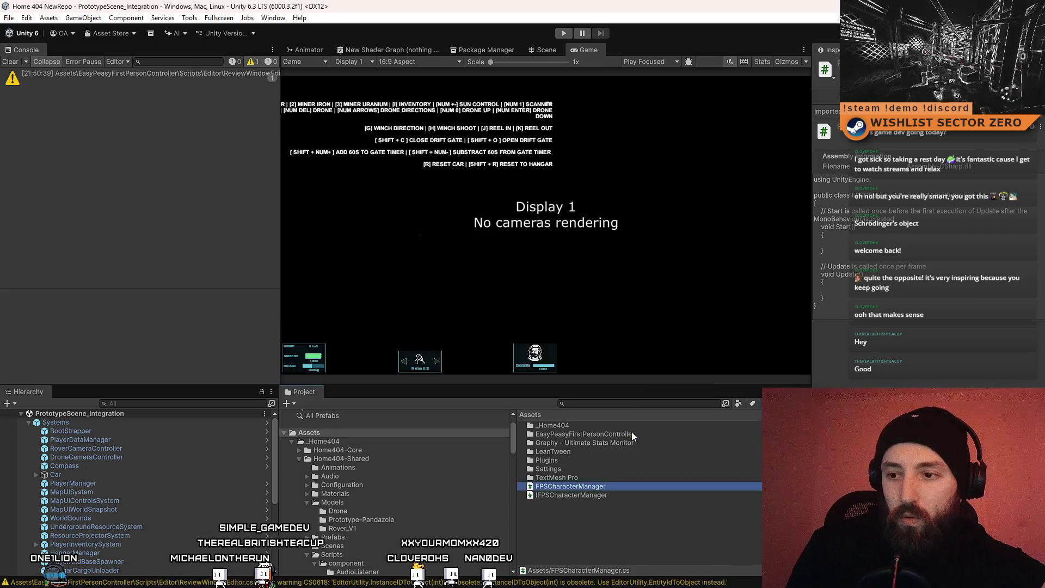
# Step: Open IFPSCharacterManager, reorder the tabs, and close all files other than FPSCharacterManager.cs
pyautogui.click(625, 485)
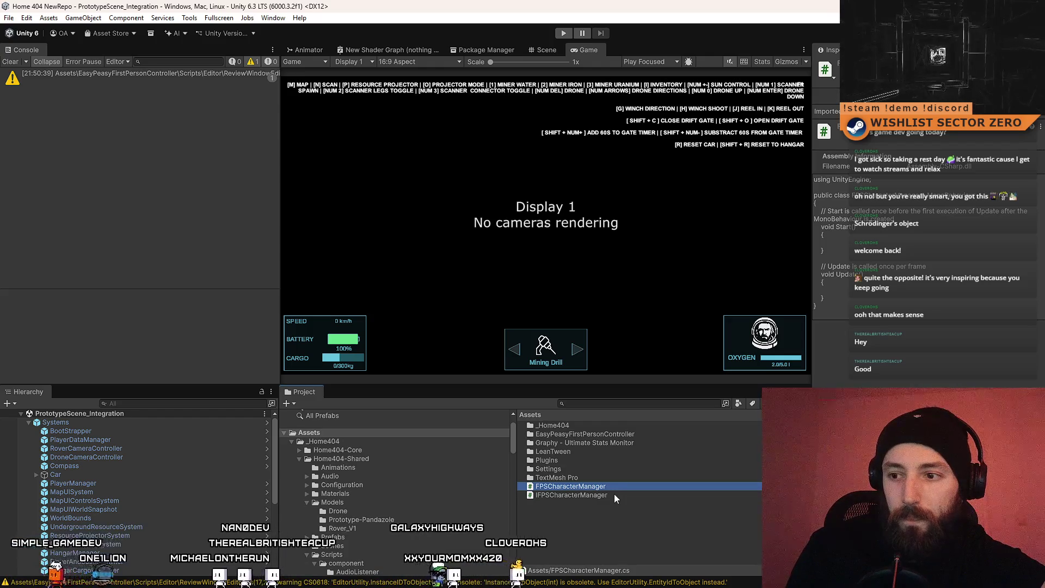
pyautogui.click(614, 494)
pyautogui.doubleClick(610, 496)
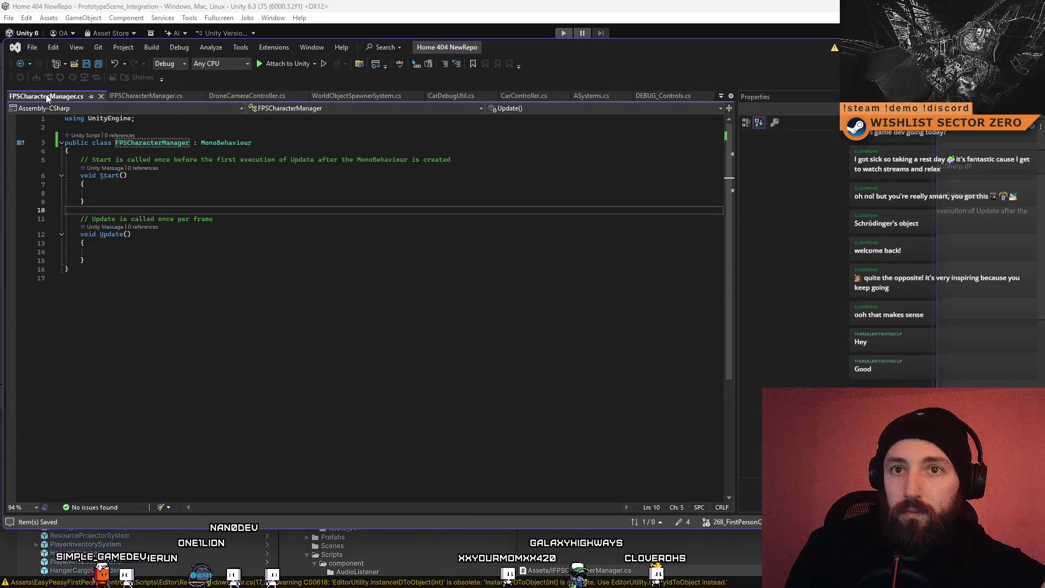
pyautogui.moveTo(46, 94); pyautogui.dragTo(150, 97)
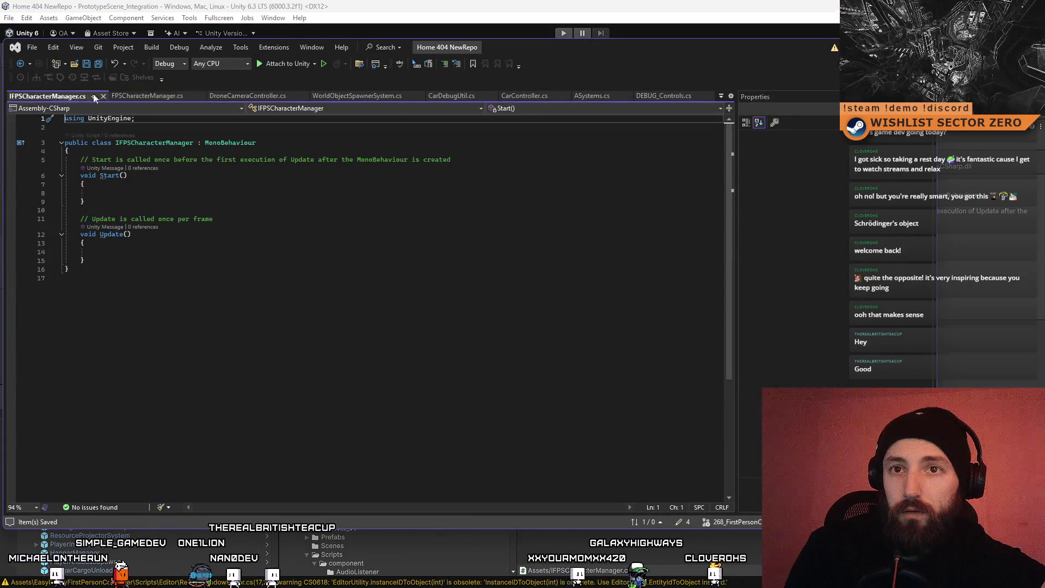
pyautogui.moveTo(46, 95); pyautogui.dragTo(145, 95)
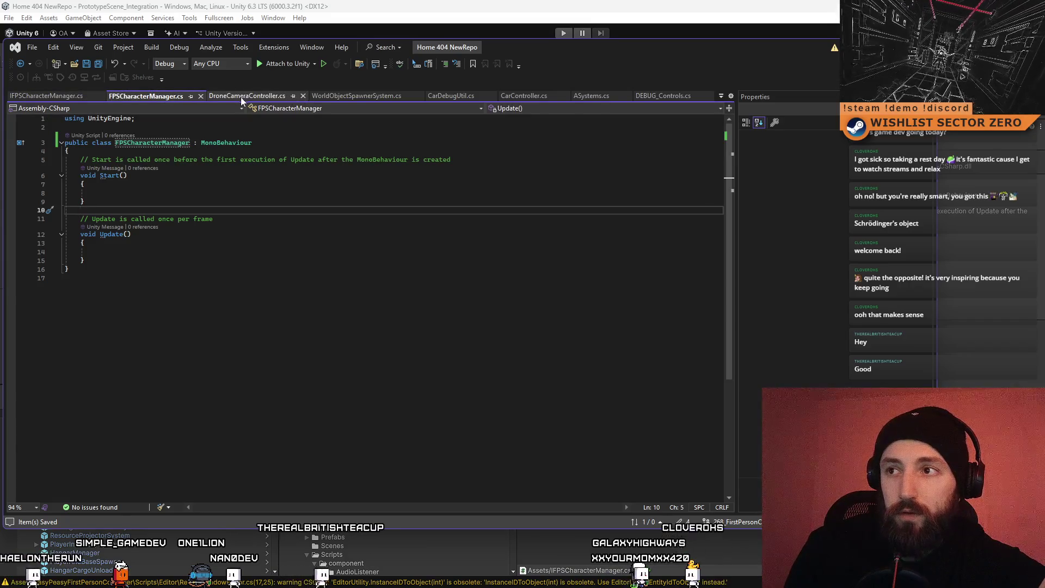
pyautogui.rightClick(156, 97)
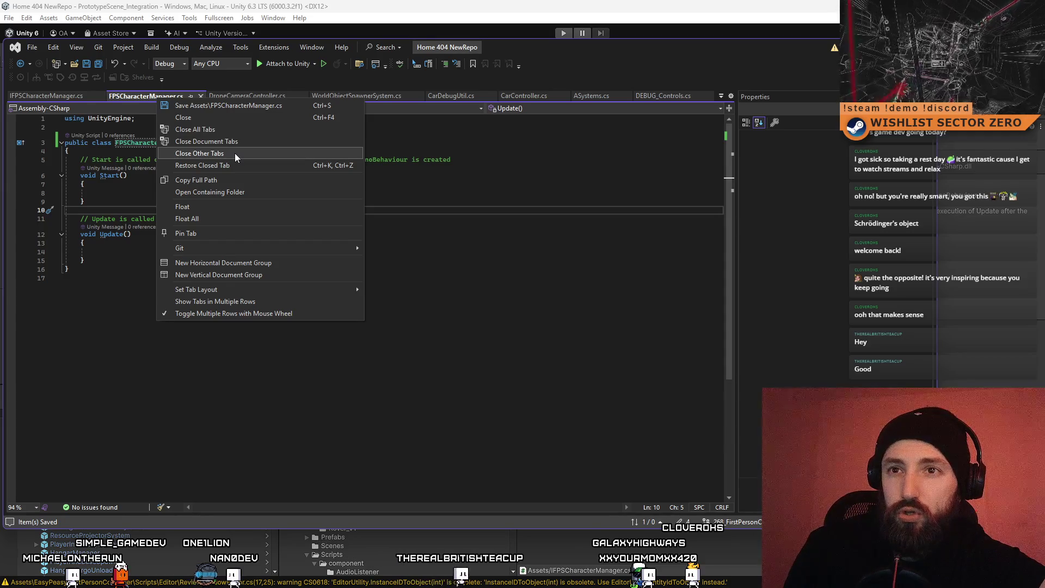
pyautogui.click(236, 154)
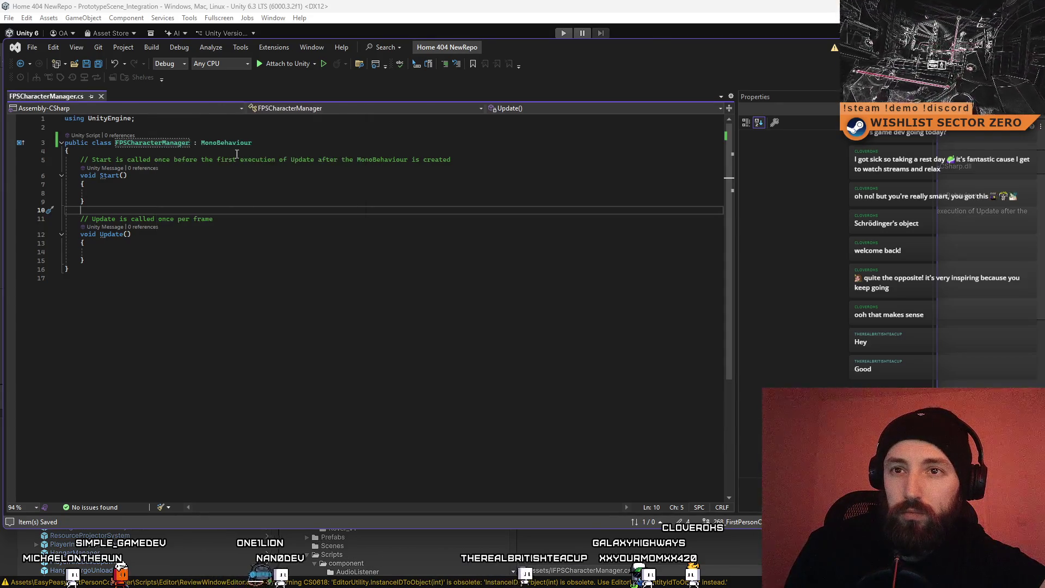
pyautogui.hotkey('alt', 'Tab')
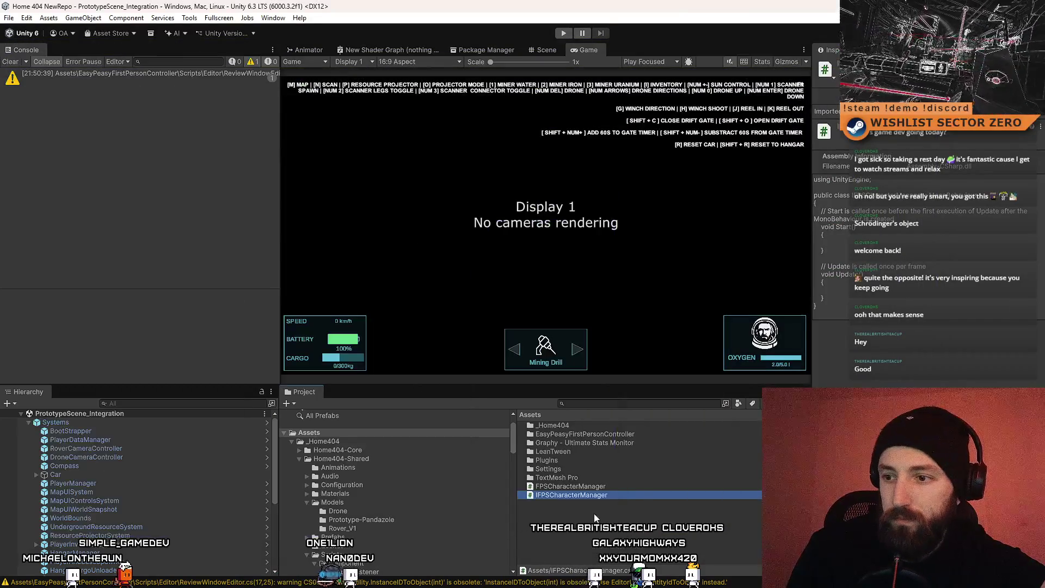
# Step: Open IFPSCharacterManager in Visual Studio, then open the Compass object's script
pyautogui.doubleClick(571, 495)
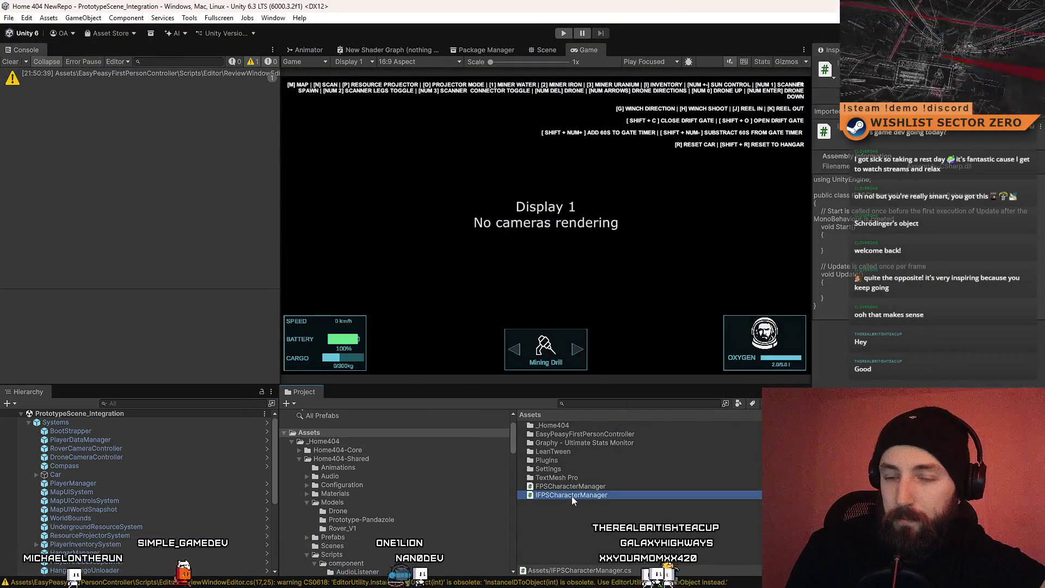
pyautogui.hotkey('alt', 'Tab')
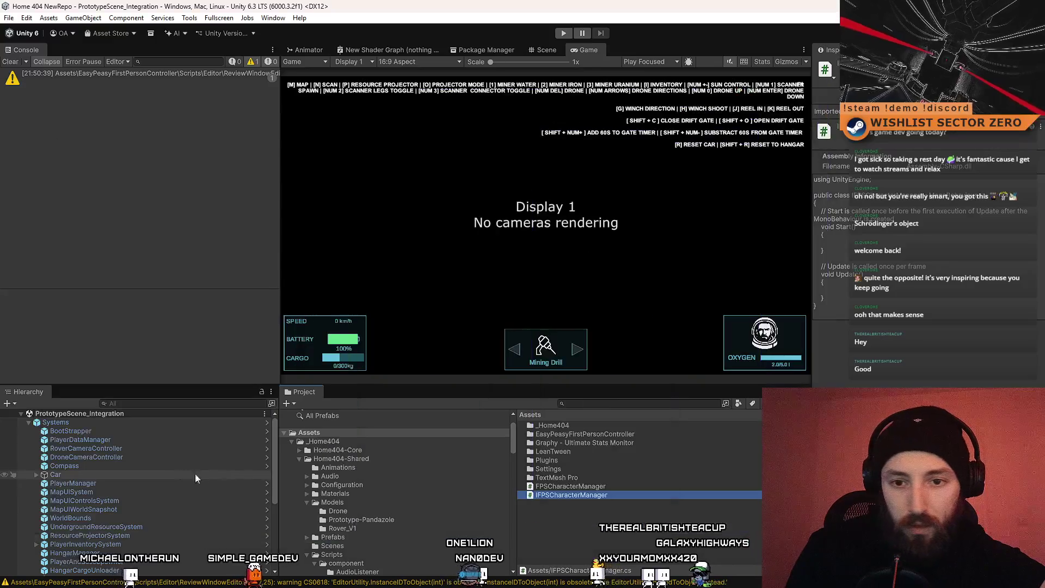
pyautogui.click(146, 458)
pyautogui.click(116, 467)
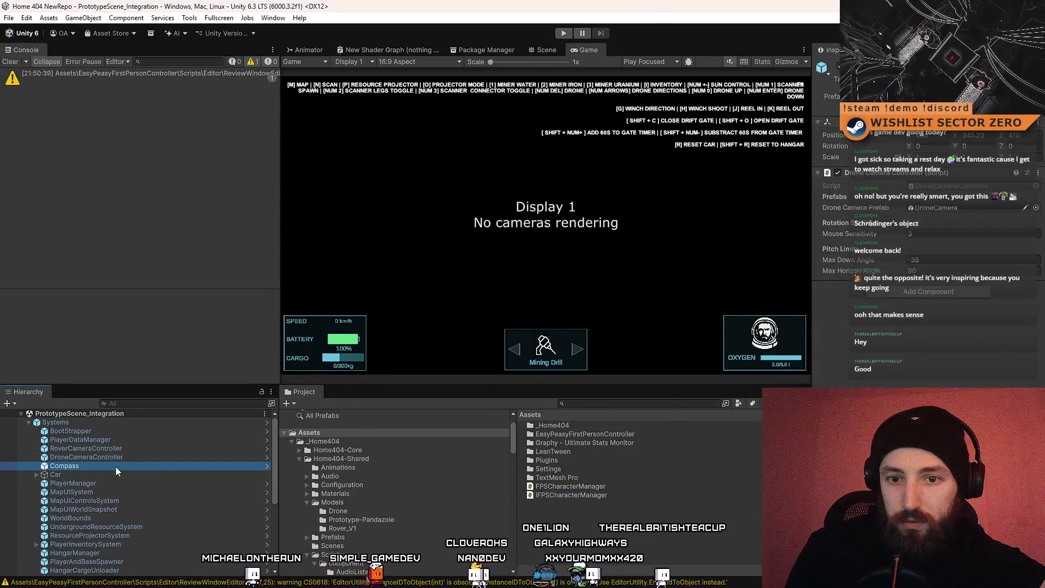
pyautogui.doubleClick(314, 532)
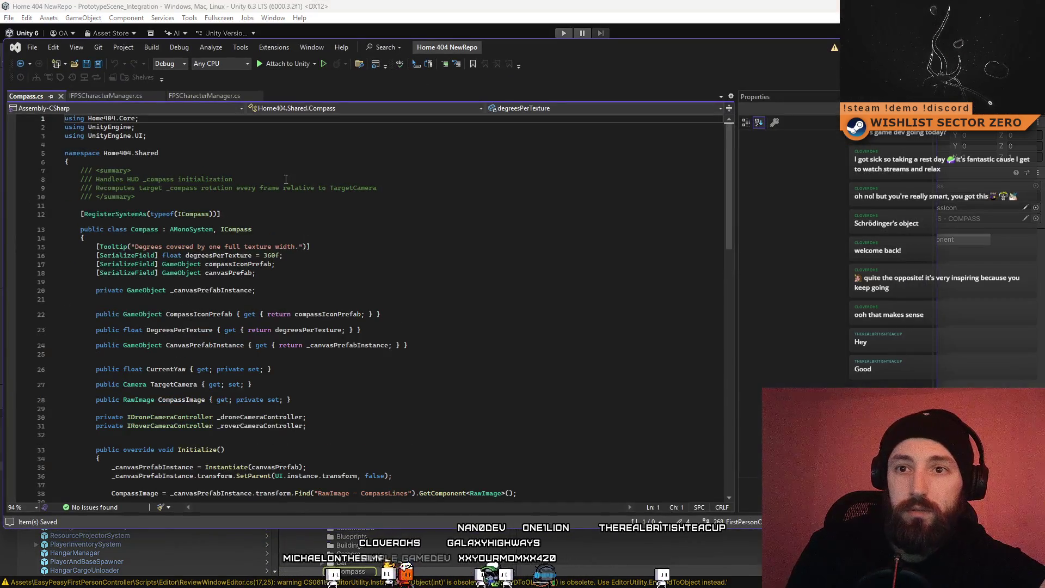
# Step: Go to the ICompass interface definition and keep it as a permanent tab
pyautogui.doubleClick(194, 215)
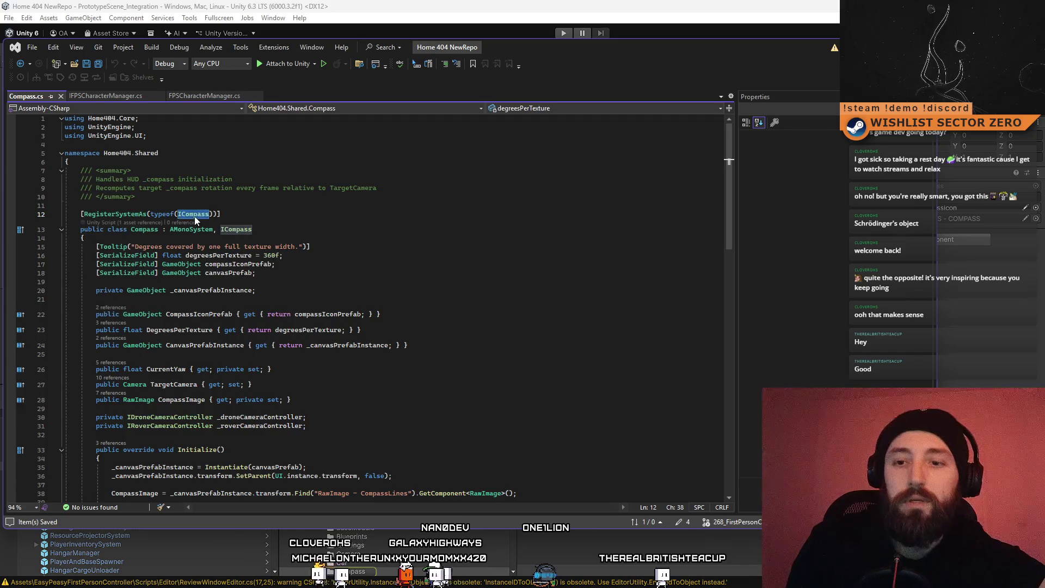
pyautogui.press('F12')
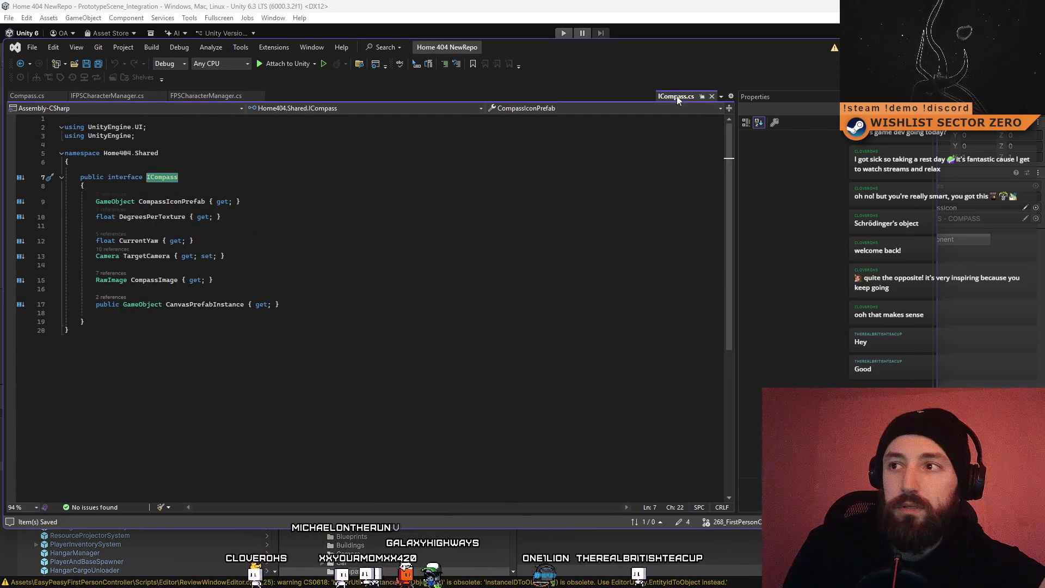
pyautogui.moveTo(672, 100); pyautogui.dragTo(146, 100)
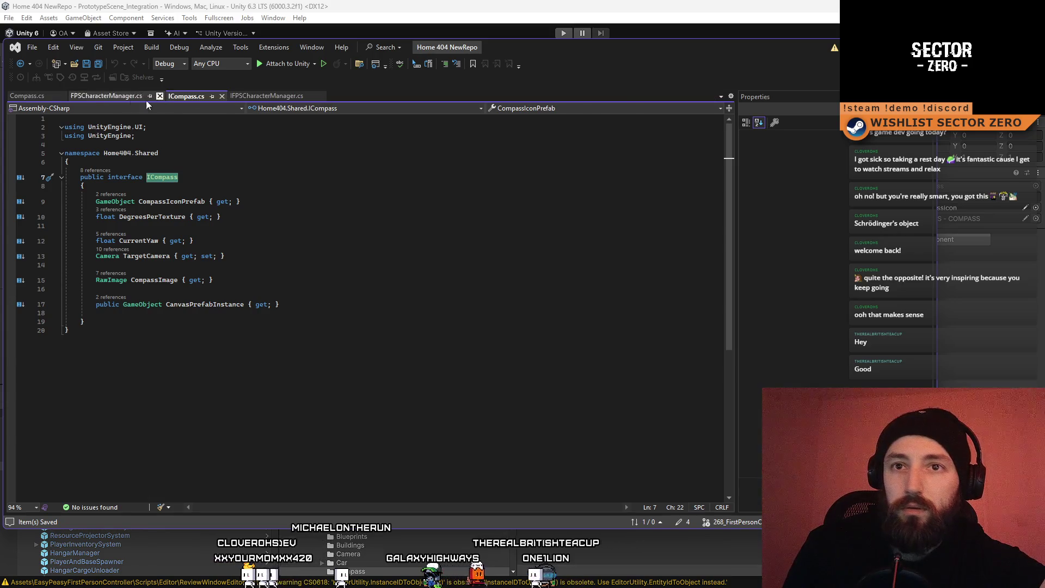
pyautogui.click(30, 98)
pyautogui.click(181, 98)
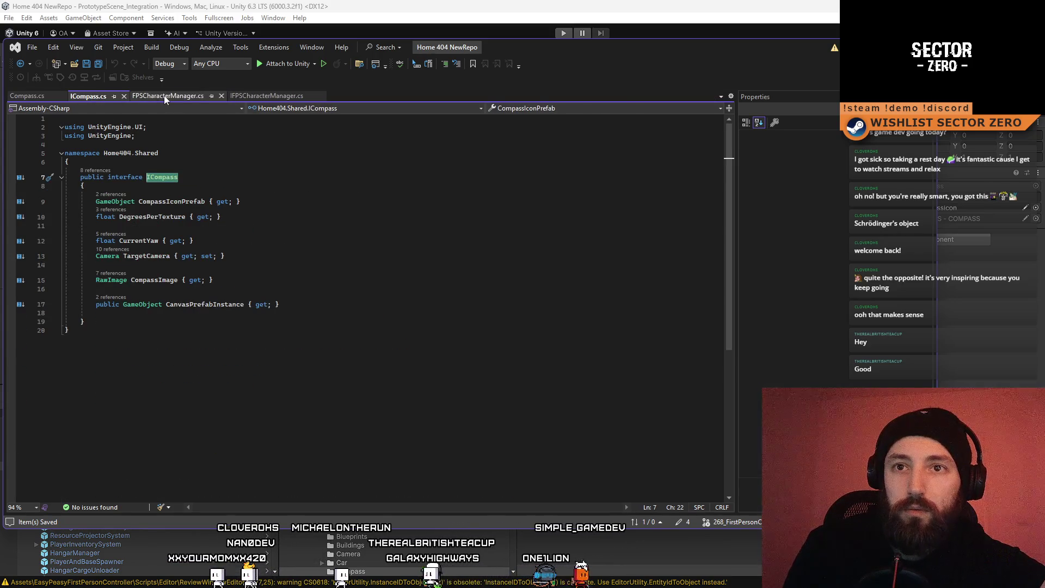
# Step: Wrap the FPSCharacterManager class in a 'namespace Home404.Shared' block
pyautogui.click(165, 96)
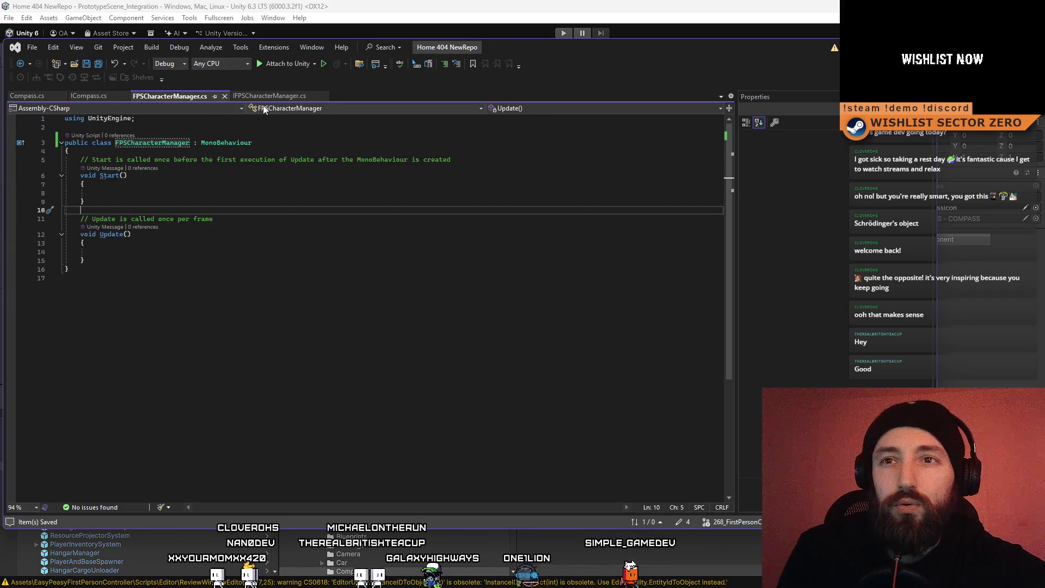
pyautogui.click(41, 98)
pyautogui.click(313, 210)
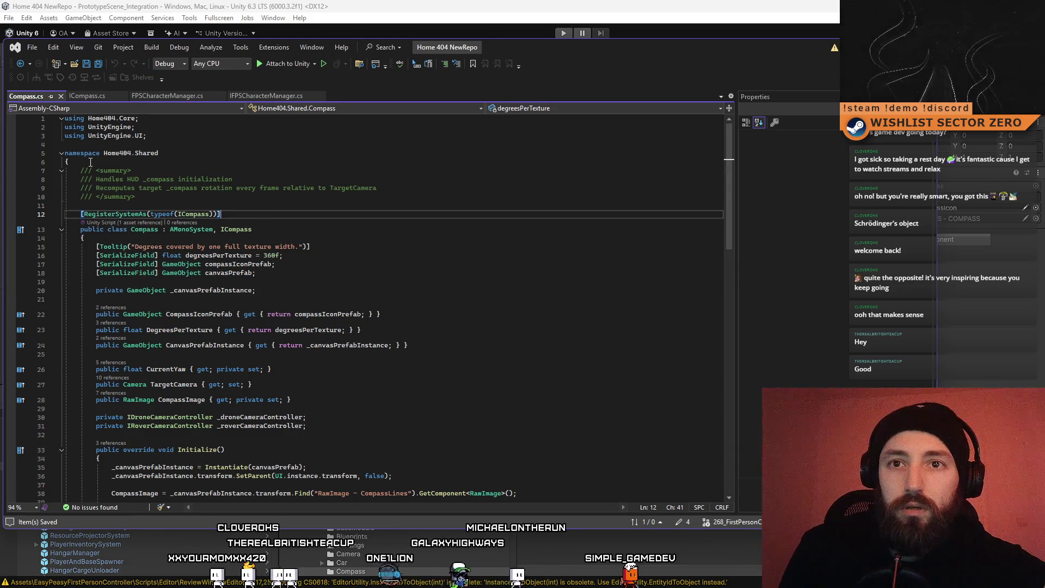
pyautogui.click(153, 97)
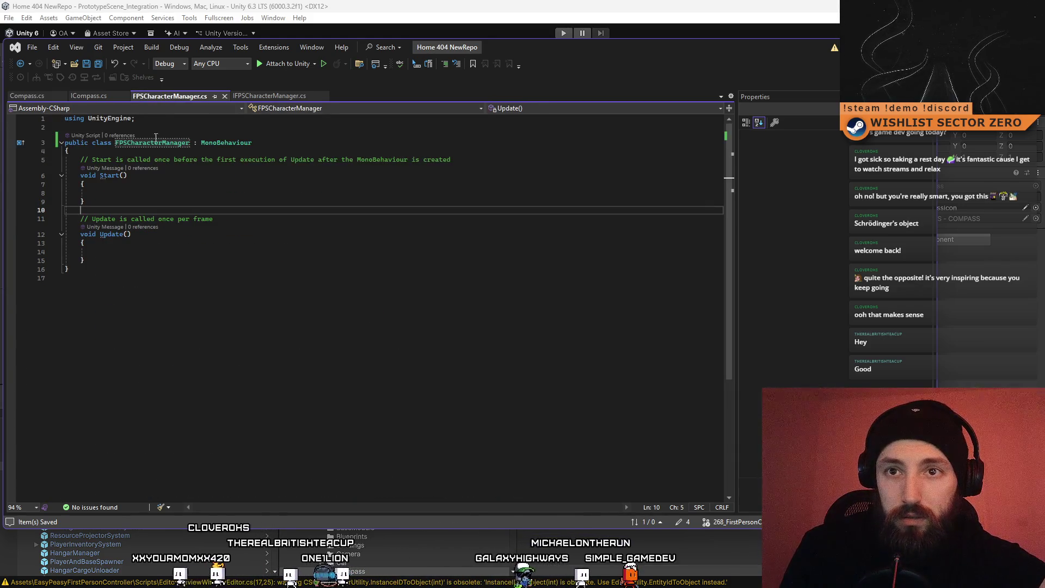
pyautogui.click(155, 128)
pyautogui.write('namespace Home404.Shared')
pyautogui.press('Return')
pyautogui.write('{')
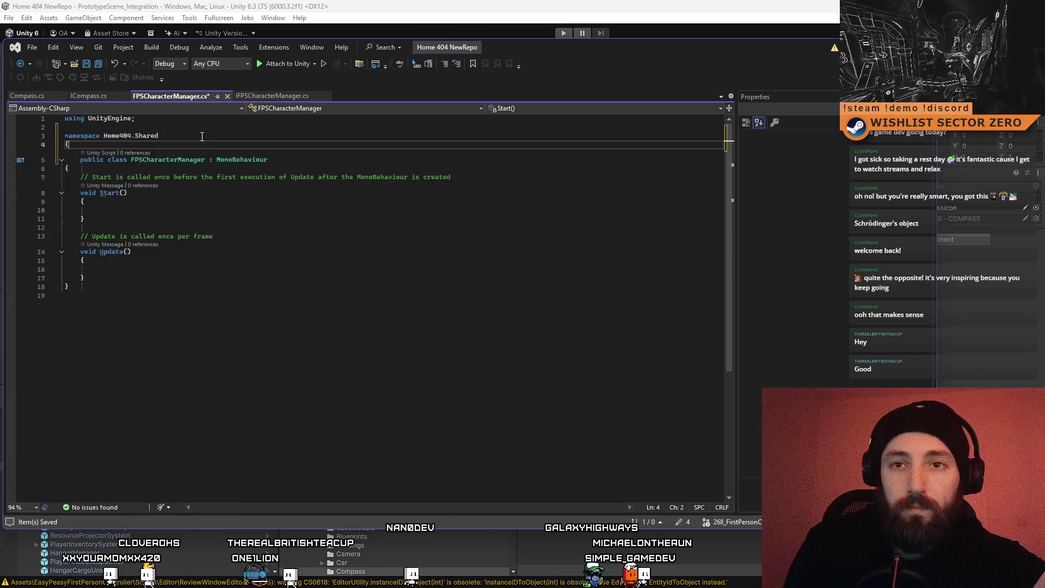
pyautogui.click(165, 288)
pyautogui.press('Return')
pyautogui.write('}')
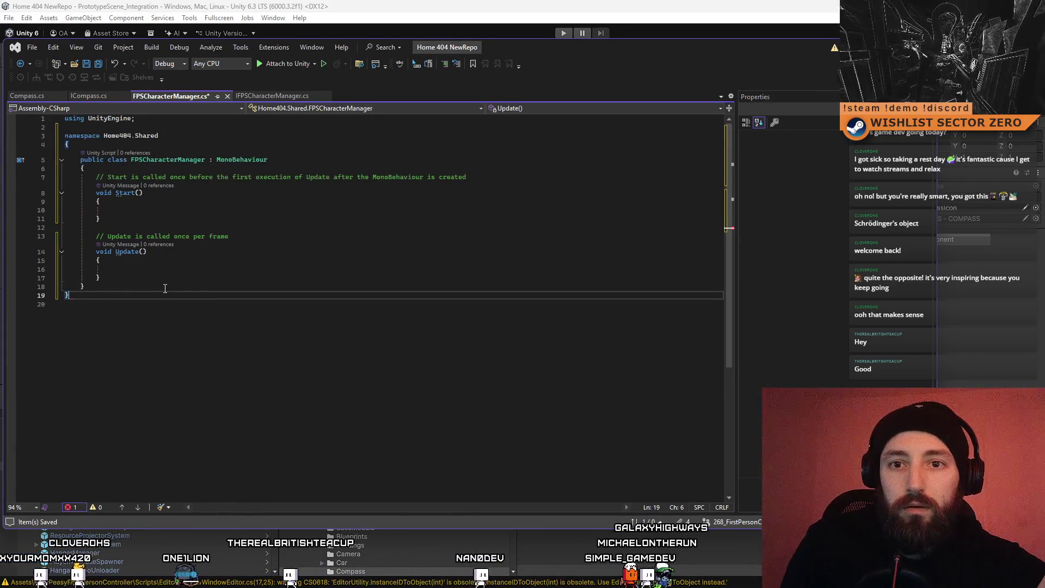
# Step: Replace the MonoBehaviour base with 'AMonoSystem, ICompass' copied from Compass.cs
pyautogui.click(17, 96)
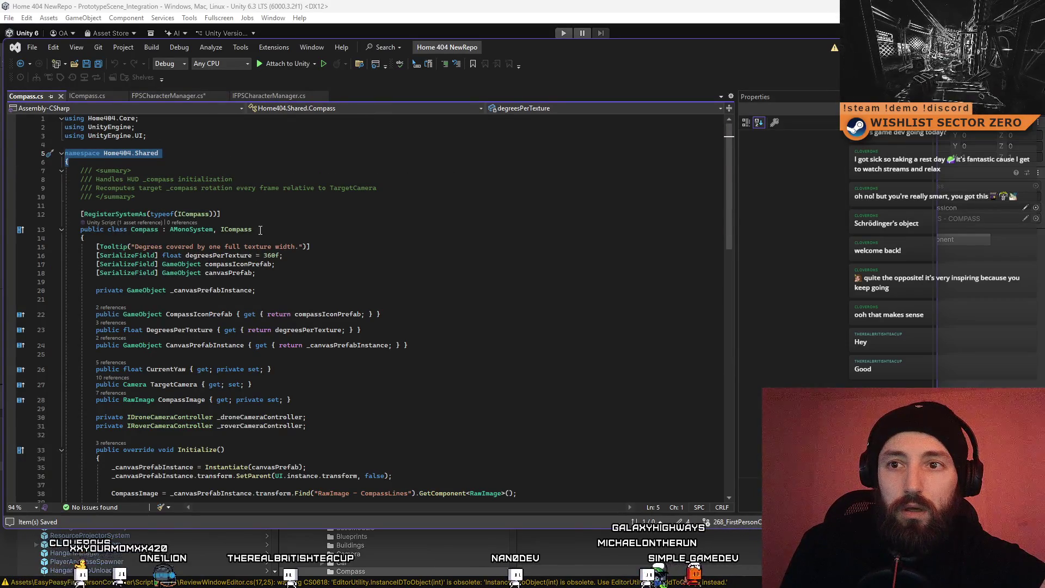
pyautogui.moveTo(258, 230); pyautogui.dragTo(159, 233)
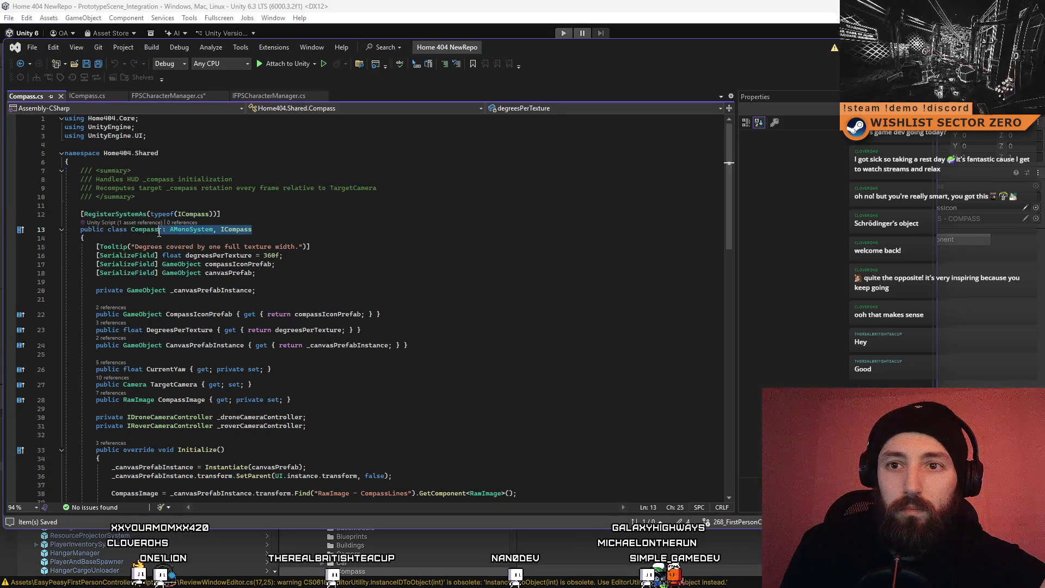
pyautogui.click(194, 97)
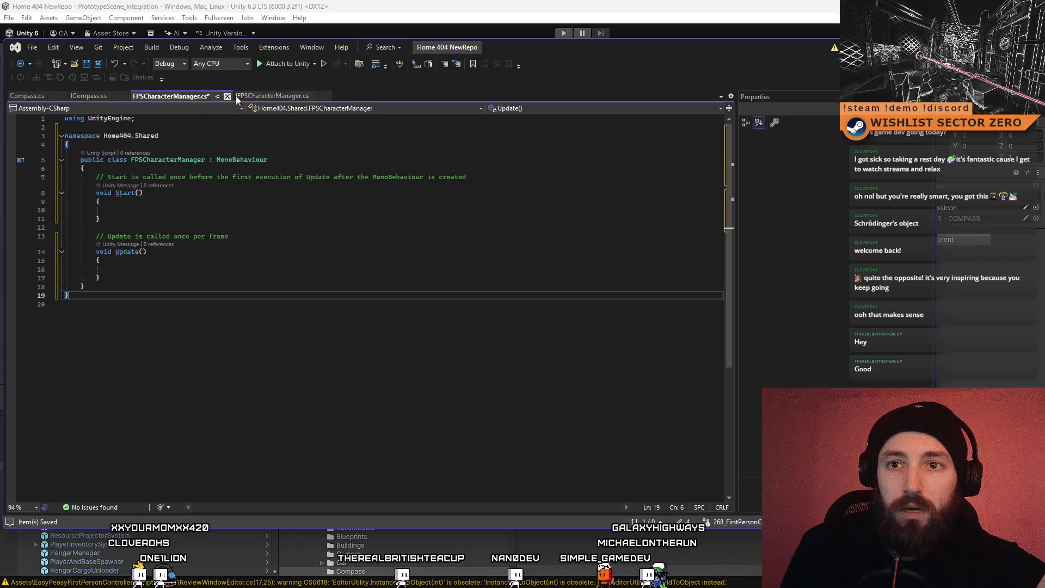
pyautogui.click(283, 159)
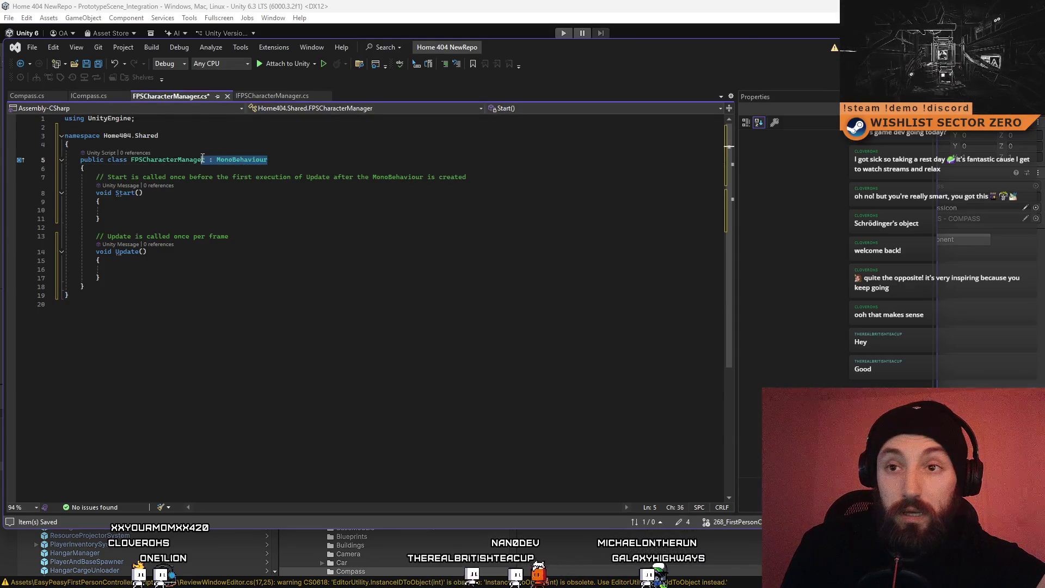
pyautogui.write(': AMonoSystem, ICompass')
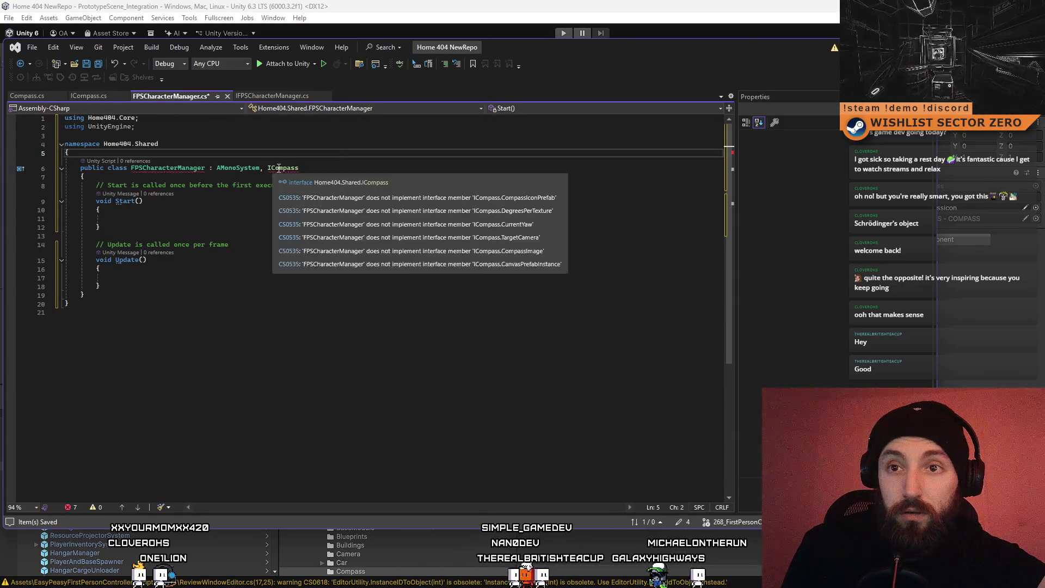
# Step: Replace ICompass with IFPSCharacterManager in FPSCharacterManager's class declaration
pyautogui.doubleClick(186, 169)
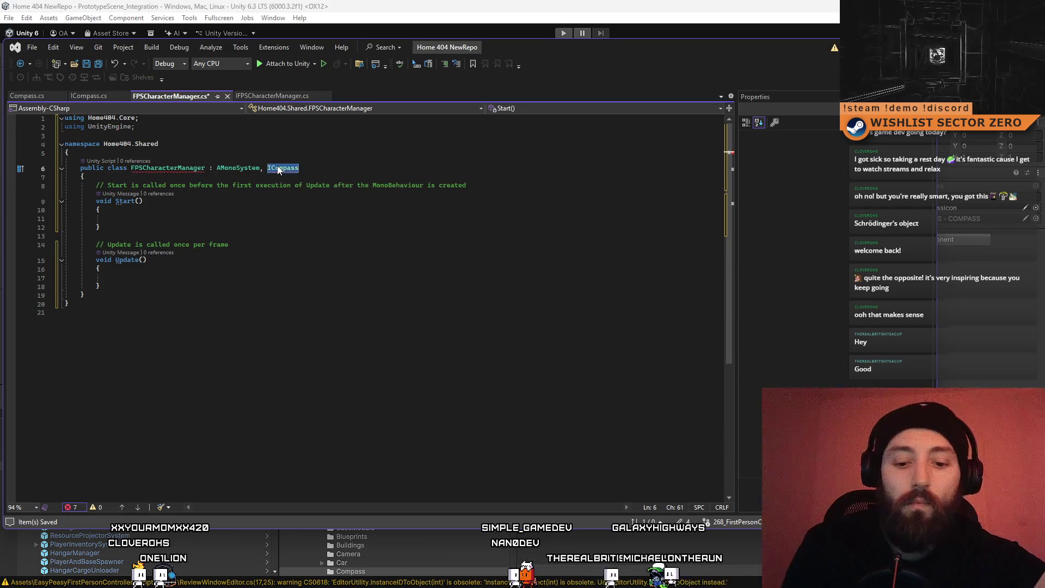
pyautogui.write('IFPS')
pyautogui.press('Tab')
pyautogui.click(341, 241)
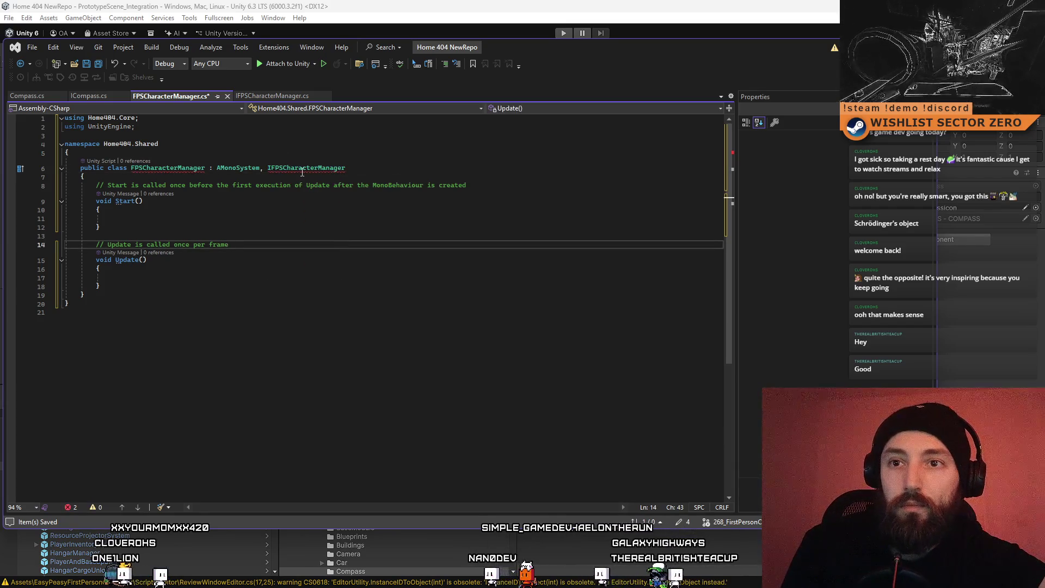
pyautogui.moveTo(306, 172)
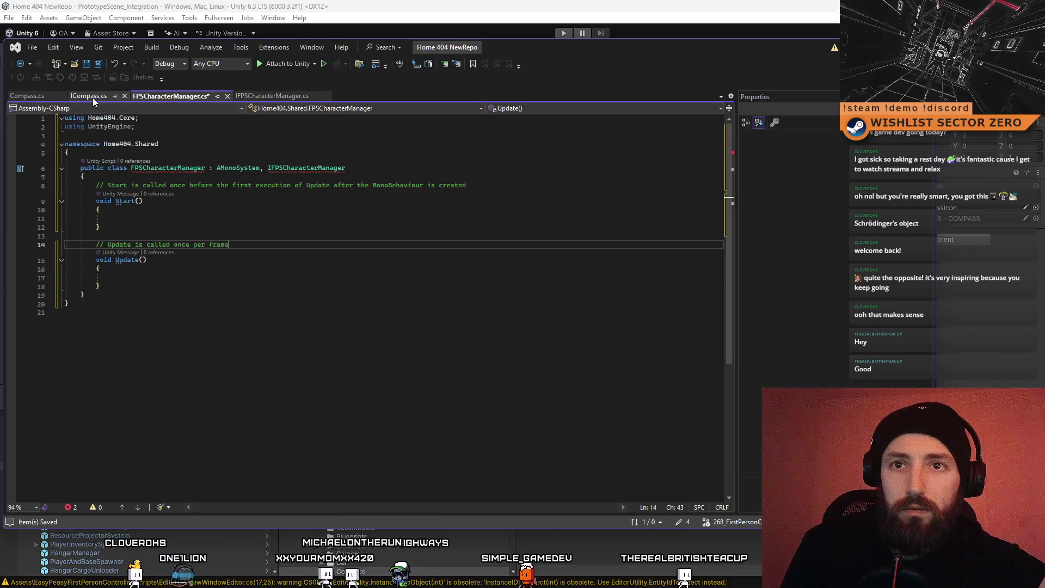
# Step: Copy the RegisterSystemAs attribute from Compass.cs and paste it above the FPSCharacterManager class
pyautogui.click(34, 97)
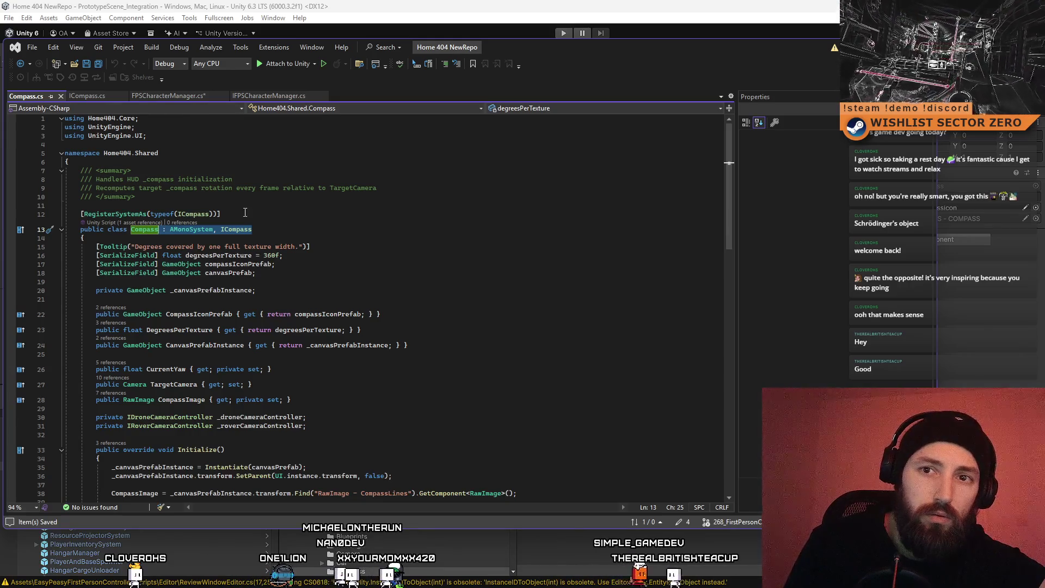
pyautogui.moveTo(245, 212); pyautogui.dragTo(50, 216)
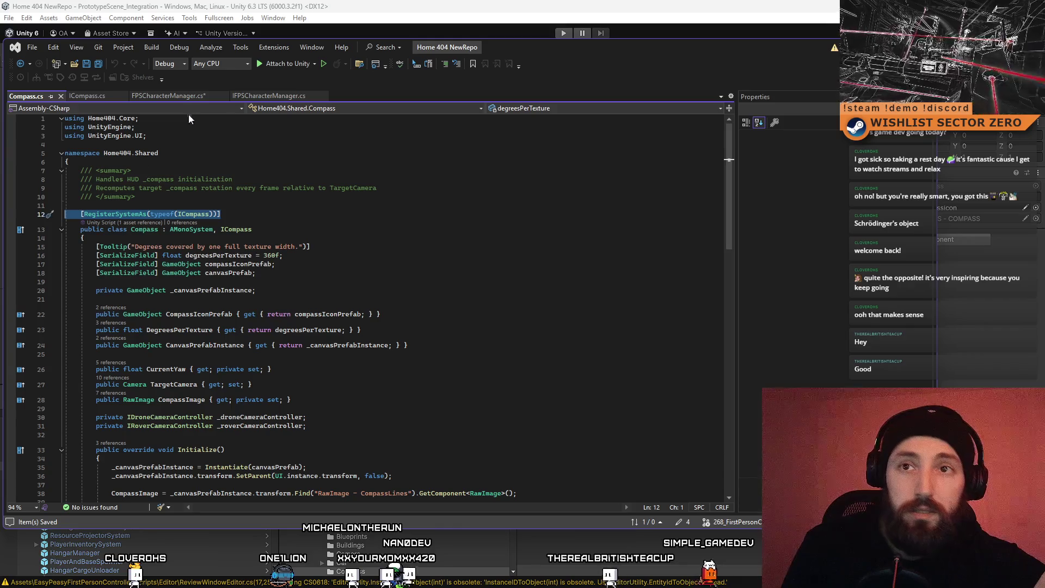
pyautogui.hotkey('ctrl', 'c')
pyautogui.click(177, 97)
pyautogui.click(179, 153)
pyautogui.press('Return')
pyautogui.hotkey('ctrl', 'v')
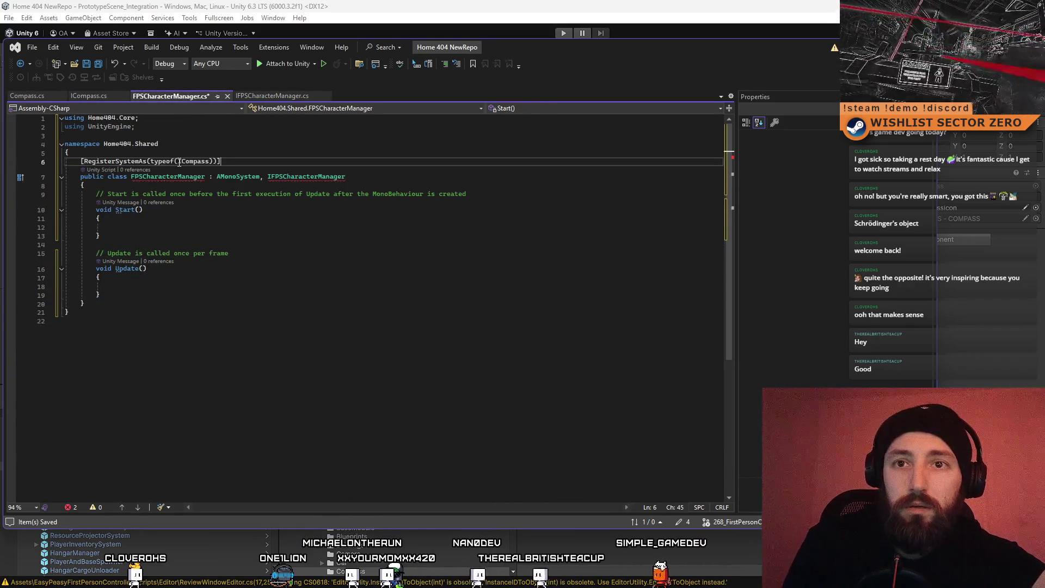
# Step: Change the pasted attribute to RegisterSystemAs(typeof(IFPSCharacterManager))
pyautogui.doubleClick(322, 177)
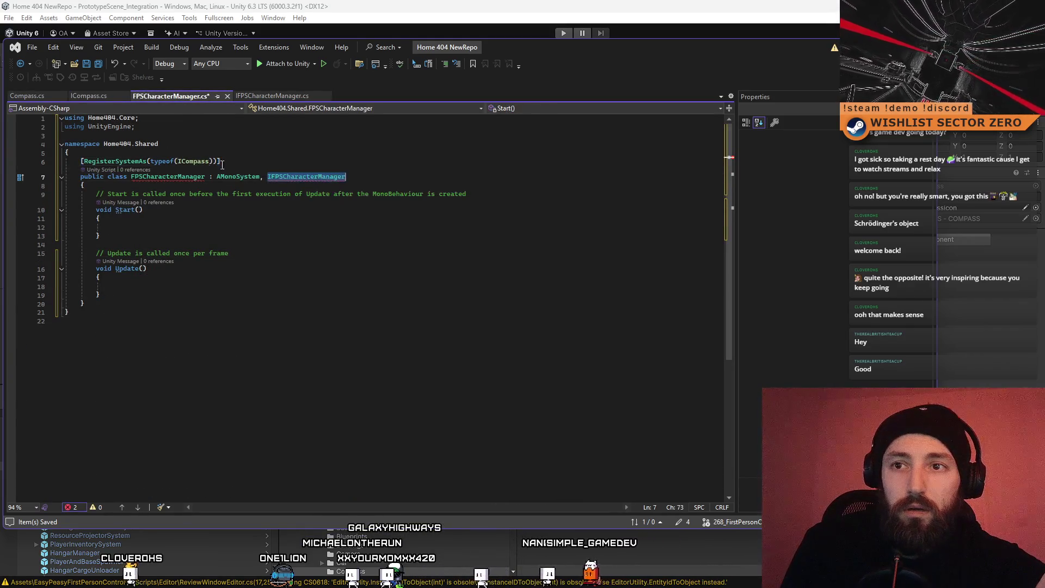
pyautogui.hotkey('ctrl', 'v')
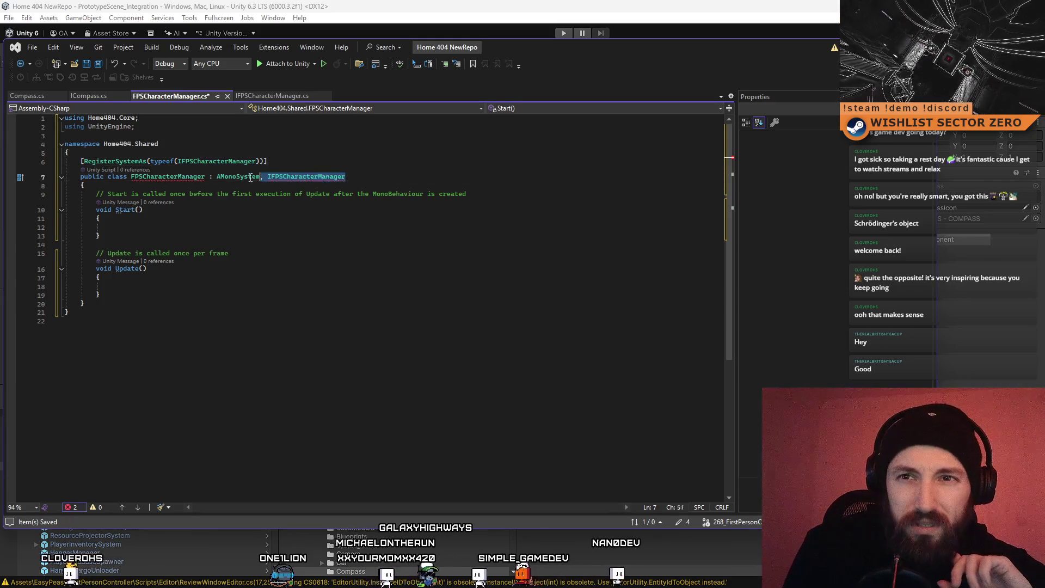
pyautogui.click(148, 178)
pyautogui.click(311, 219)
pyautogui.moveTo(248, 179)
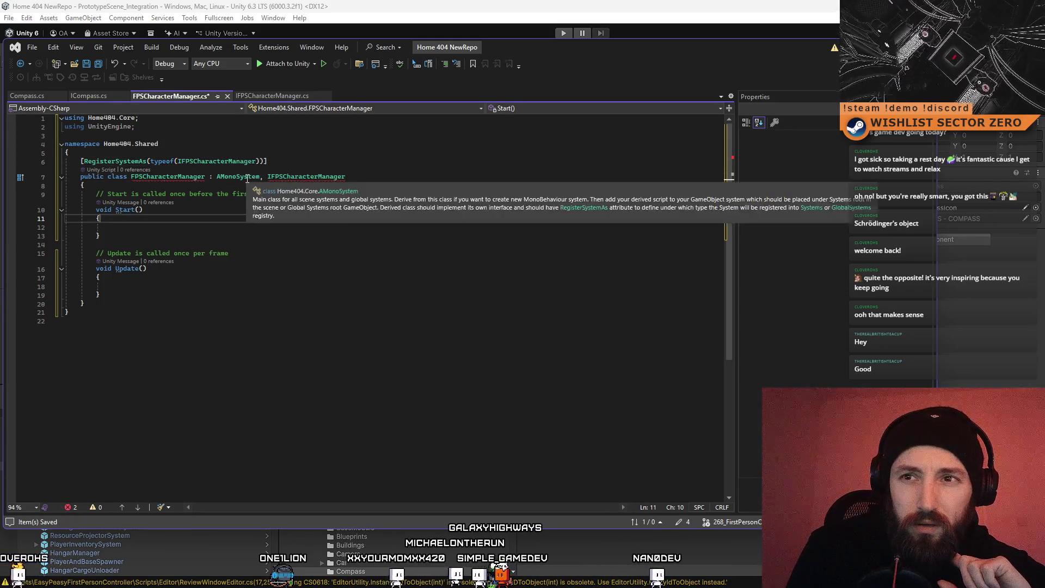
# Step: Open the IFPSCharacterManager.cs file
pyautogui.click(286, 96)
pyautogui.click(182, 97)
pyautogui.click(273, 98)
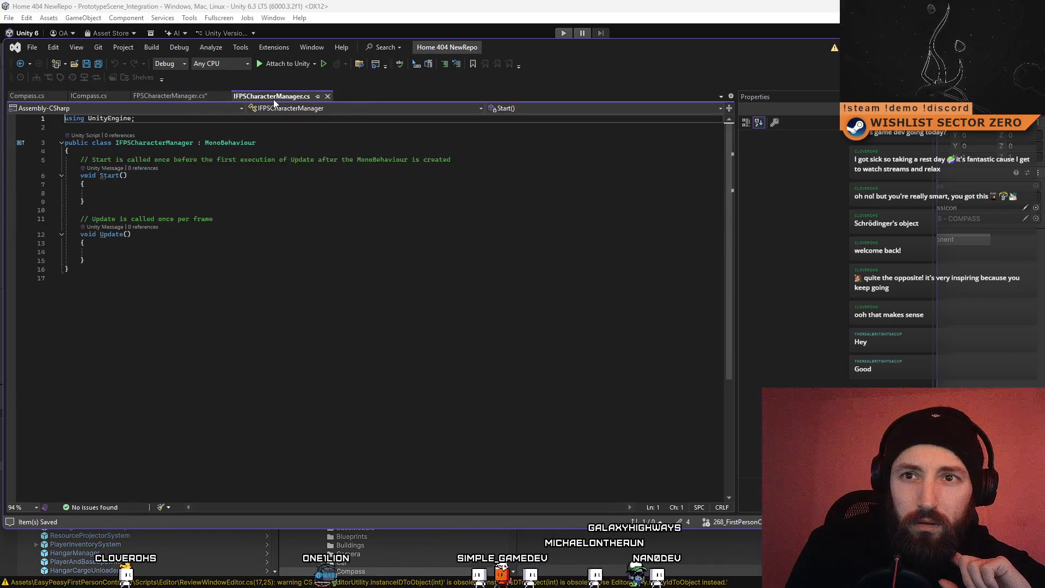
# Step: Using ICompass as reference, change IFPSCharacterManager from a class to an interface
pyautogui.click(82, 97)
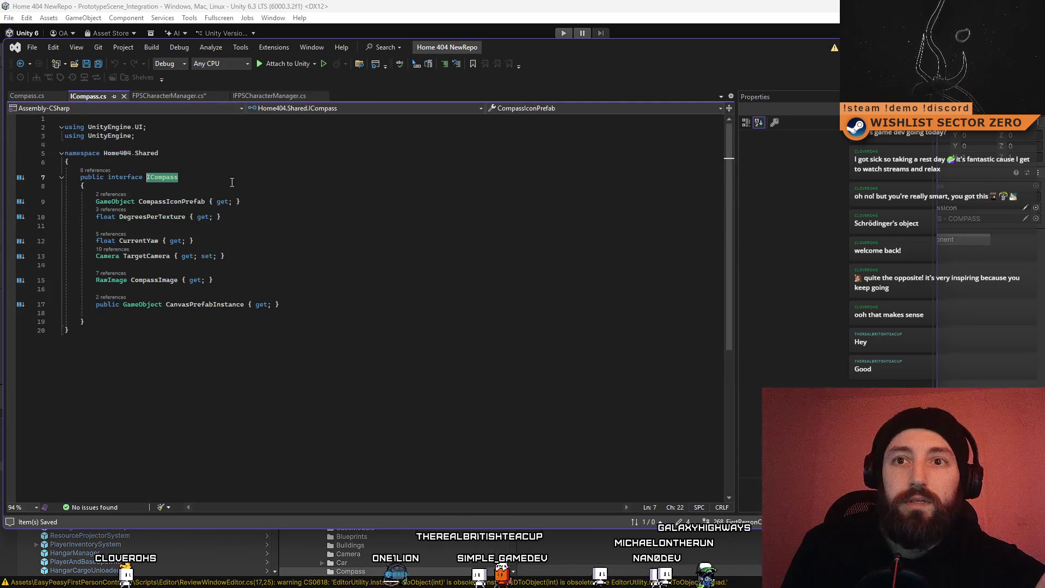
pyautogui.click(230, 163)
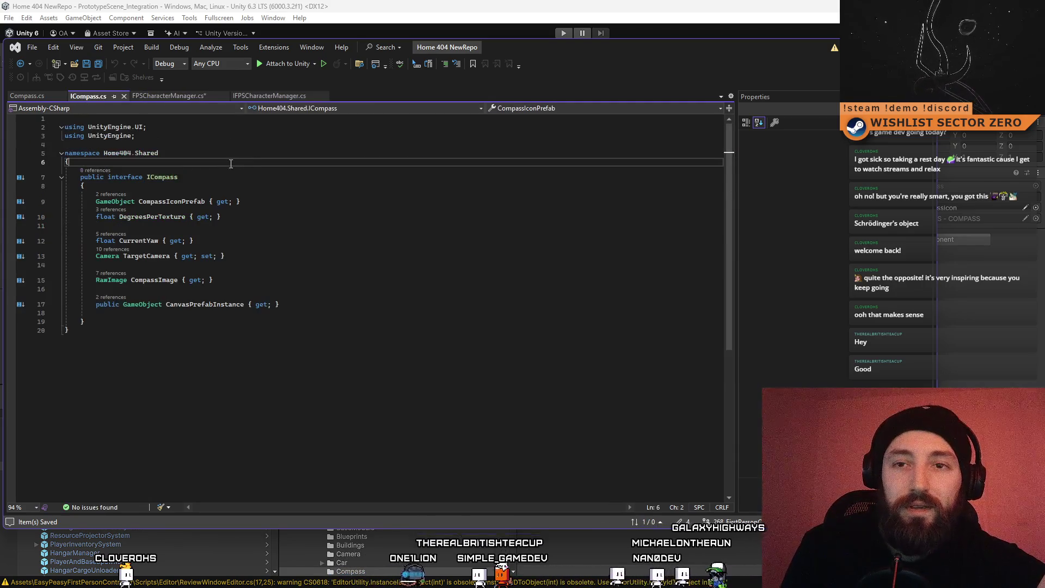
pyautogui.click(80, 177)
pyautogui.click(298, 96)
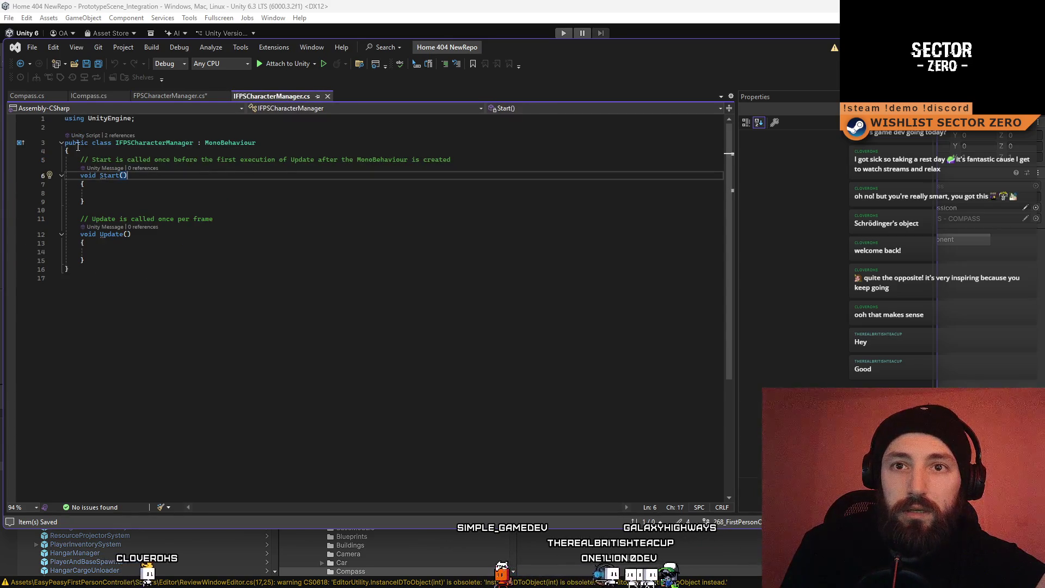
pyautogui.hotkey('ctrl', 'v')
pyautogui.click(276, 249)
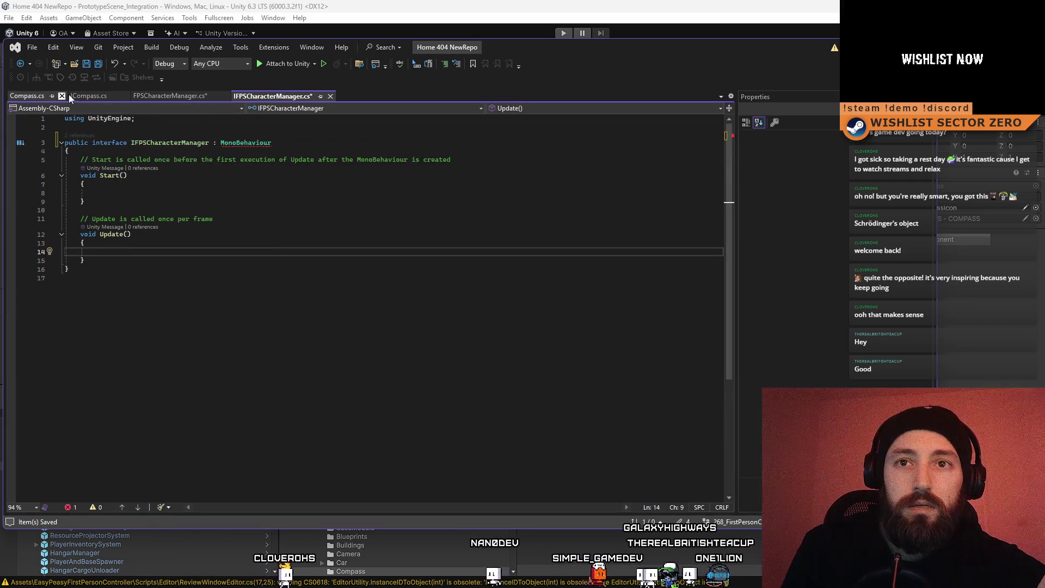
# Step: Remove the MonoBehaviour base type and the Start and Update methods from IFPSCharacterManager
pyautogui.click(70, 95)
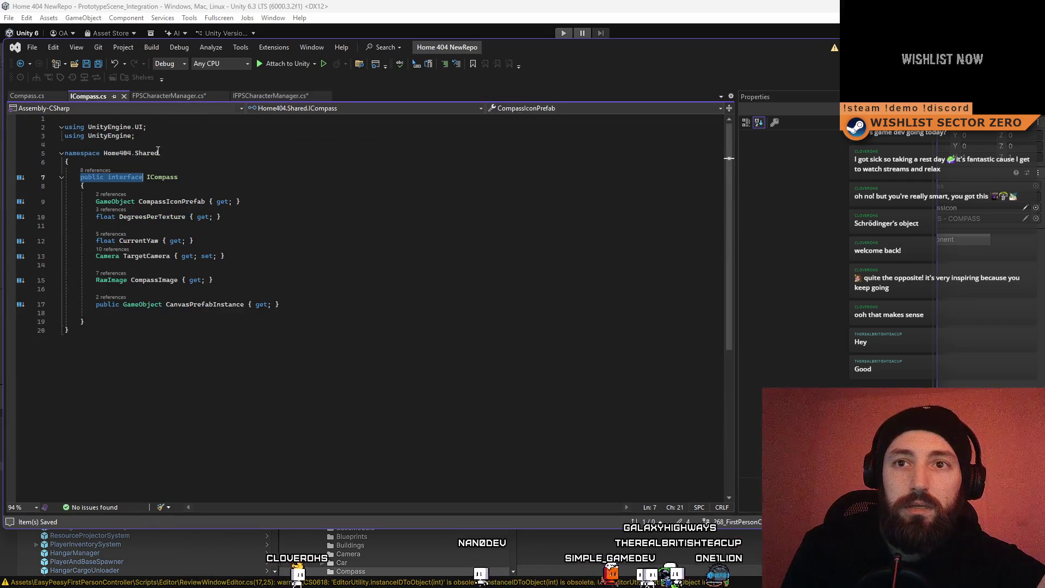
pyautogui.click(248, 99)
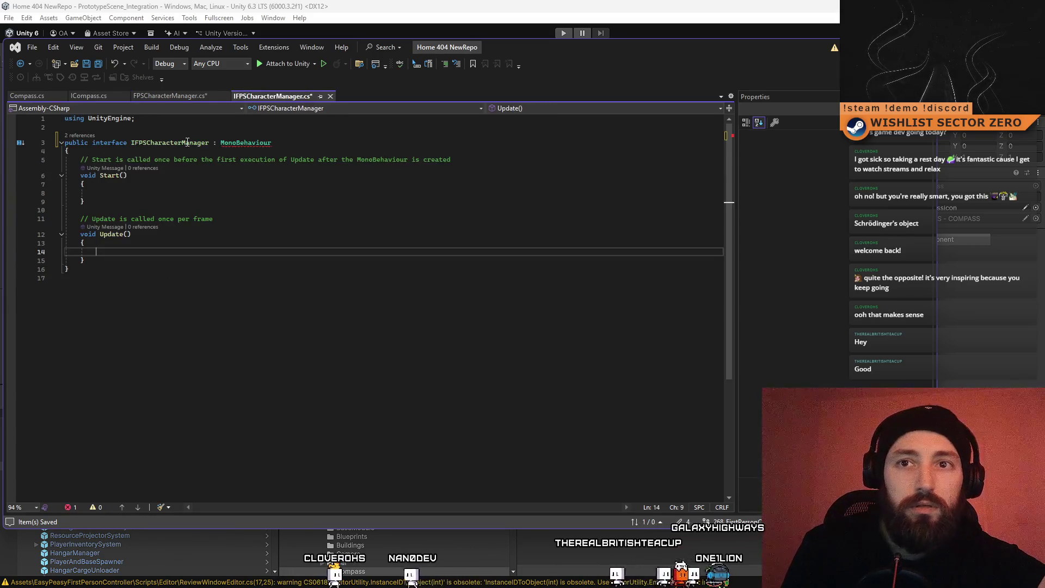
pyautogui.click(95, 97)
pyautogui.click(249, 96)
pyautogui.click(299, 150)
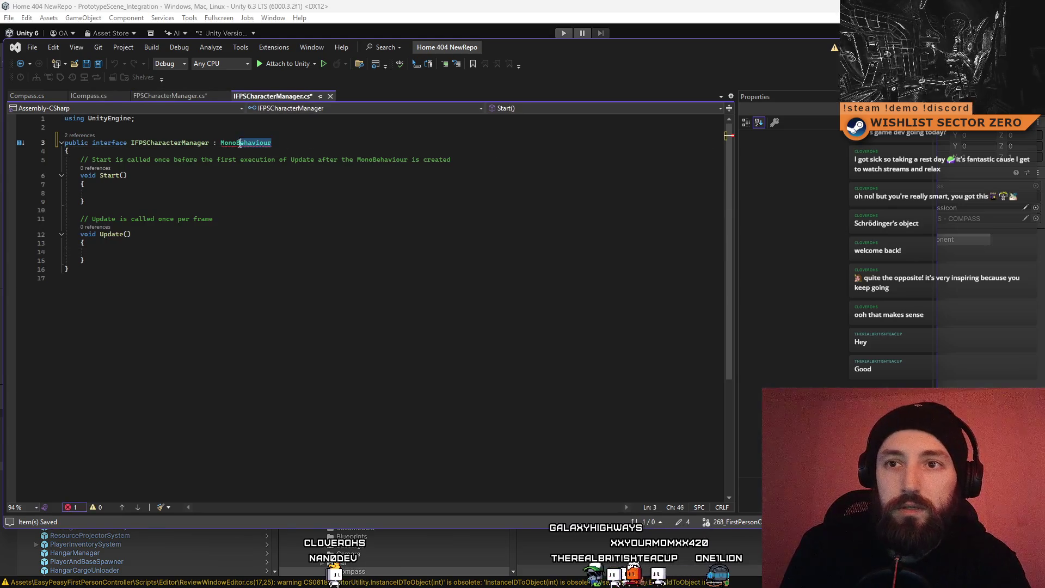
pyautogui.moveTo(68, 152); pyautogui.dragTo(120, 255)
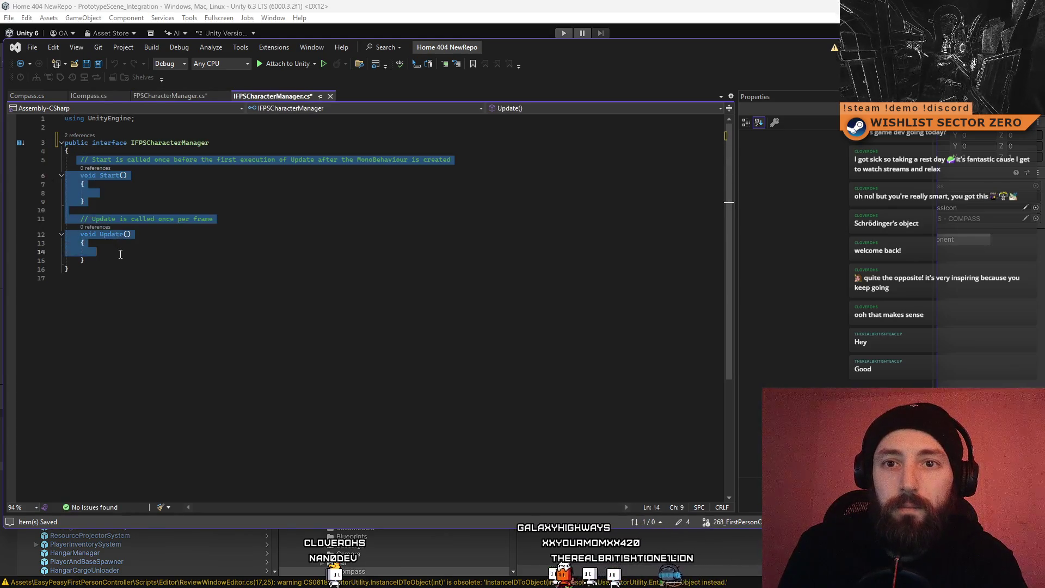
pyautogui.press('Delete')
# Step: Save the edited files and return to FPSCharacterManager.cs
pyautogui.click(195, 217)
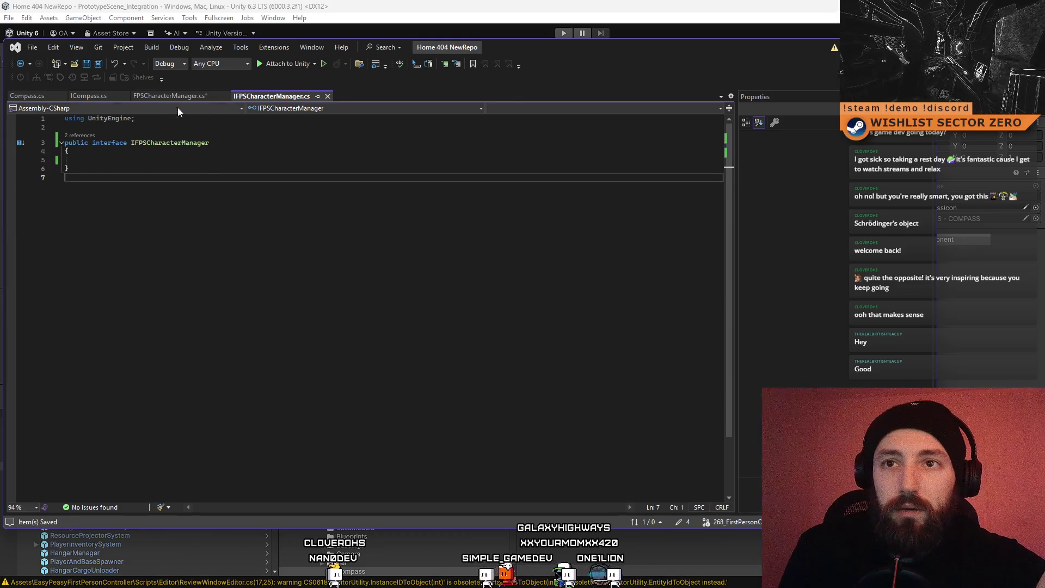
pyautogui.click(177, 100)
pyautogui.click(248, 254)
pyautogui.hotkey('ctrl', 's')
pyautogui.click(325, 226)
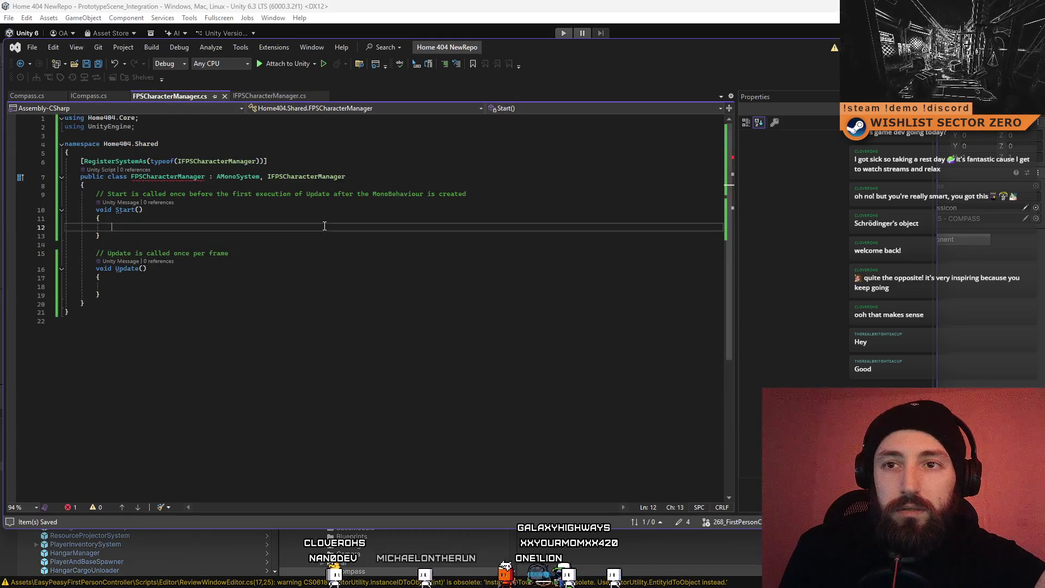
# Step: Copy 'public override void Initialize()' from Compass.cs over FPSCharacterManager's Start and Update methods
pyautogui.moveTo(169, 176)
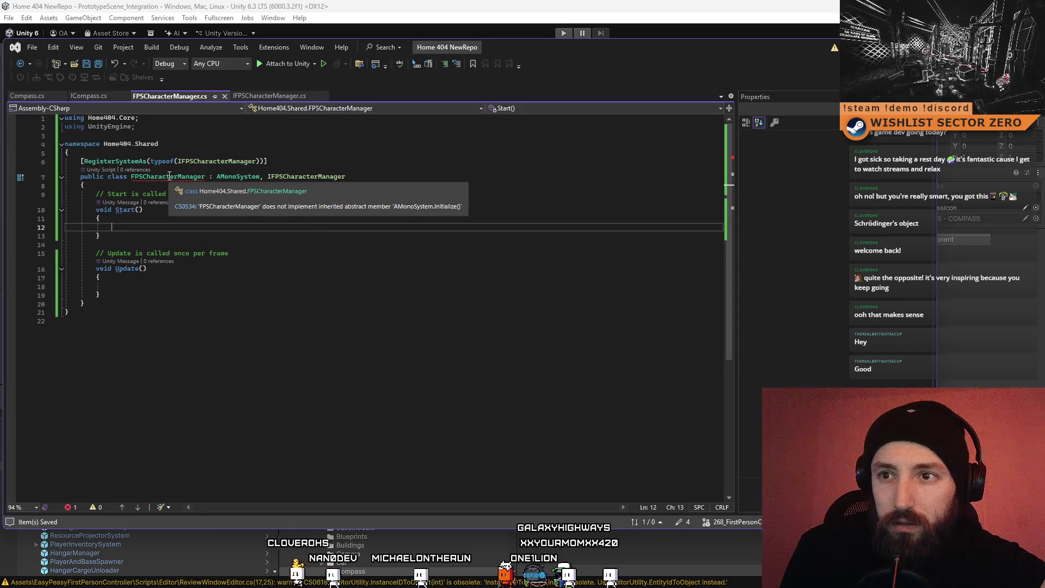
pyautogui.click(24, 96)
pyautogui.scroll(-2, 95, 401)
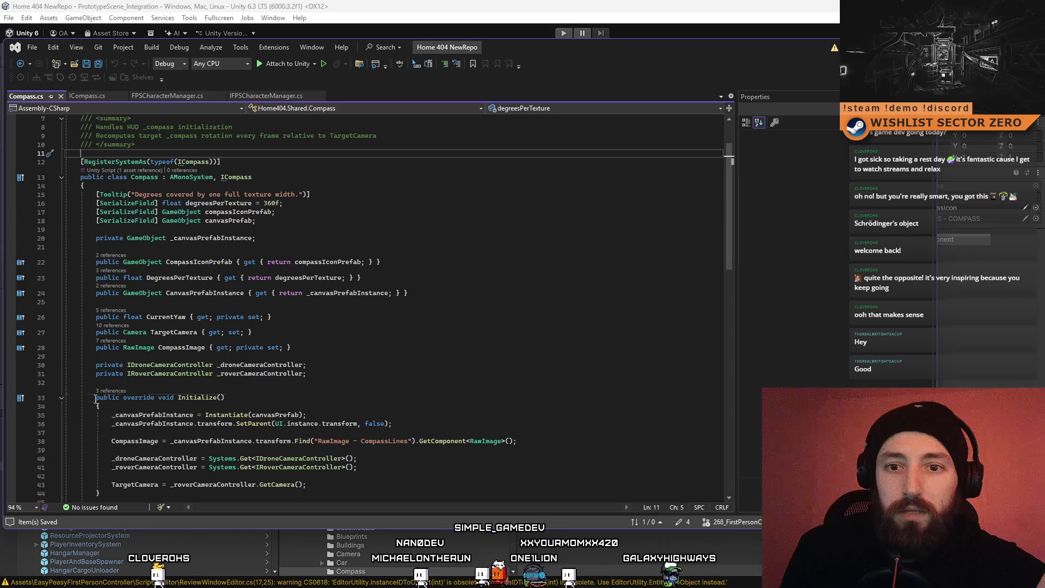
pyautogui.moveTo(96, 399); pyautogui.dragTo(224, 397)
pyautogui.hotkey('ctrl', 'c')
pyautogui.click(169, 96)
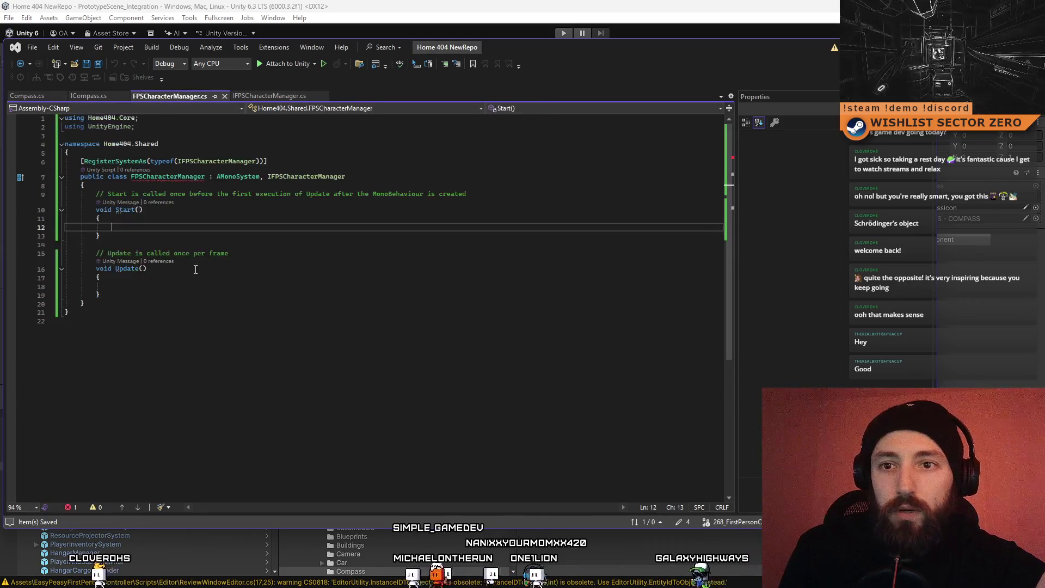
pyautogui.moveTo(101, 295); pyautogui.dragTo(97, 197)
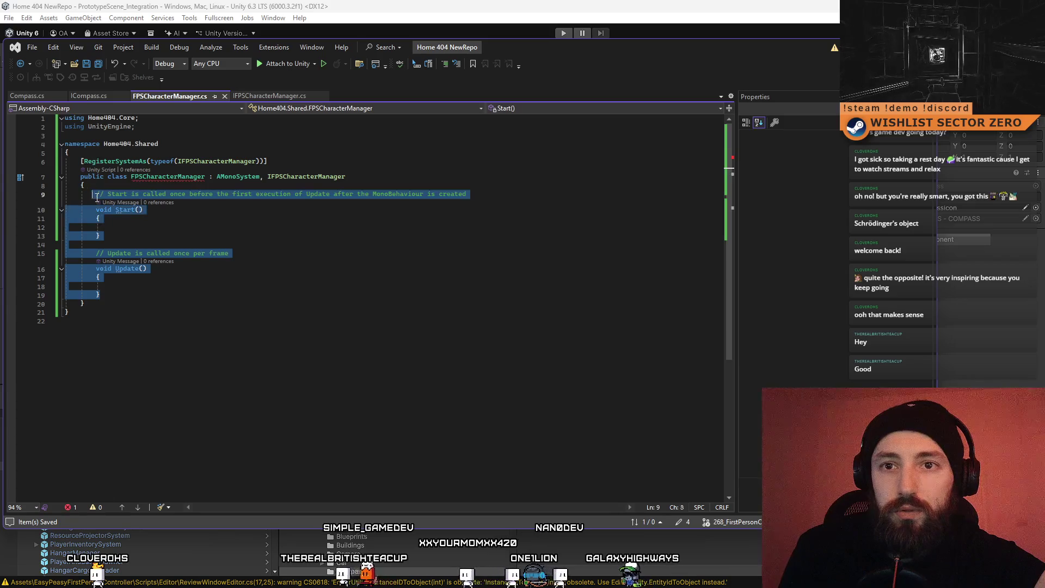
pyautogui.hotkey('ctrl', 'v')
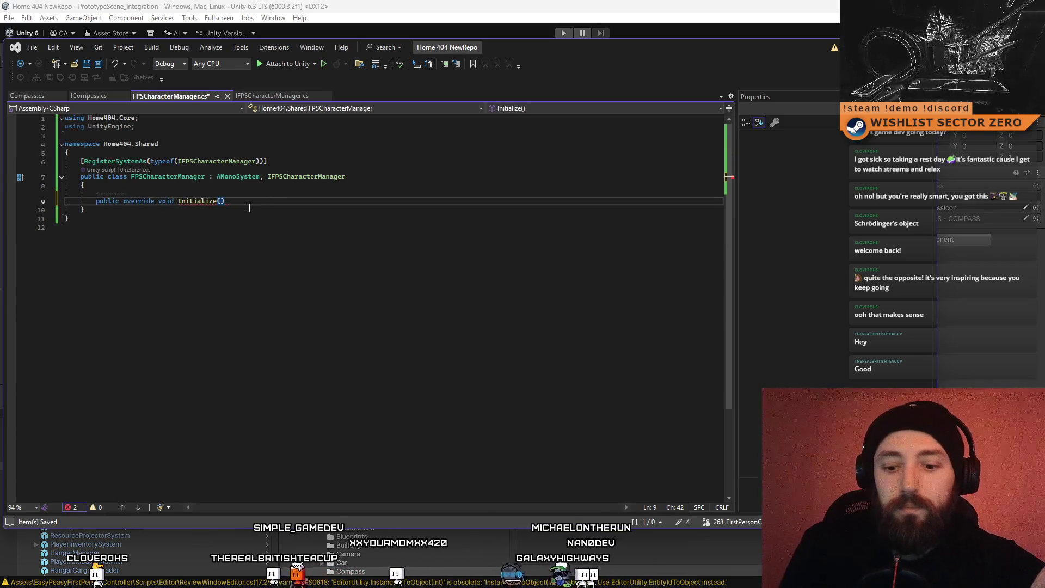
# Step: Give Initialize an empty body and save FPSCharacterManager.cs, leaving no issues
pyautogui.press('Return')
pyautogui.write('{')
pyautogui.press('Return')
pyautogui.click(266, 283)
pyautogui.hotkey('ctrl', 's')
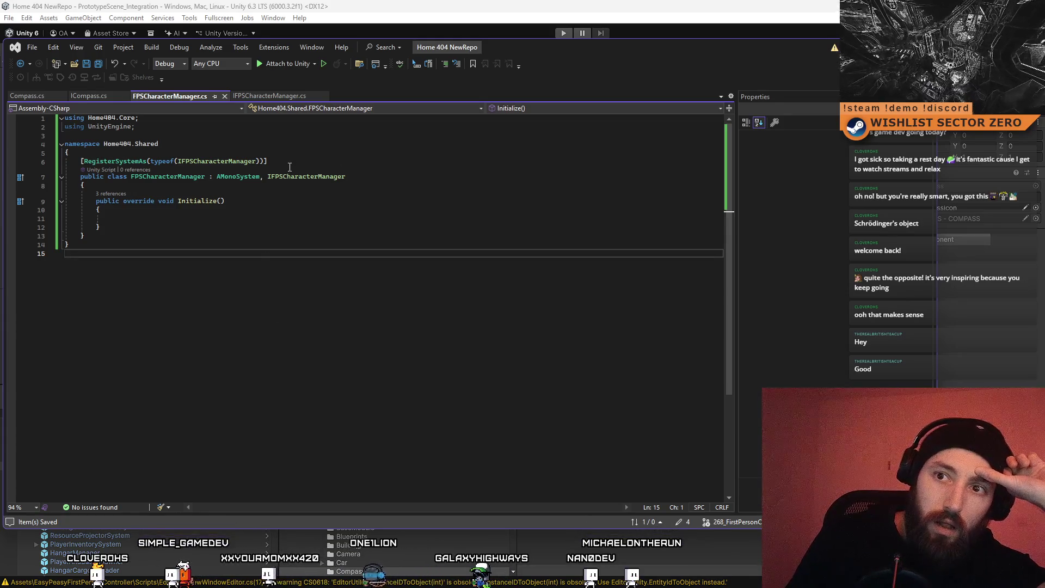
pyautogui.click(190, 218)
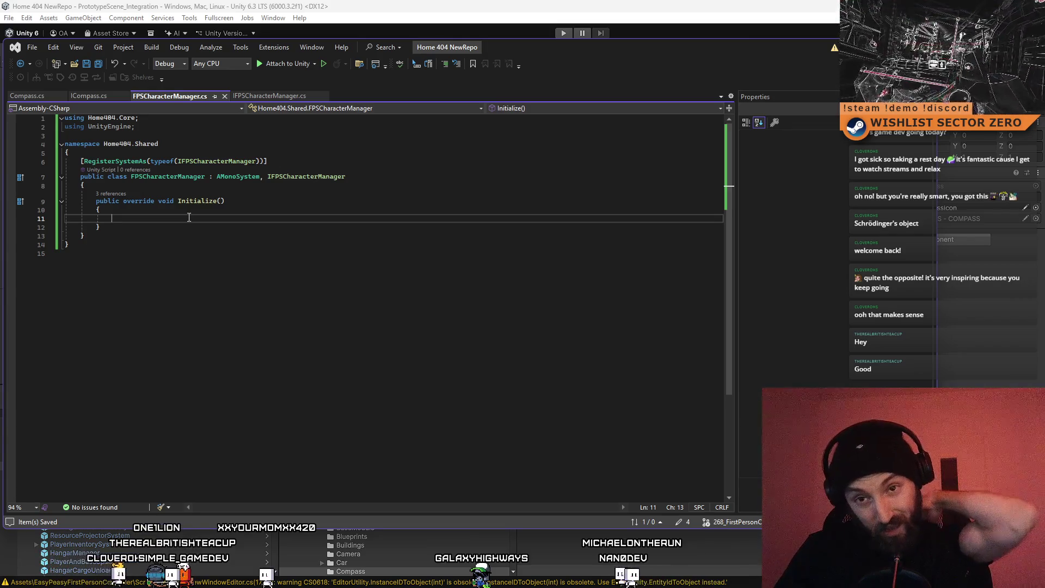
pyautogui.click(157, 233)
pyautogui.click(143, 219)
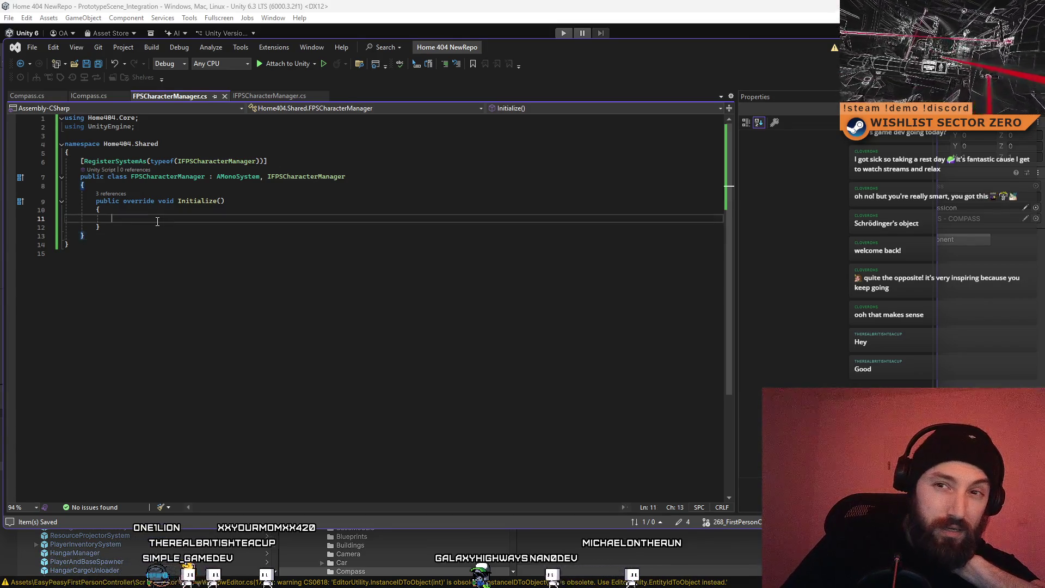
pyautogui.click(138, 223)
pyautogui.click(138, 223)
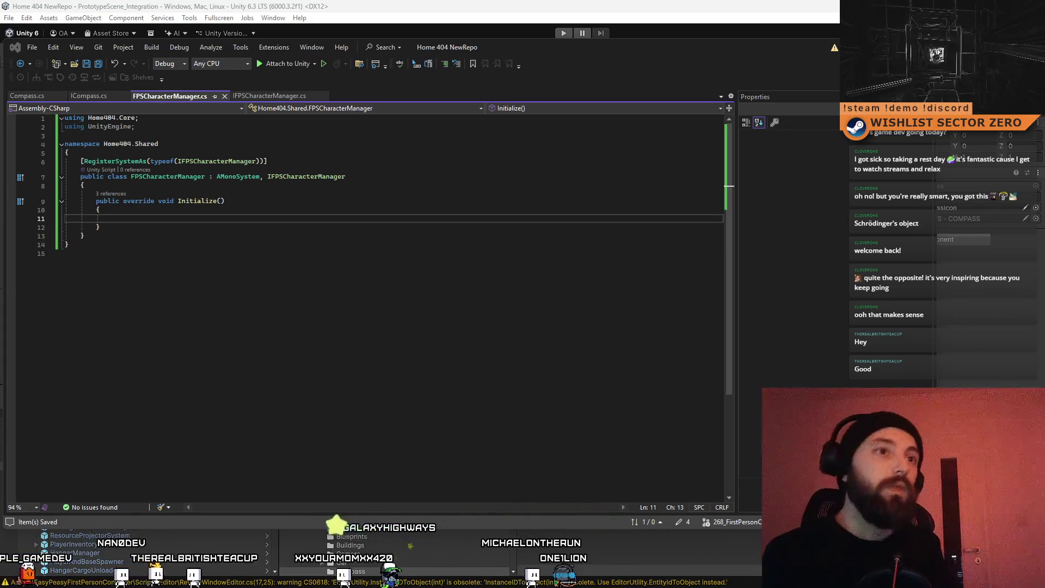
pyautogui.click(316, 320)
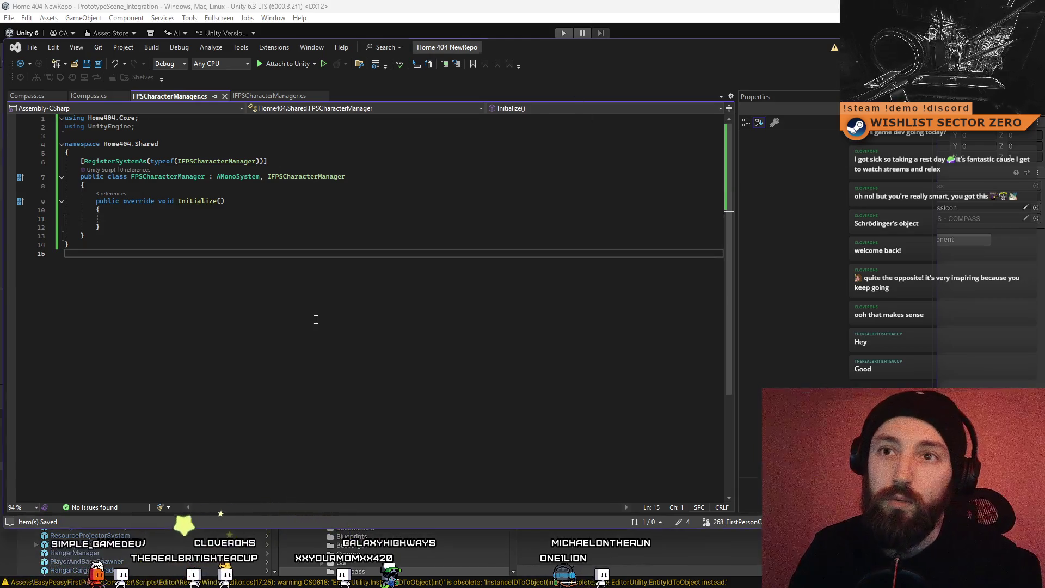
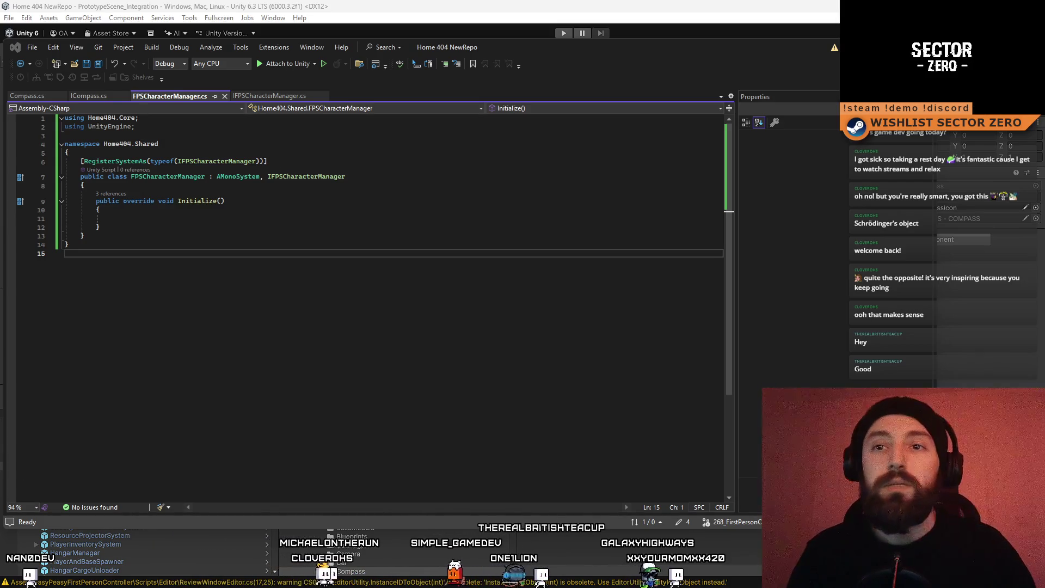
# Step: Add blank lines below the Initialize method in FPSCharacterManager.cs
pyautogui.click(314, 239)
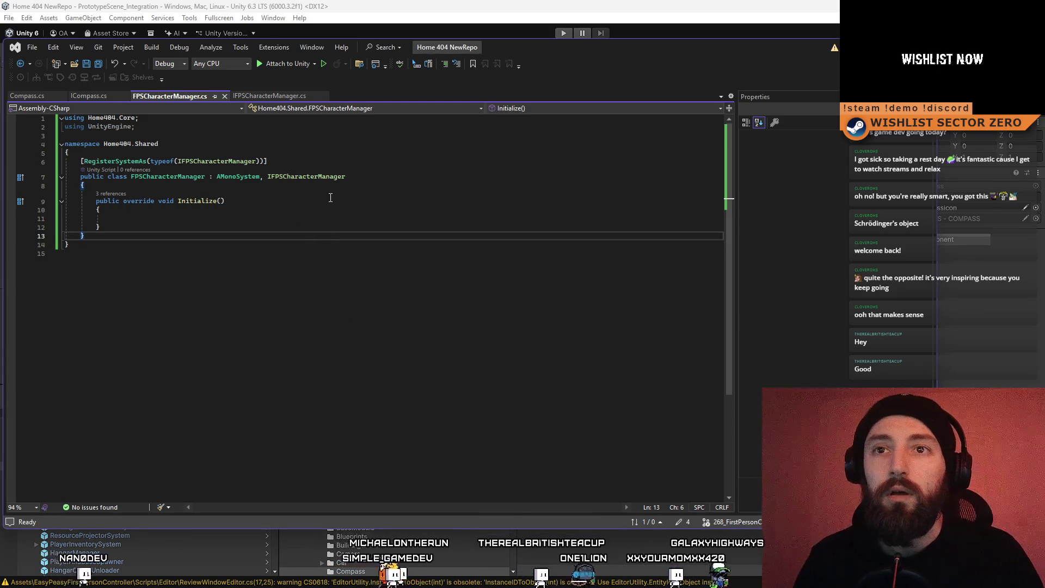
pyautogui.click(325, 248)
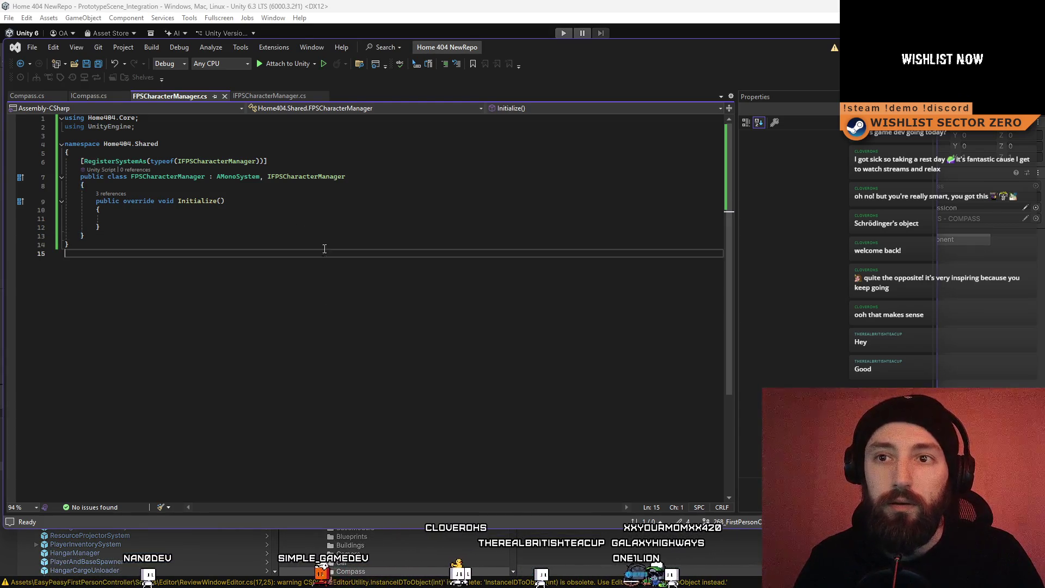
pyautogui.click(338, 212)
pyautogui.click(297, 248)
pyautogui.click(262, 227)
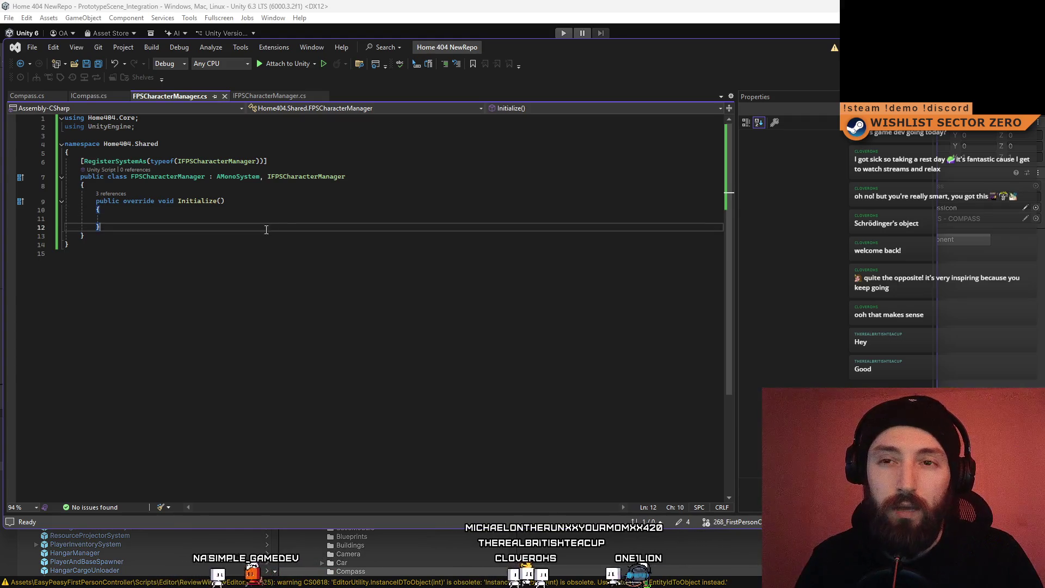
pyautogui.click(253, 235)
pyautogui.click(248, 228)
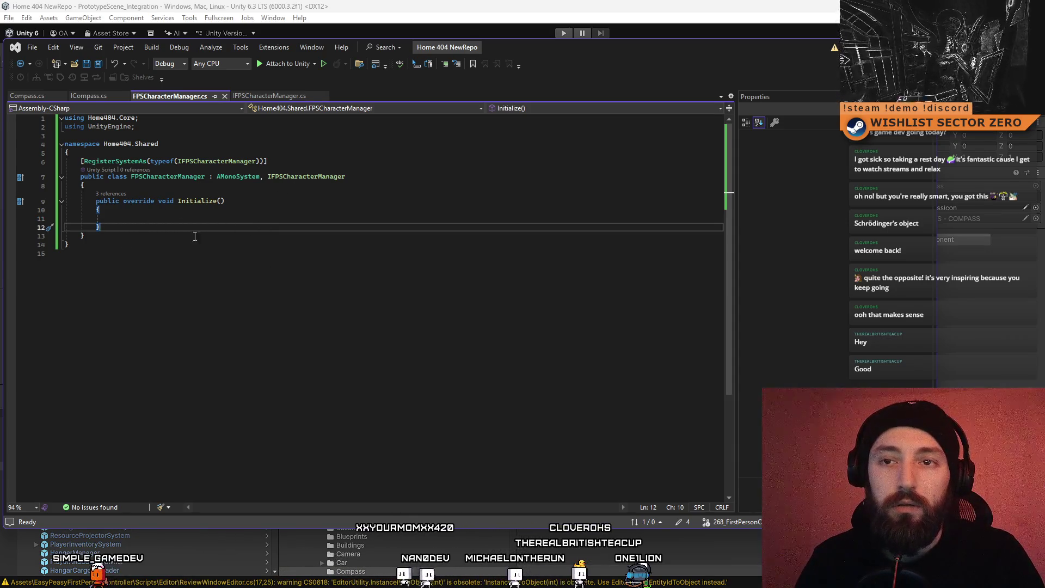
pyautogui.click(219, 254)
pyautogui.click(227, 238)
pyautogui.click(245, 225)
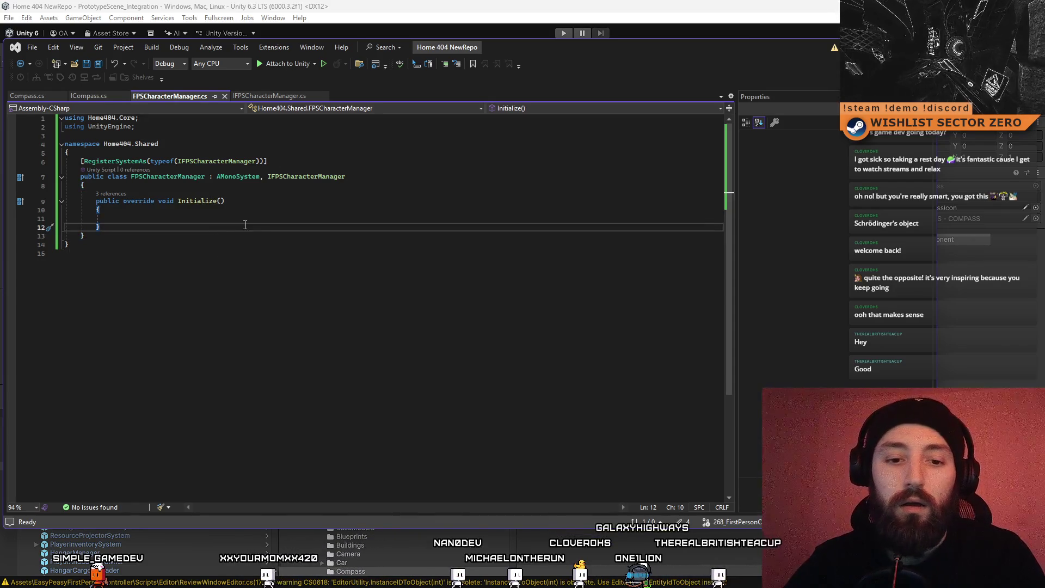
pyautogui.press('Return')
pyautogui.press('Return')
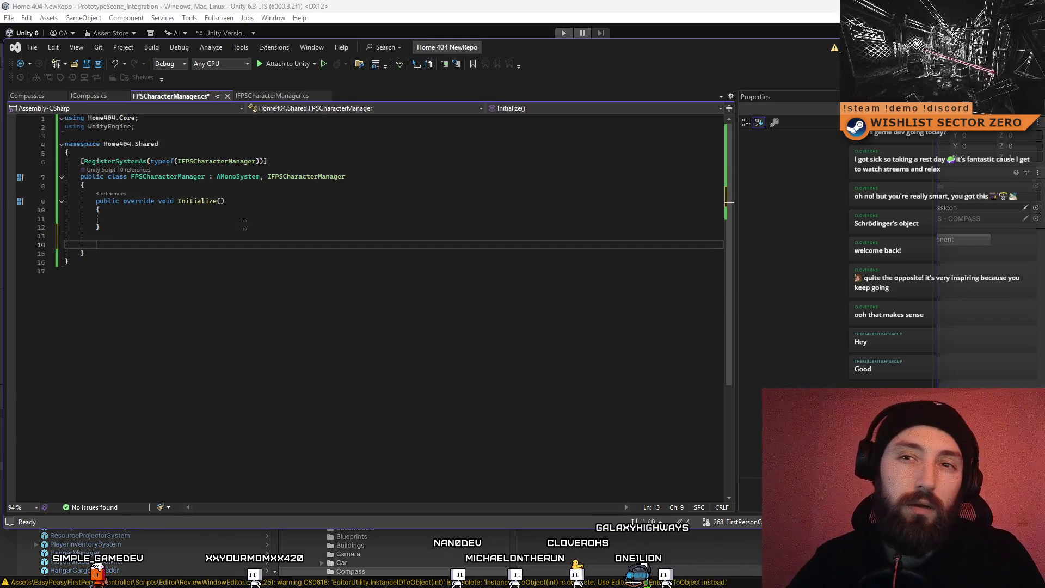
# Step: Declare '[SerializeField] private GameObject FPSPrefab;' at the top of the class
pyautogui.click(225, 186)
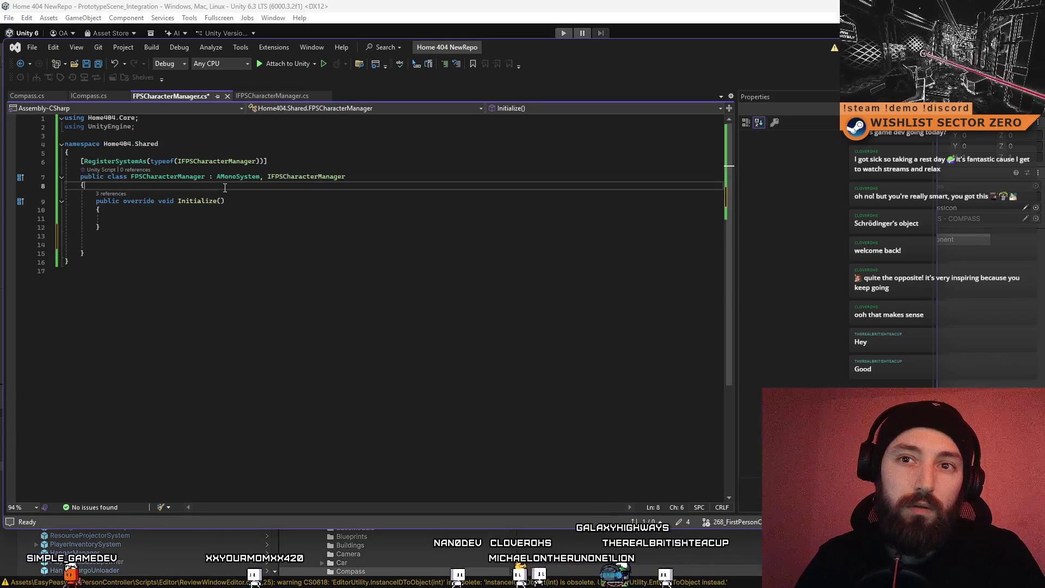
pyautogui.press('Return')
pyautogui.press('Return')
pyautogui.press('Up')
pyautogui.write('[SerializeField')
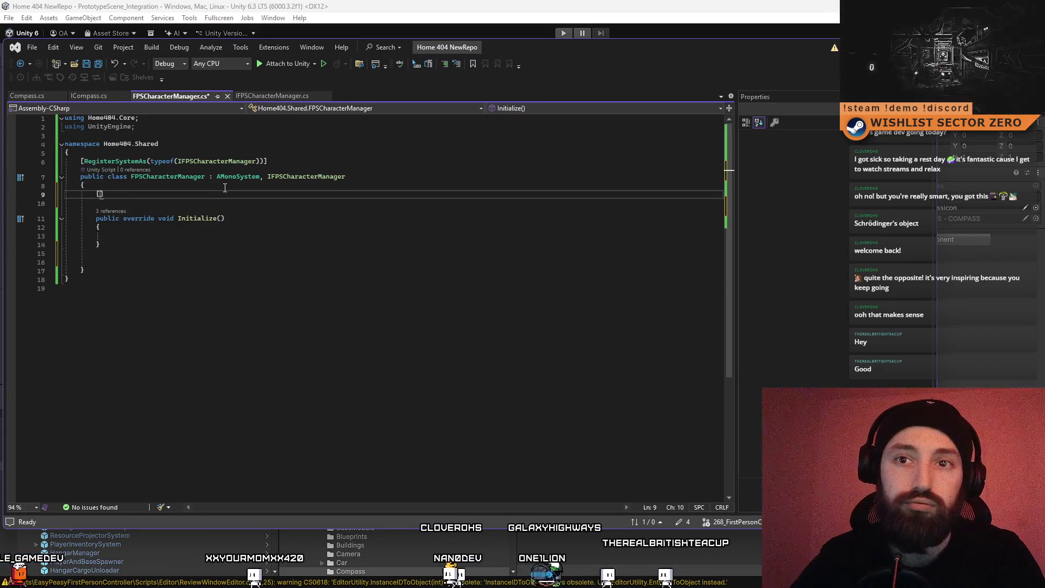
pyautogui.write(']')
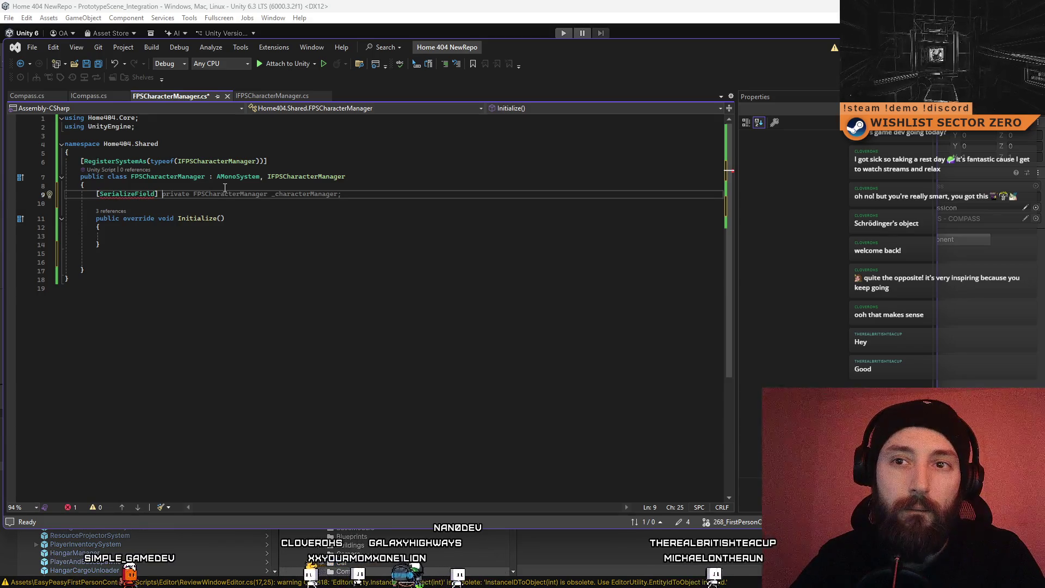
pyautogui.write(' priav')
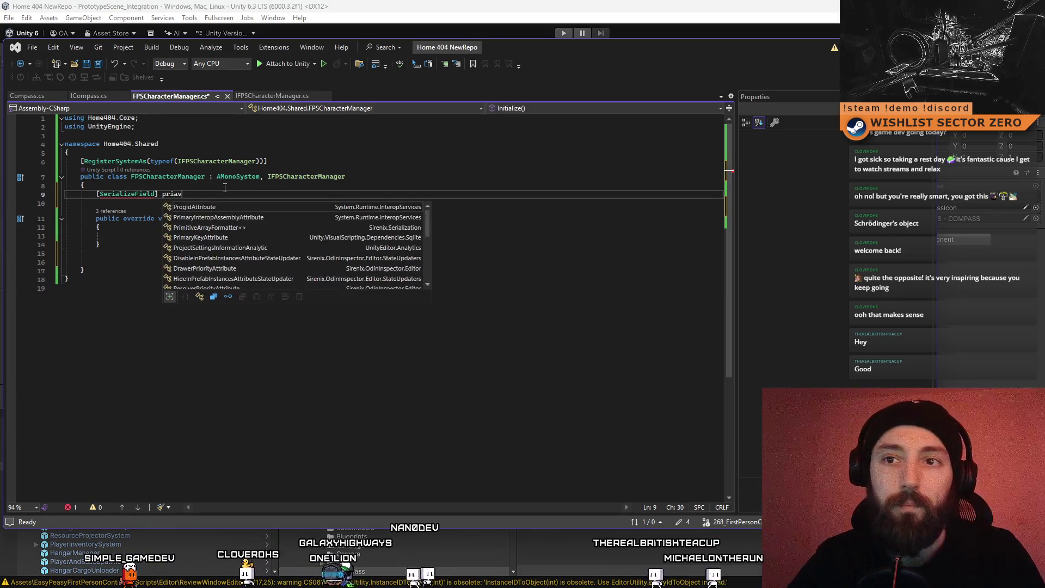
pyautogui.press('BackSpace')
pyautogui.press('BackSpace')
pyautogui.write('vate ')
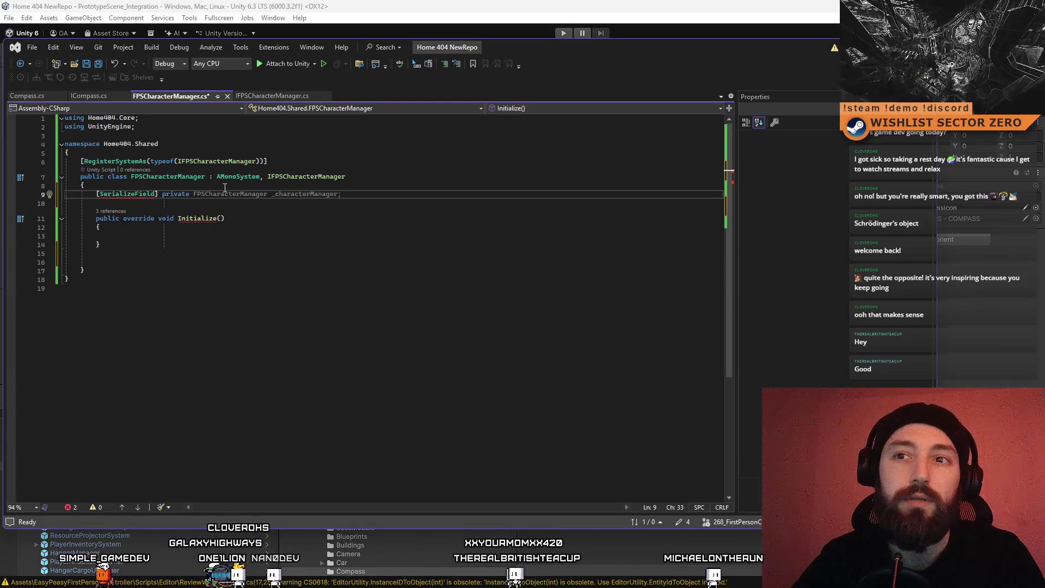
pyautogui.write('gl')
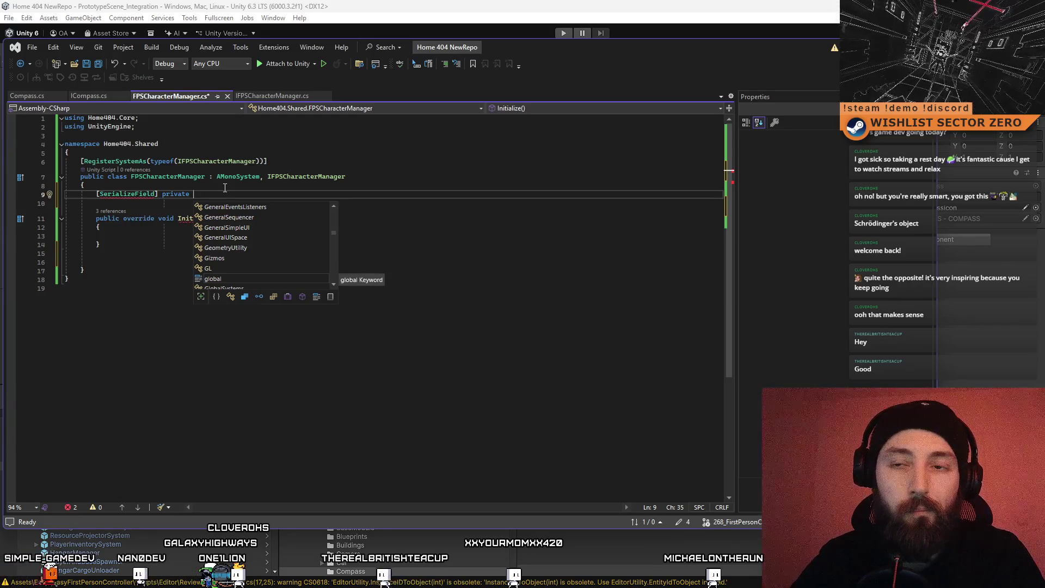
pyautogui.press('BackSpace')
pyautogui.press('BackSpace')
pyautogui.write('G')
pyautogui.press('Tab')
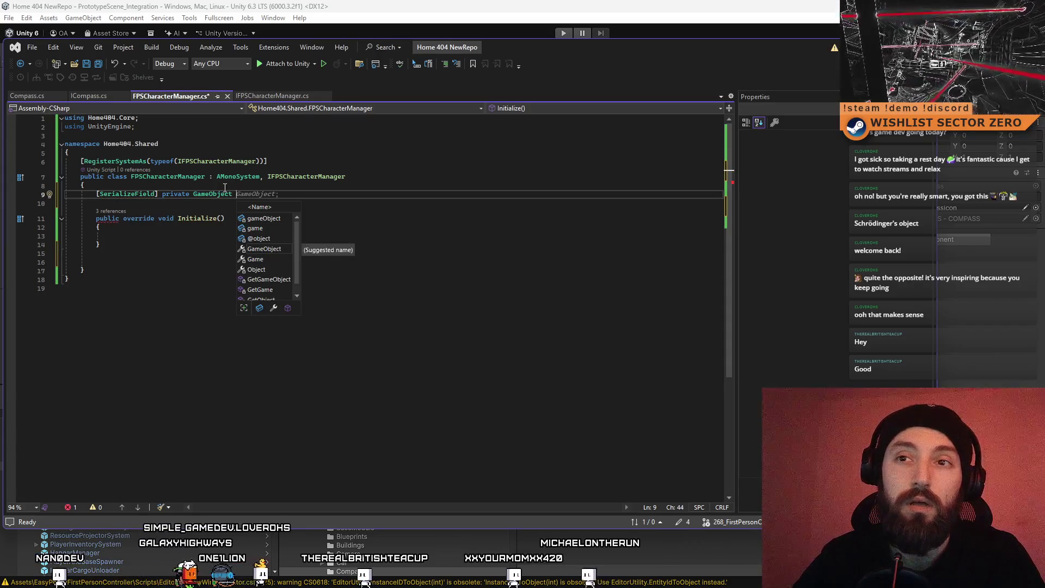
pyautogui.write('FPSPrefa')
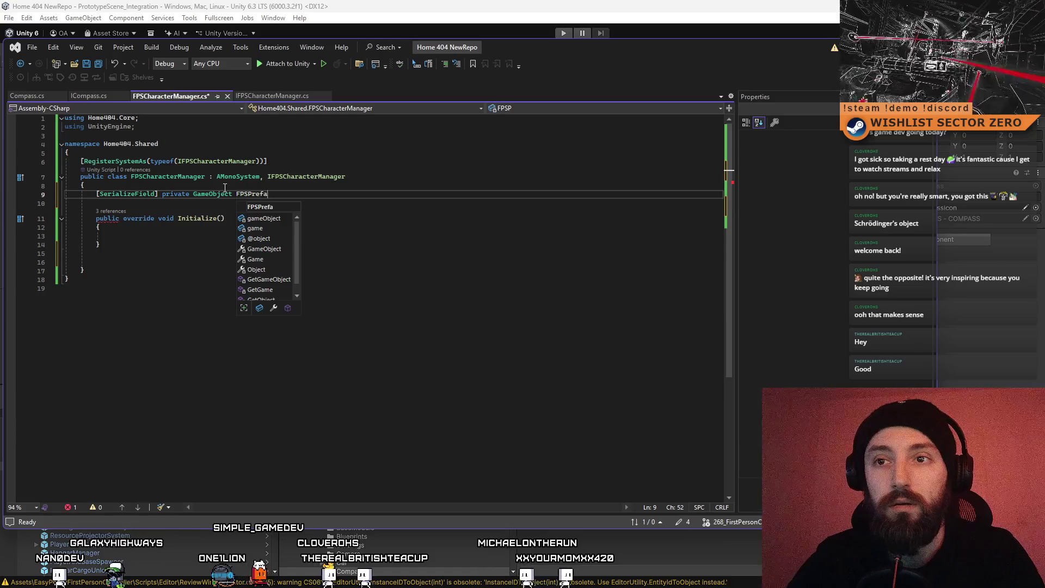
pyautogui.write('b;')
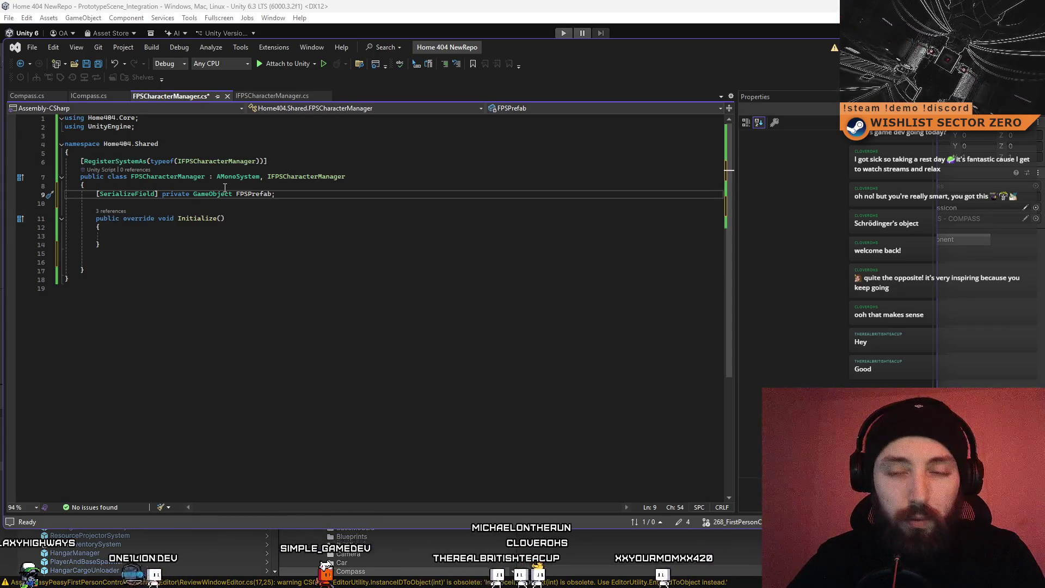
# Step: Add 'private GameObject _FPSPrefabInstance;' below FPSPrefab, then switch to Unity
pyautogui.press('Return')
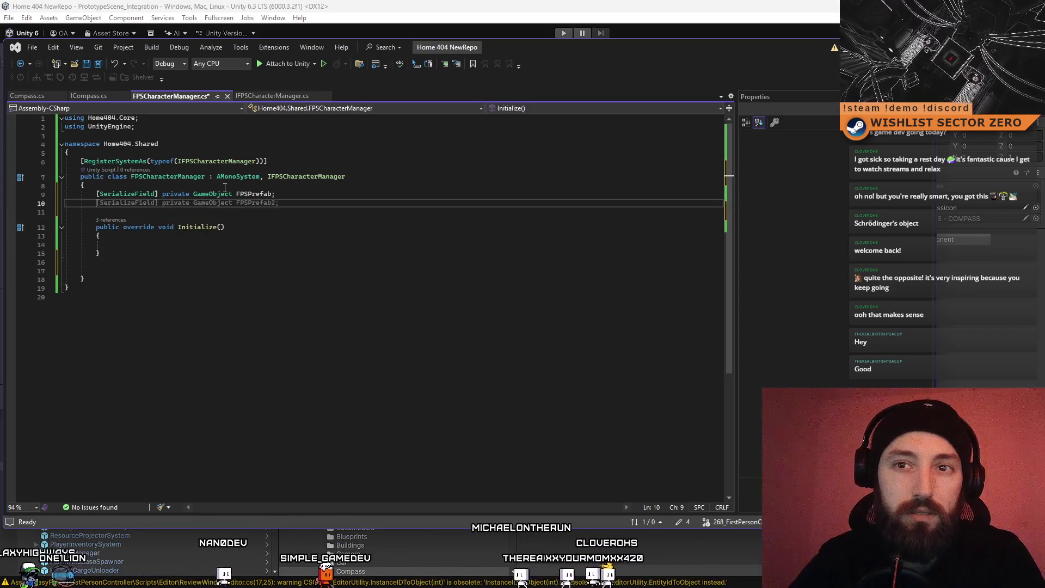
pyautogui.write('pri')
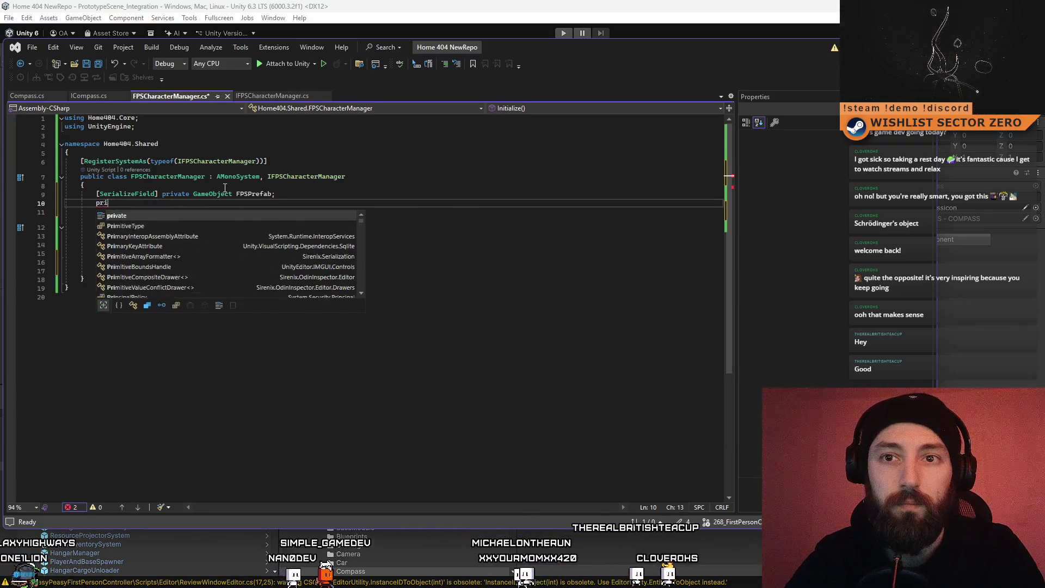
pyautogui.write('vate GameObject')
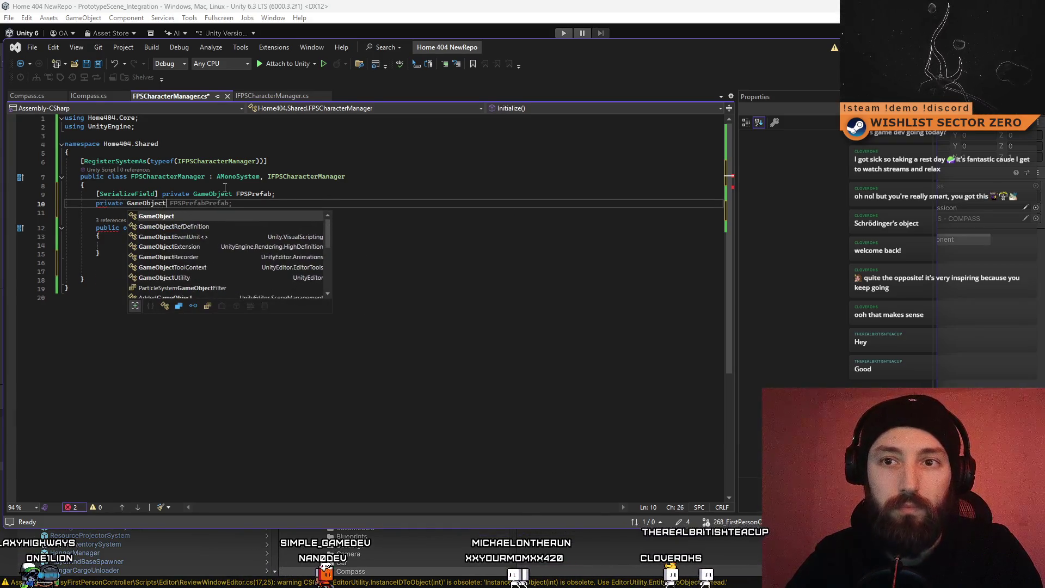
pyautogui.write(' _')
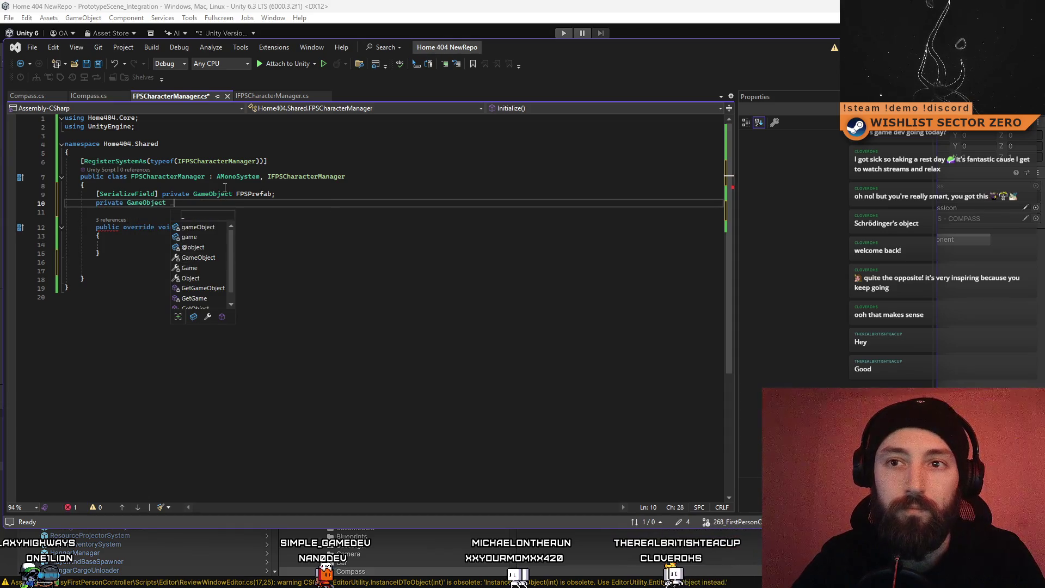
pyautogui.write('FPSPre')
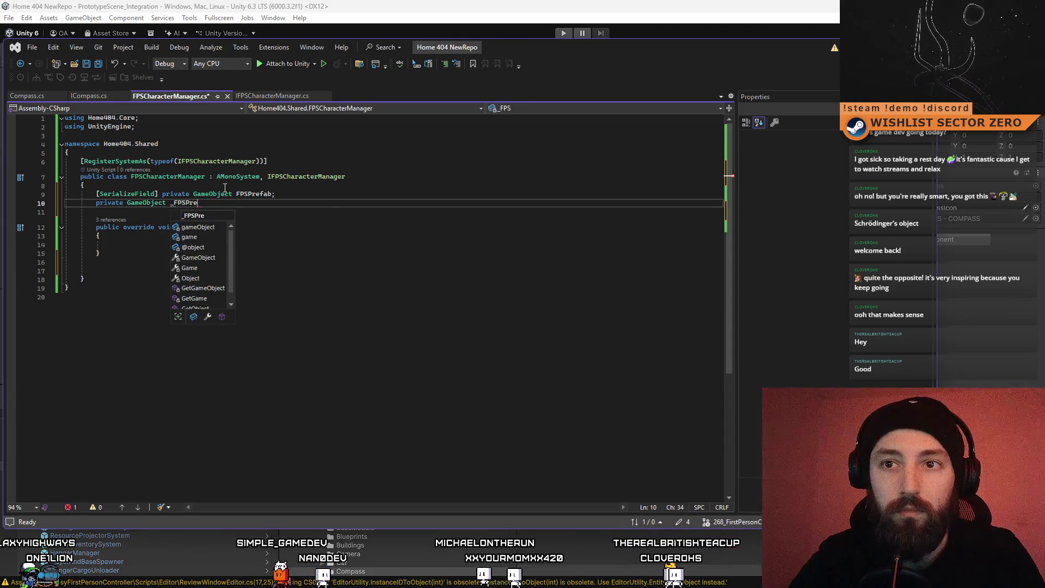
pyautogui.write('fabInstance;')
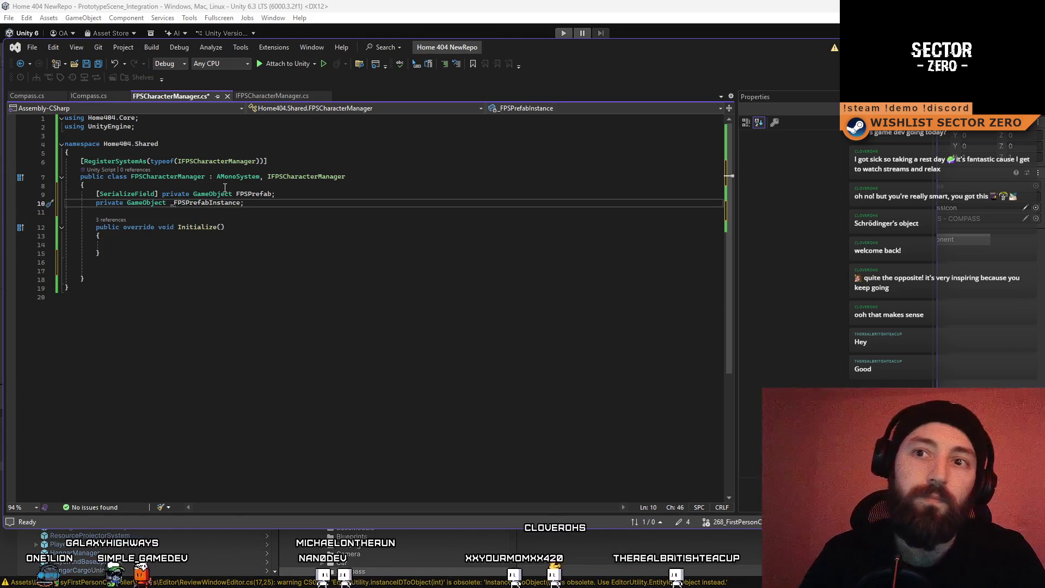
pyautogui.click(248, 191)
pyautogui.click(252, 261)
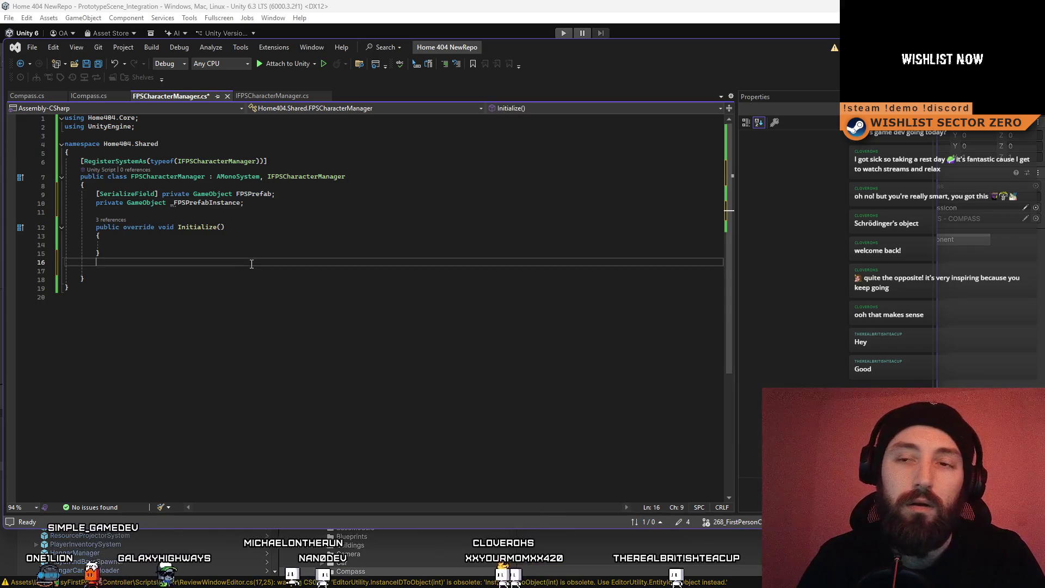
pyautogui.click(293, 205)
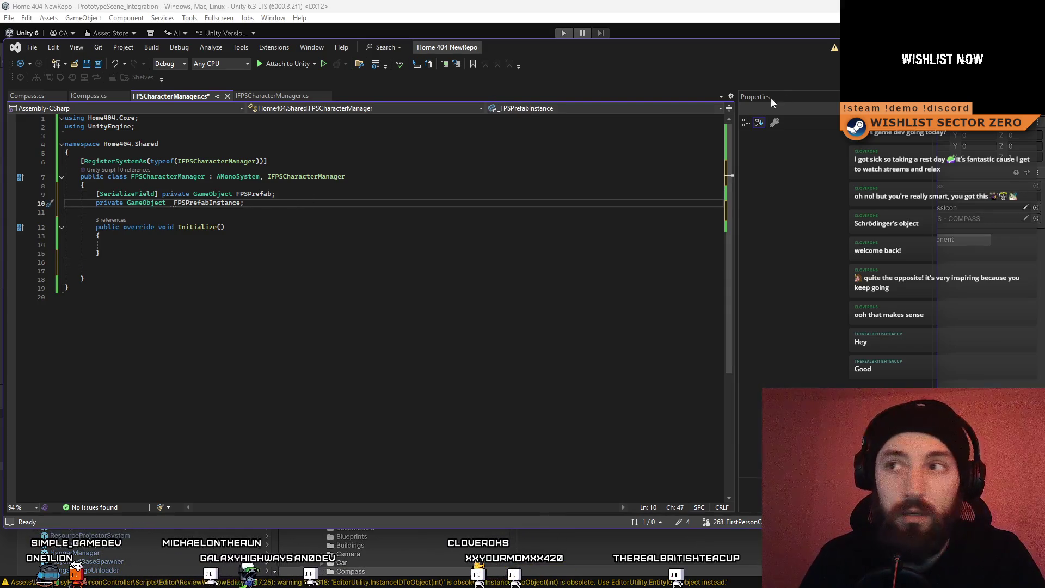
pyautogui.hotkey('alt', 'Tab')
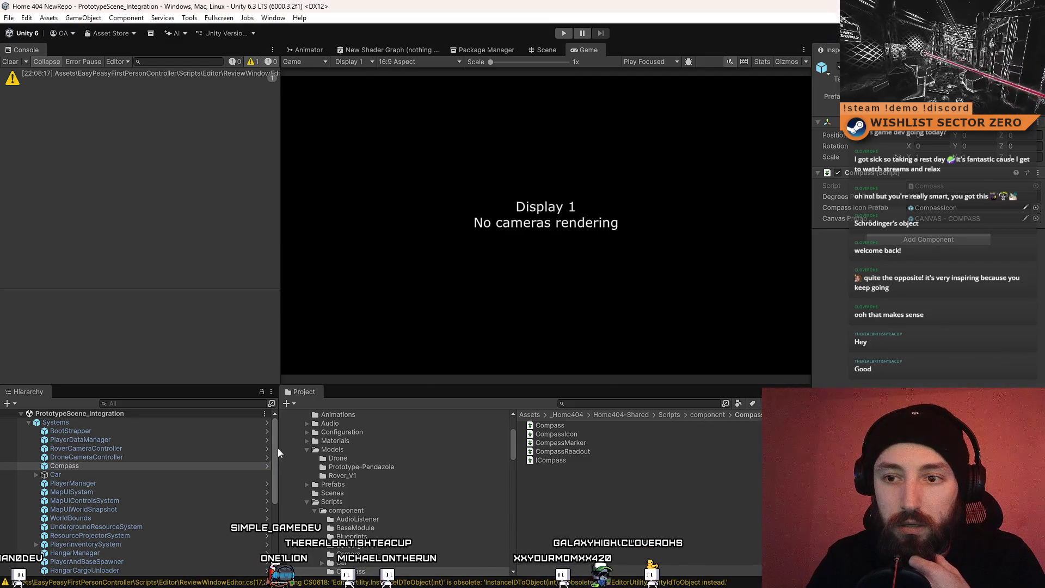
# Step: Find HangarCargoUnloader in Unity's Project window and double-click its script to open it in Visual Studio
pyautogui.moveTo(276, 448); pyautogui.dragTo(274, 502)
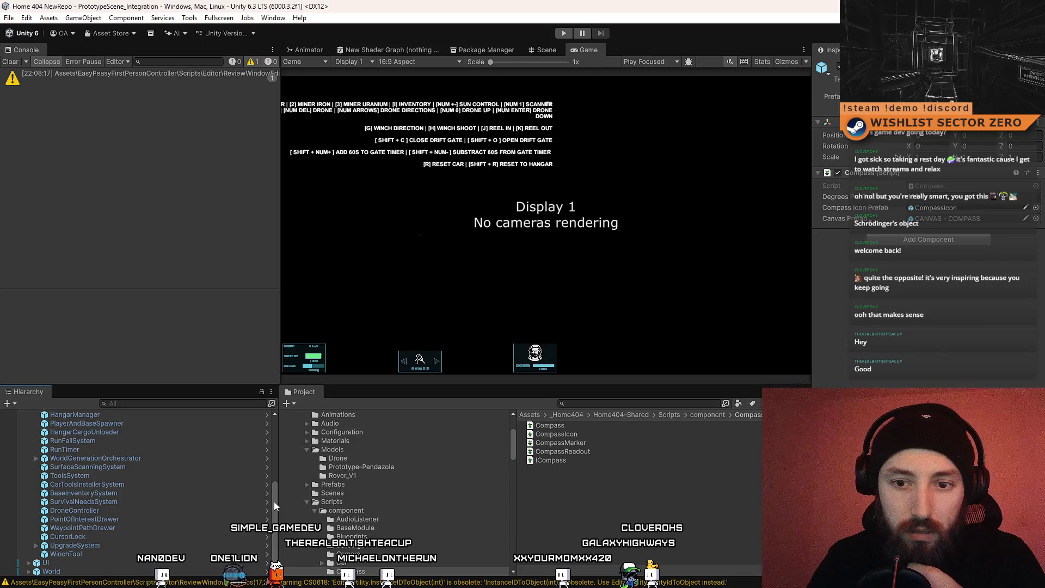
pyautogui.moveTo(274, 505); pyautogui.dragTo(272, 479)
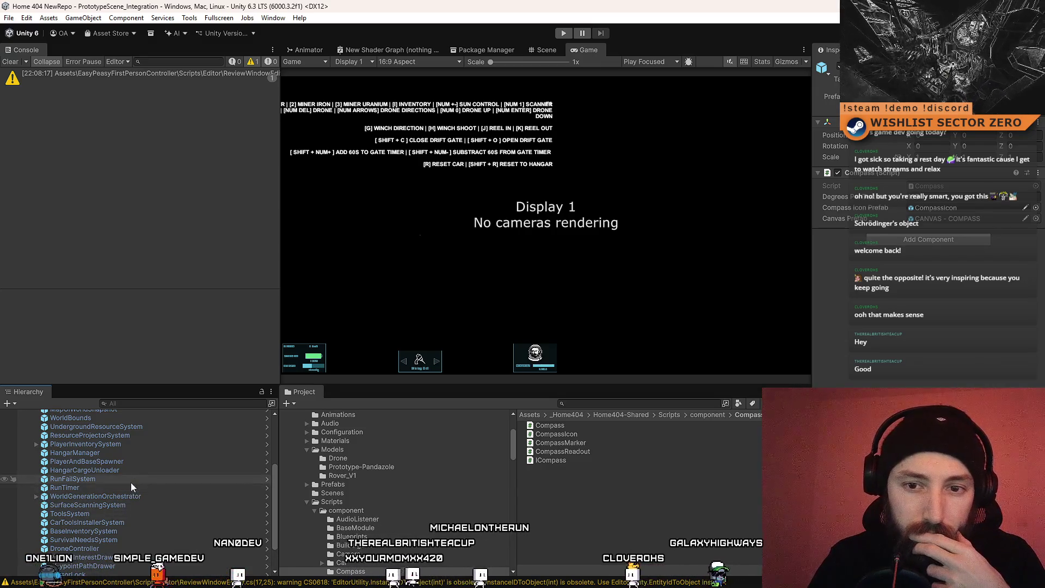
pyautogui.click(84, 470)
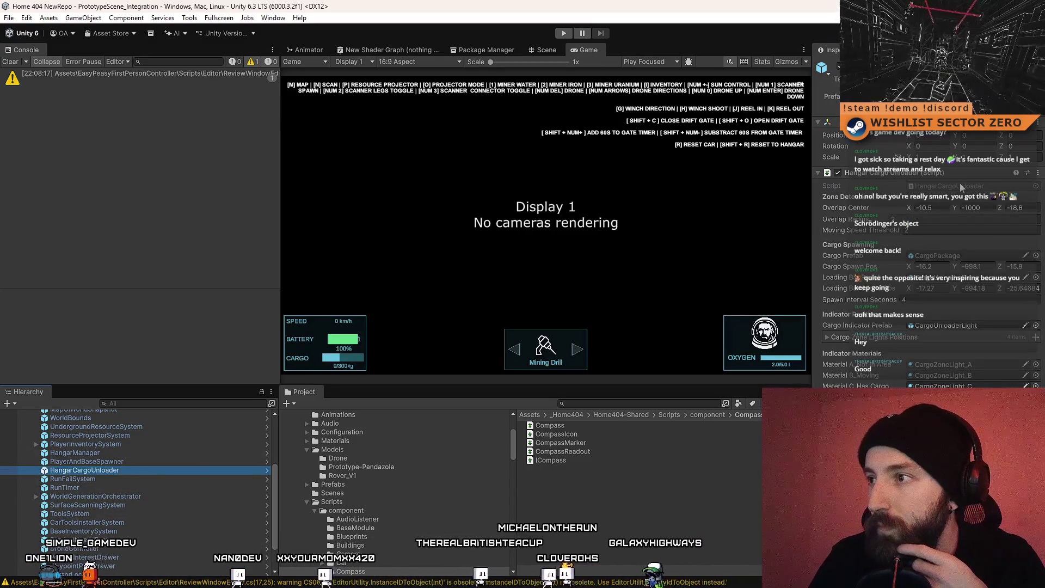
pyautogui.click(329, 496)
pyautogui.doubleClick(531, 442)
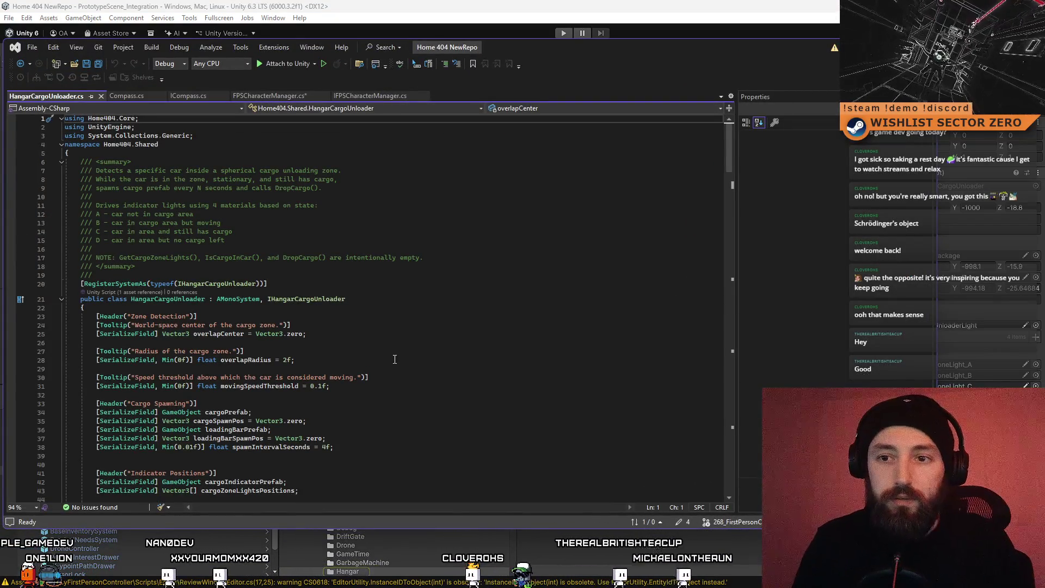
# Step: Select the cargoSpawnPos declaration in HangarCargoUnloader.cs
pyautogui.click(415, 359)
pyautogui.scroll(-2, 424, 355)
pyautogui.click(432, 350)
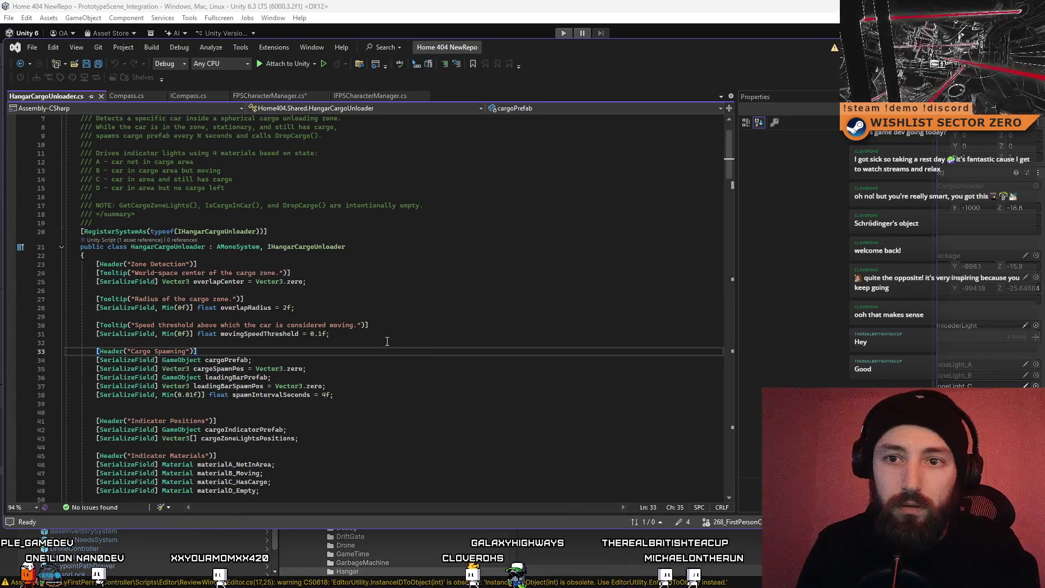
pyautogui.click(384, 282)
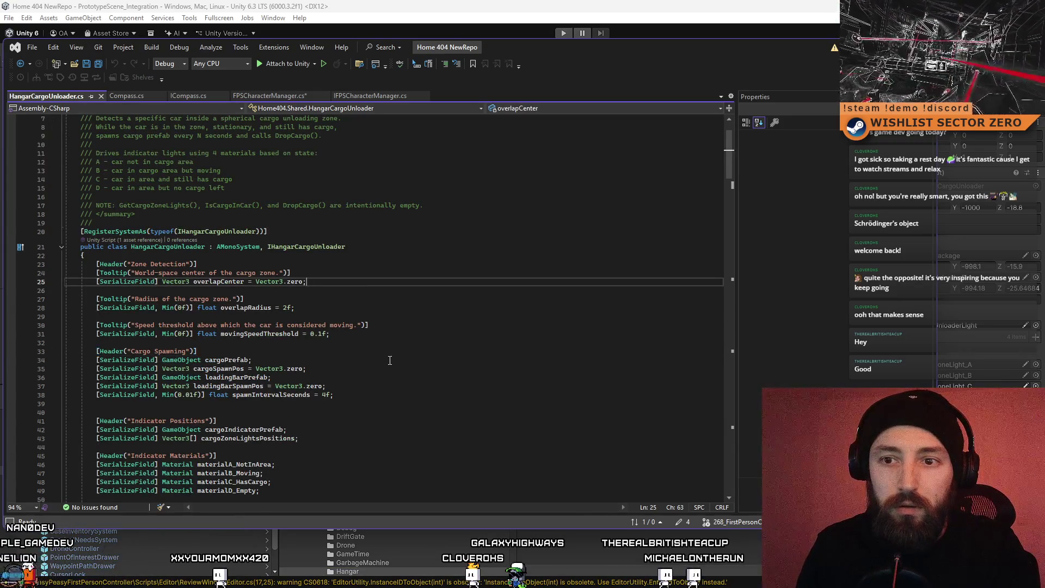
pyautogui.scroll(-4, 390, 361)
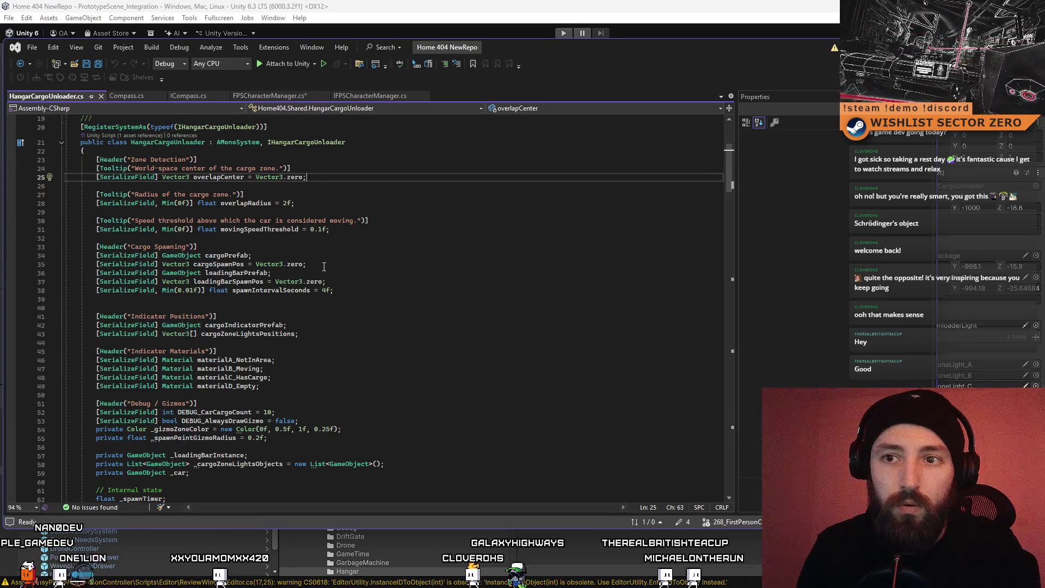
pyautogui.doubleClick(226, 265)
pyautogui.moveTo(307, 265); pyautogui.dragTo(96, 265)
pyautogui.hotkey('ctrl', 'c')
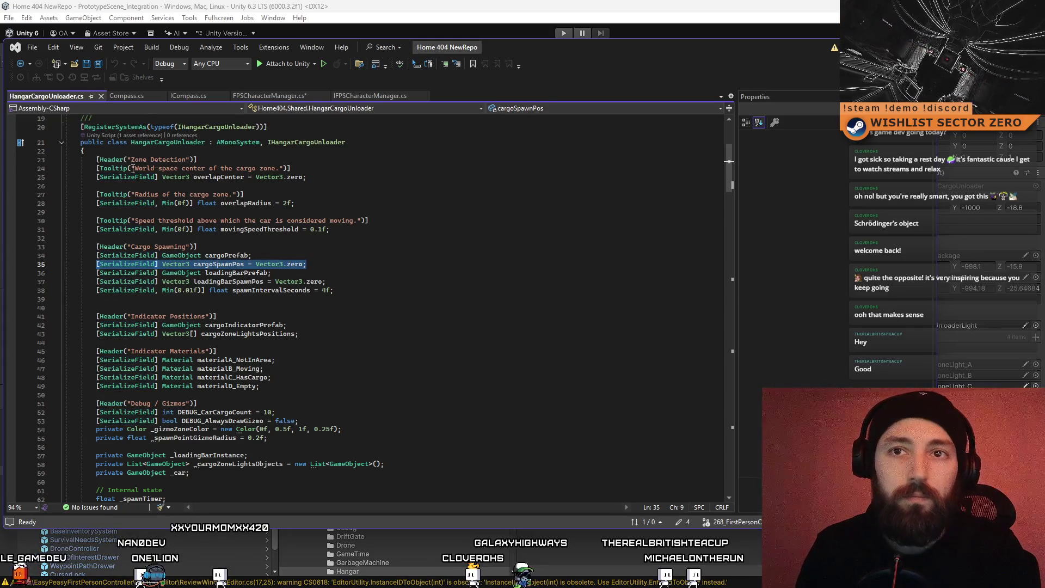
# Step: Paste it below FPSPrefab in FPSCharacterManager.cs, rename it spawnPosition and remove '= Vector3.zero'
pyautogui.click(263, 96)
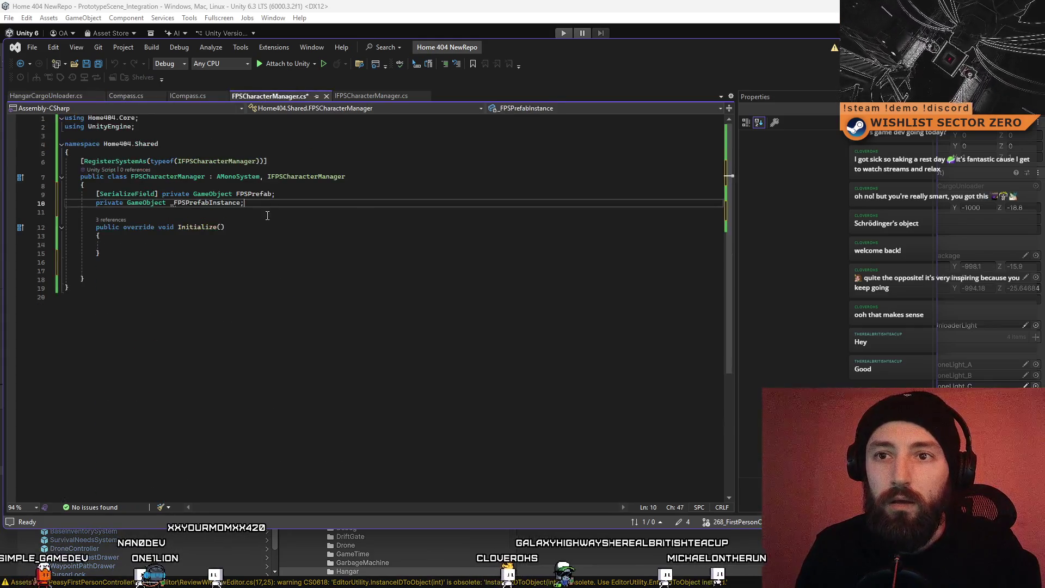
pyautogui.click(309, 212)
pyautogui.click(360, 194)
pyautogui.press('Return')
pyautogui.hotkey('ctrl', 'v')
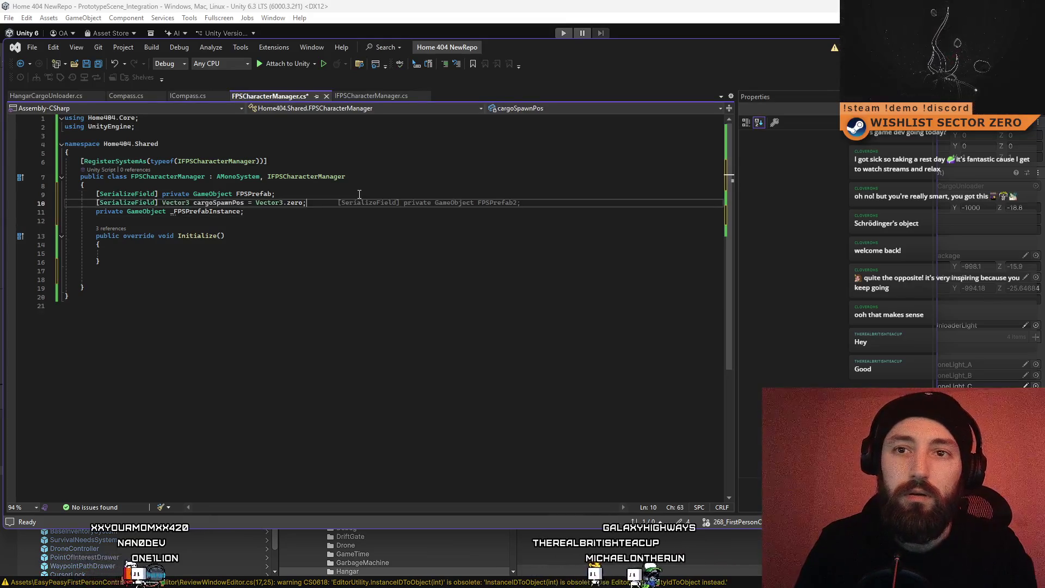
pyautogui.press('Down')
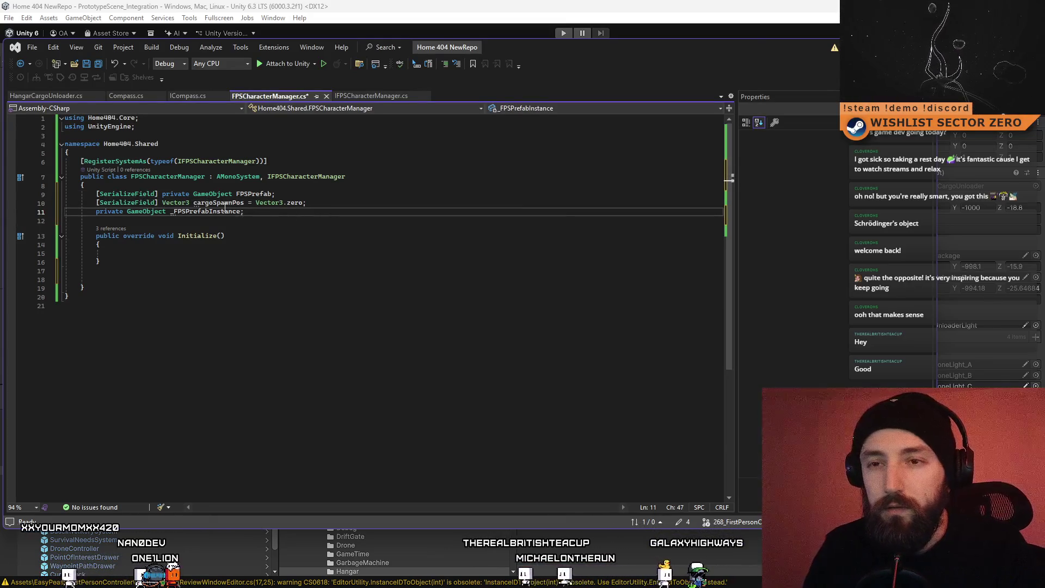
pyautogui.press('Up')
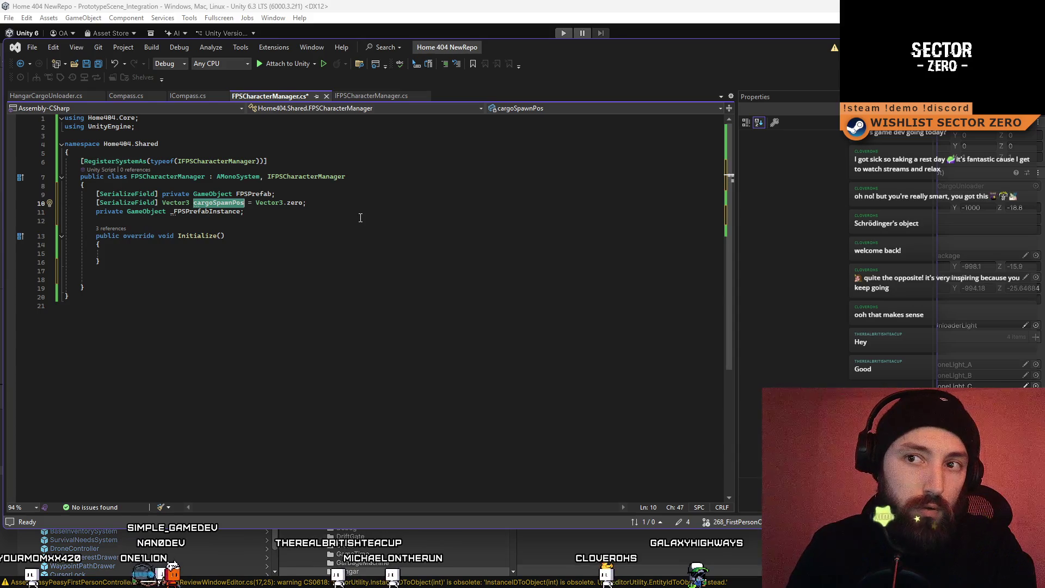
pyautogui.write('Spa')
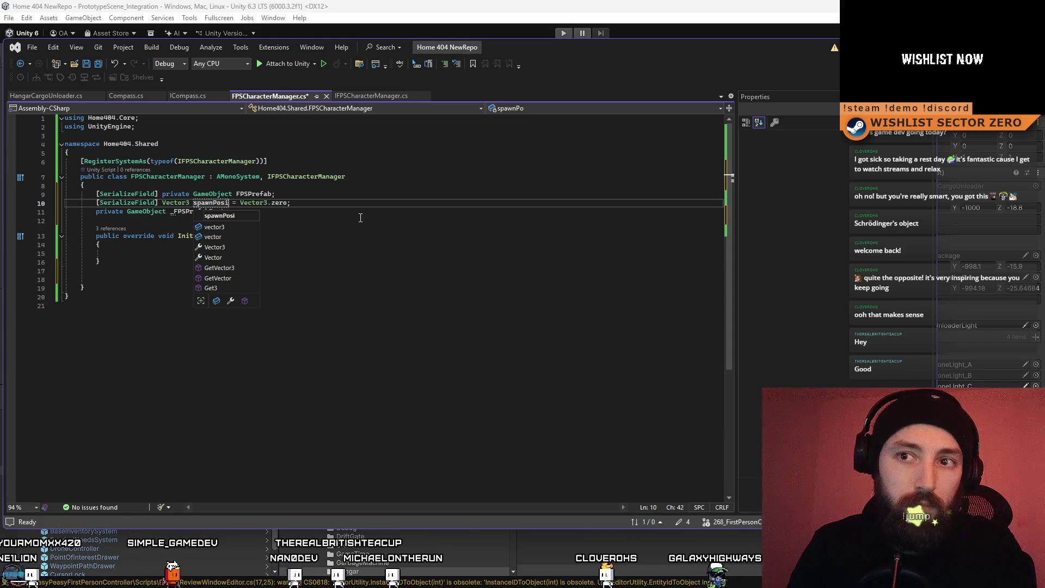
pyautogui.write('tion')
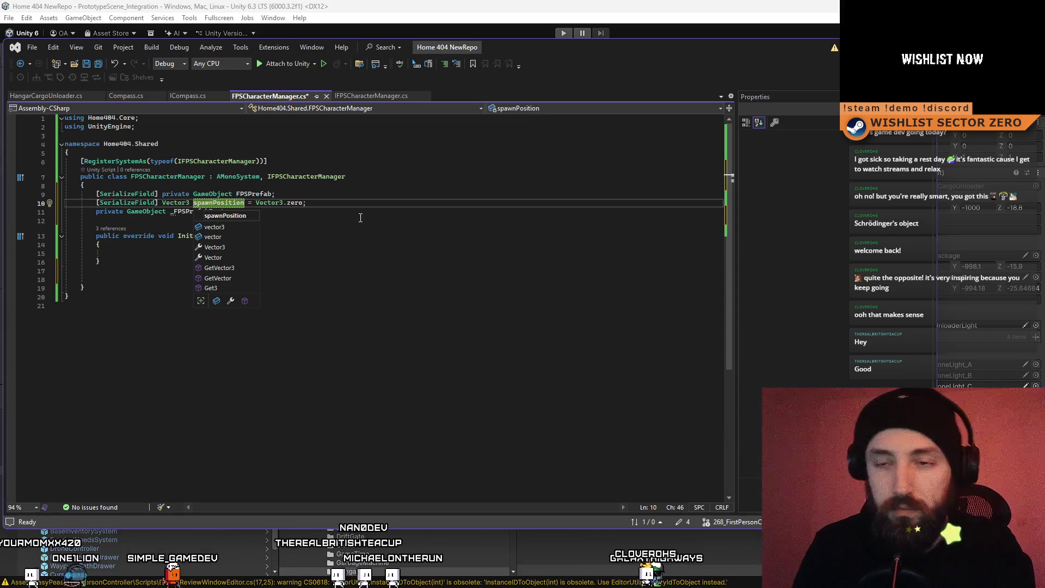
pyautogui.moveTo(307, 203); pyautogui.dragTo(250, 204)
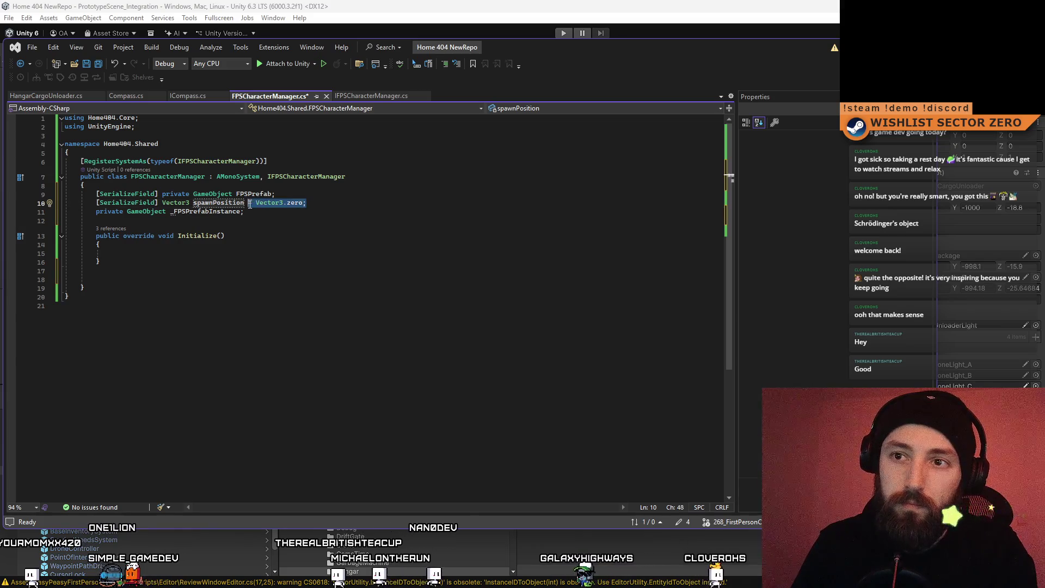
pyautogui.press('BackSpace')
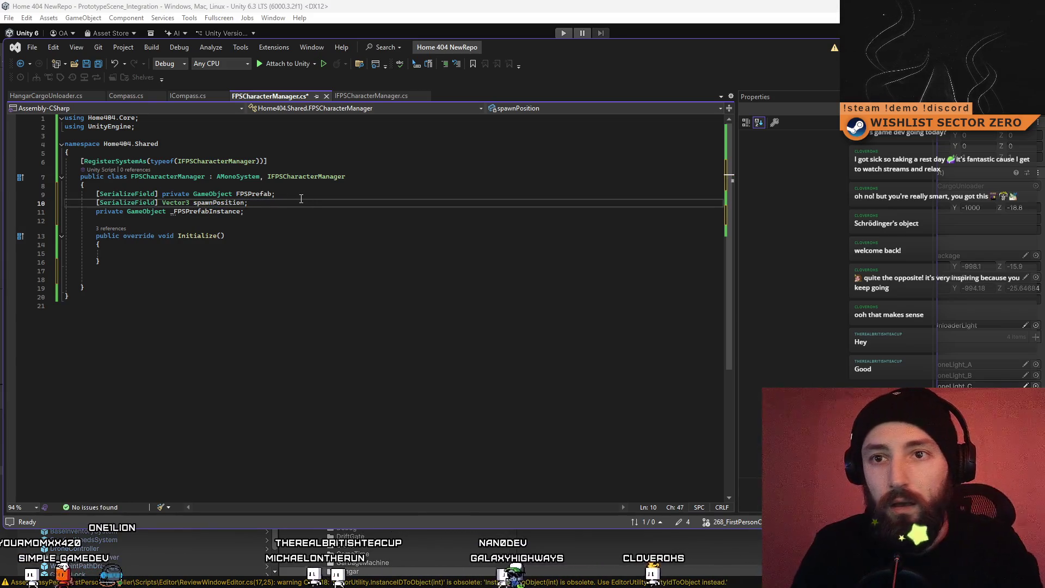
pyautogui.press('Return')
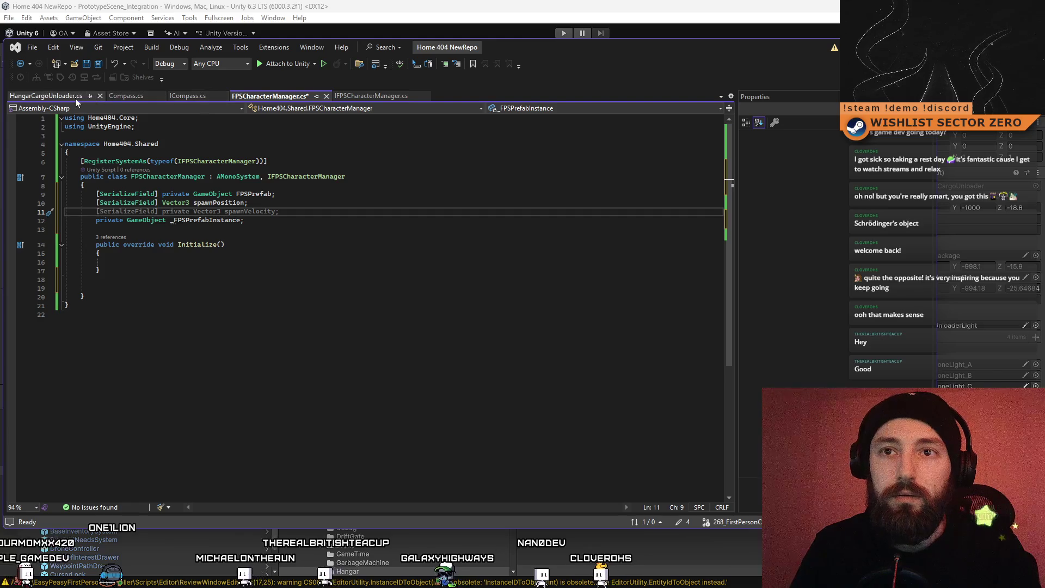
# Step: Copy the OnDrawGizmosSelected and DrawGizmos methods (lines 228–262) from HangarCargoUnloader.cs
pyautogui.click(75, 98)
pyautogui.scroll(-15, 365, 330)
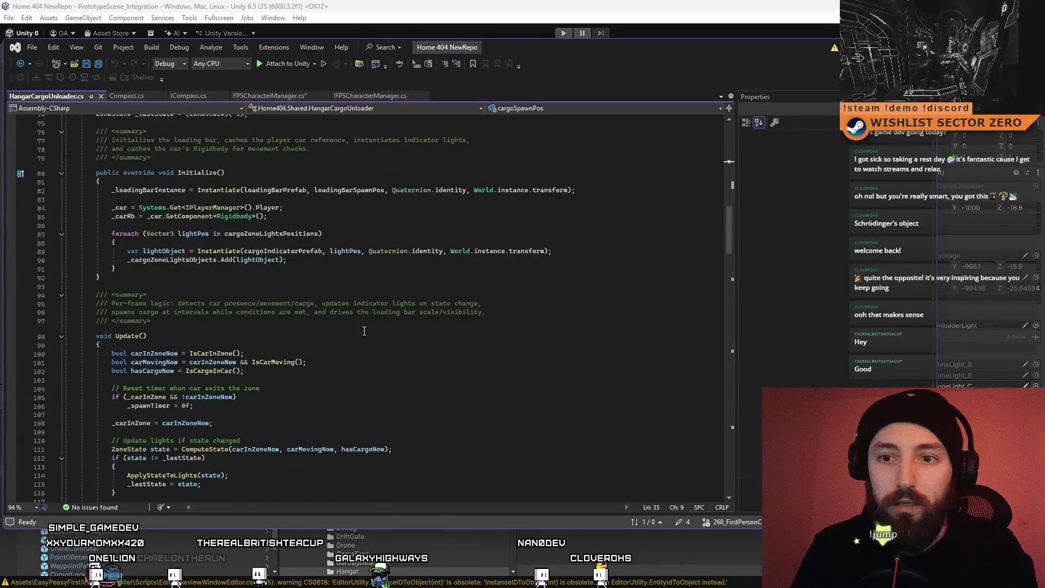
pyautogui.scroll(-10, 364, 330)
pyautogui.moveTo(734, 272)
pyautogui.mouseDown()
pyautogui.moveTo(716, 454)
pyautogui.moveTo(717, 396)
pyautogui.moveTo(720, 410)
pyautogui.mouseUp()
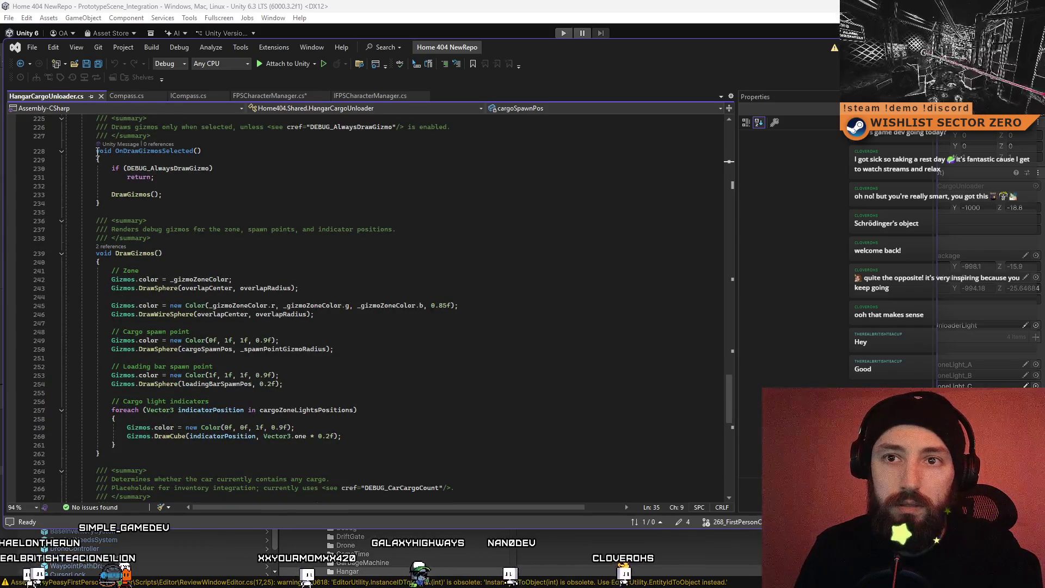
pyautogui.moveTo(95, 150)
pyautogui.mouseDown()
pyautogui.moveTo(171, 242)
pyautogui.moveTo(136, 435)
pyautogui.moveTo(102, 454)
pyautogui.mouseUp()
pyautogui.hotkey('ctrl', 'c')
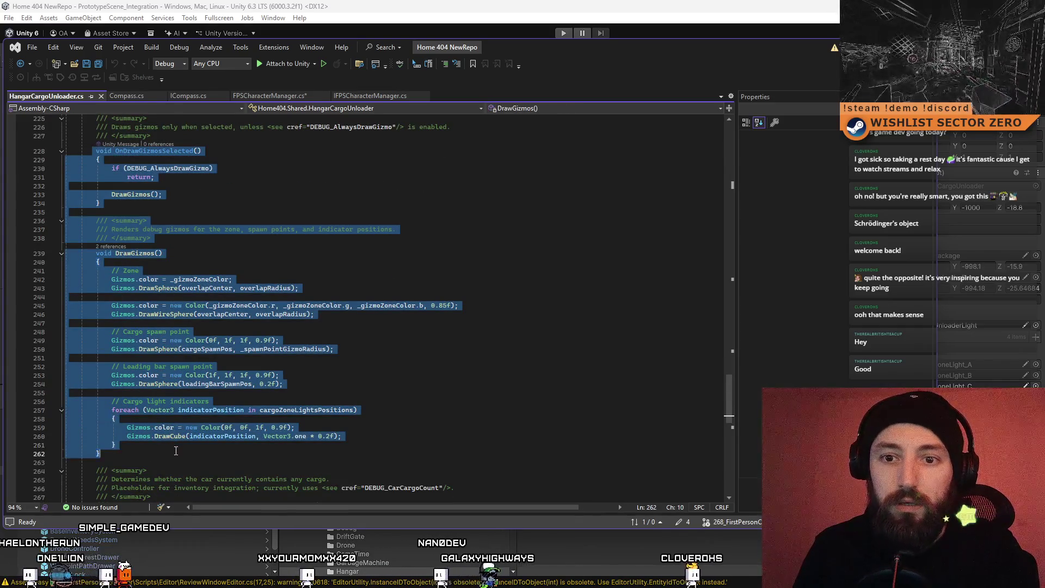
pyautogui.click(281, 101)
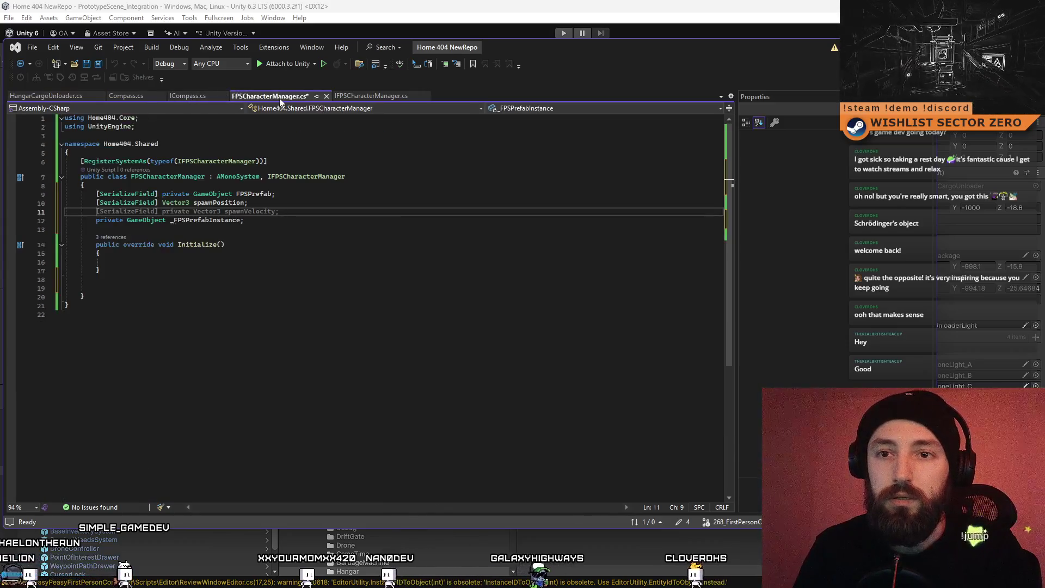
# Step: Paste the gizmo methods below Initialize, then copy HangarCargoUnloader's Debug / Gizmos fields (lines 51–55)
pyautogui.click(210, 283)
pyautogui.hotkey('ctrl', 'v')
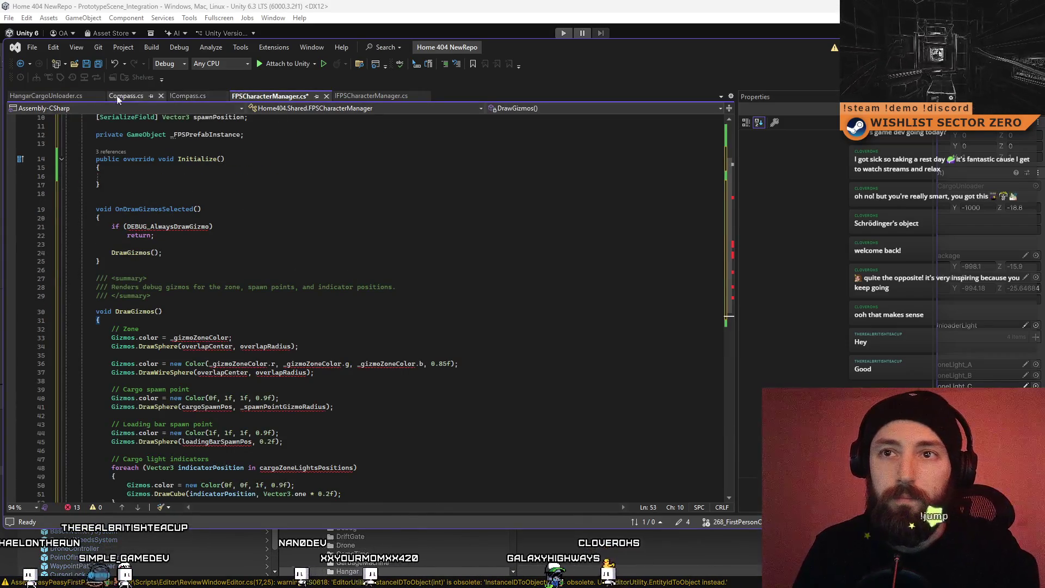
pyautogui.click(54, 95)
pyautogui.scroll(2, 301, 309)
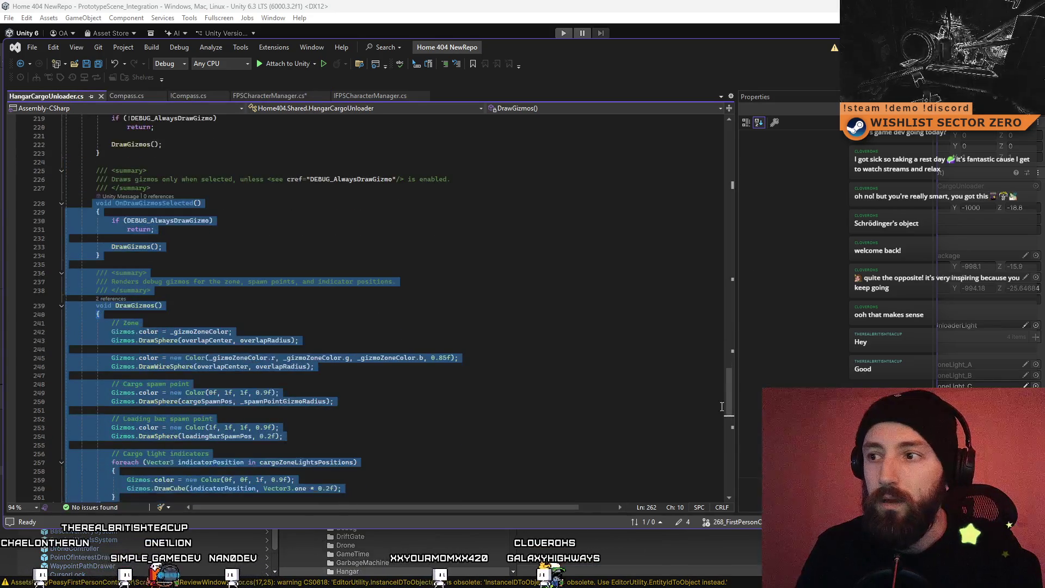
pyautogui.moveTo(732, 393)
pyautogui.mouseDown()
pyautogui.moveTo(756, 137)
pyautogui.moveTo(756, 178)
pyautogui.mouseUp()
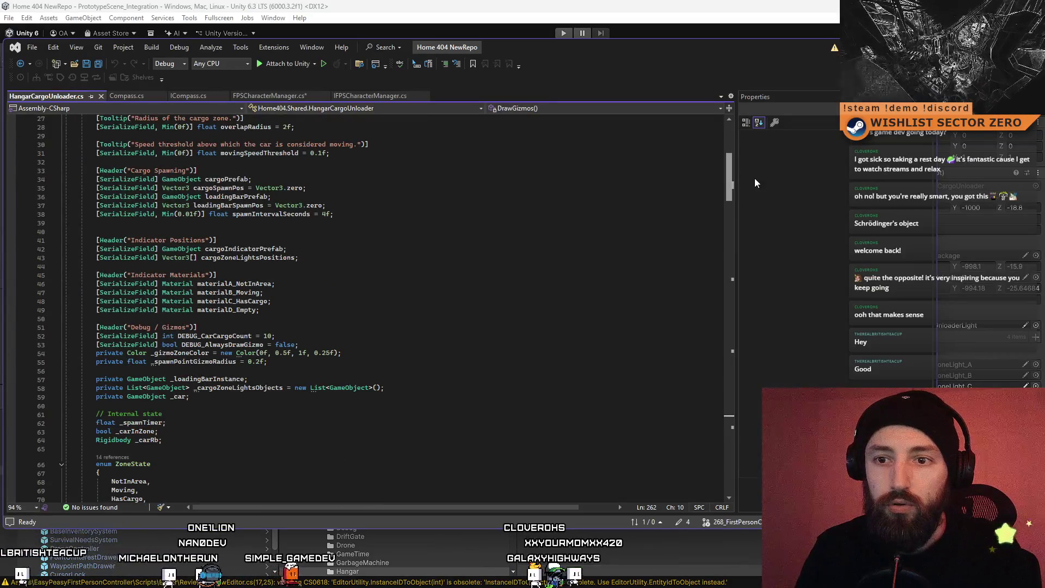
pyautogui.moveTo(754, 178); pyautogui.dragTo(752, 177)
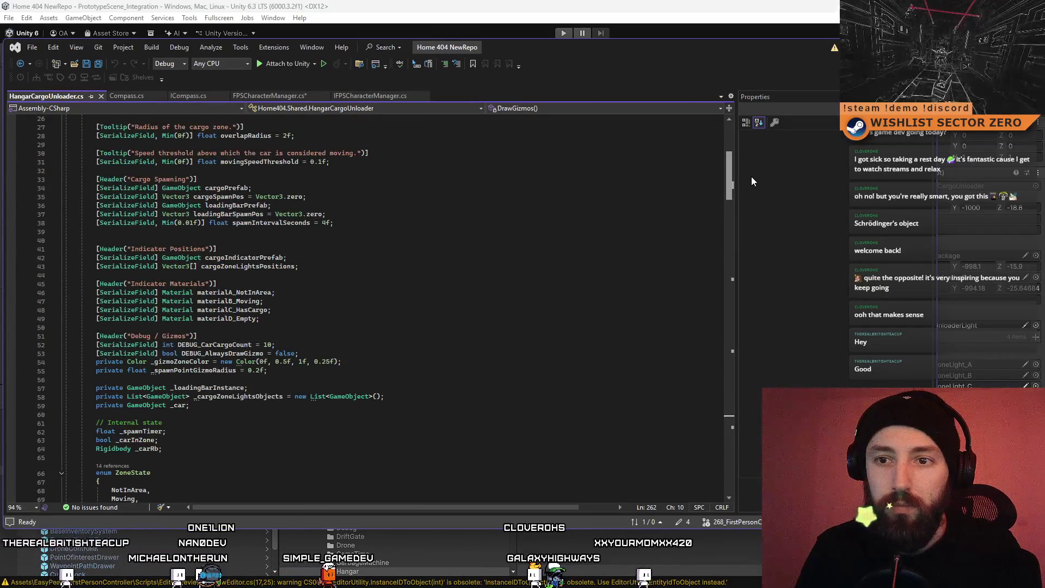
pyautogui.moveTo(299, 354); pyautogui.dragTo(192, 352)
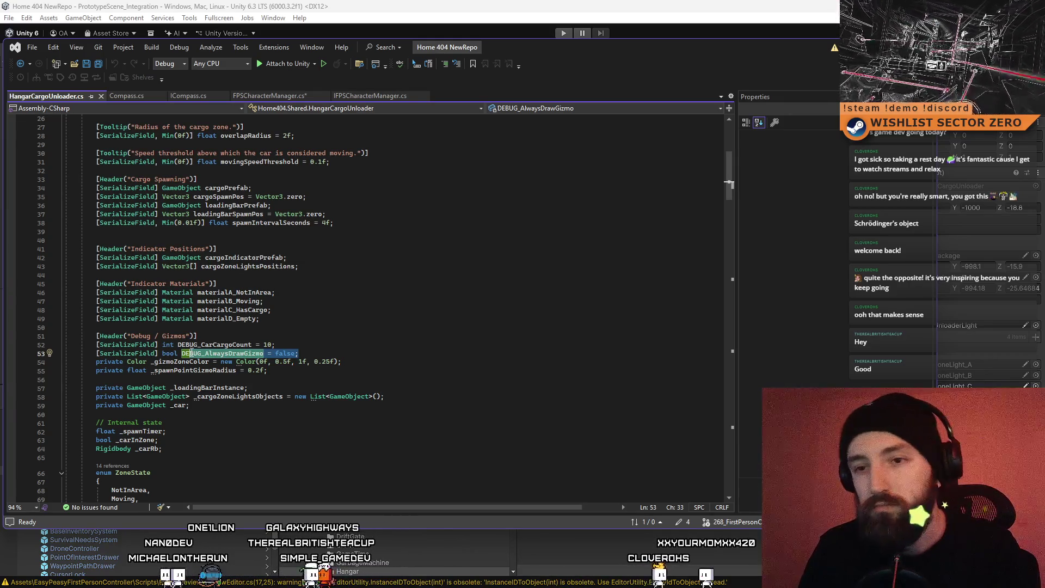
pyautogui.moveTo(268, 371); pyautogui.dragTo(65, 357)
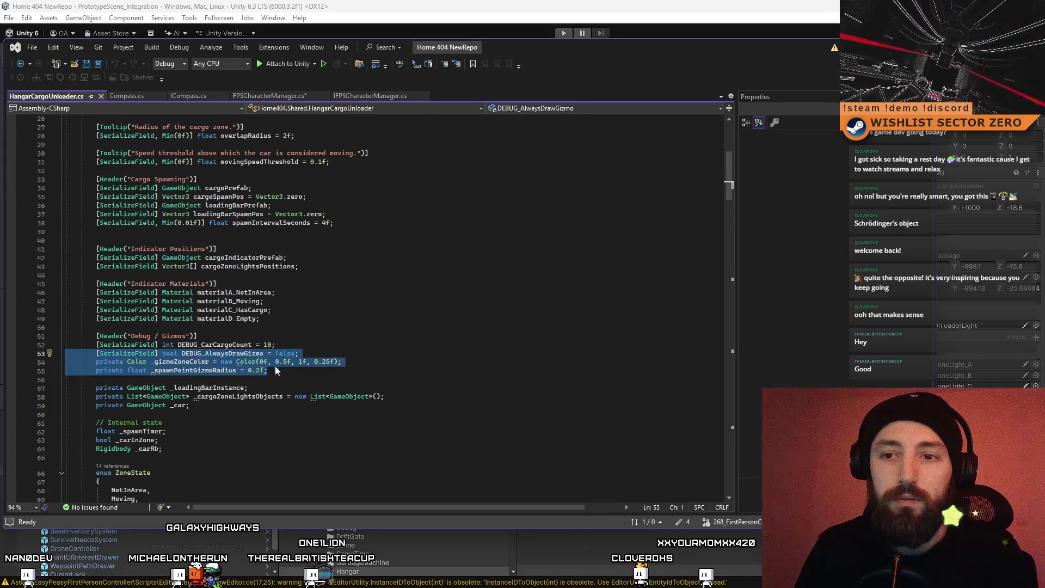
pyautogui.moveTo(275, 371)
pyautogui.mouseDown()
pyautogui.moveTo(68, 349)
pyautogui.moveTo(66, 336)
pyautogui.mouseUp()
pyautogui.hotkey('ctrl', 'c')
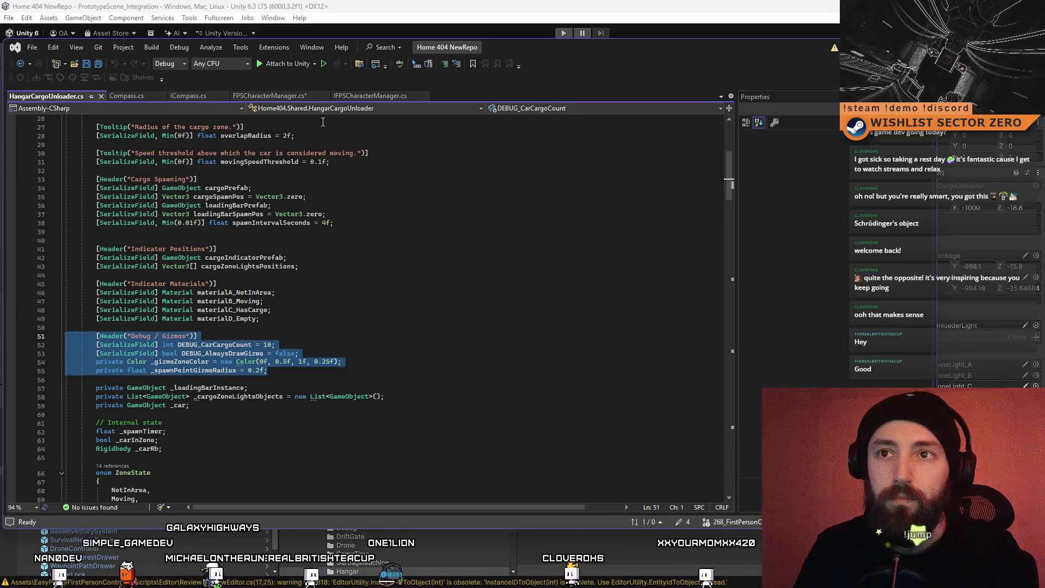
pyautogui.click(269, 95)
pyautogui.click(309, 261)
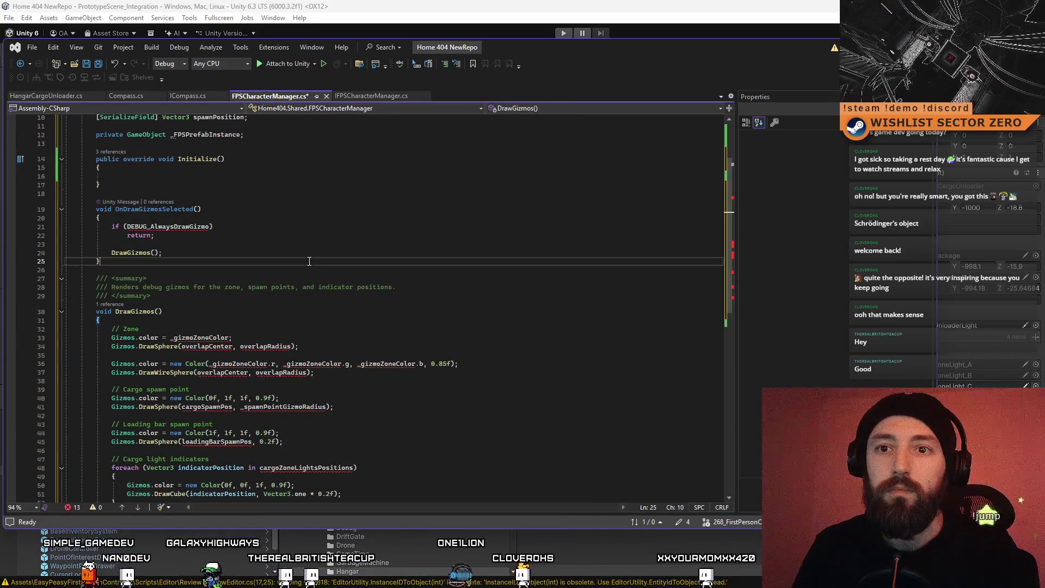
# Step: Paste the Debug / Gizmos fields above Initialize and delete the DEBUG_CarCargoCount line
pyautogui.scroll(3, 309, 262)
pyautogui.click(288, 228)
pyautogui.press('Return')
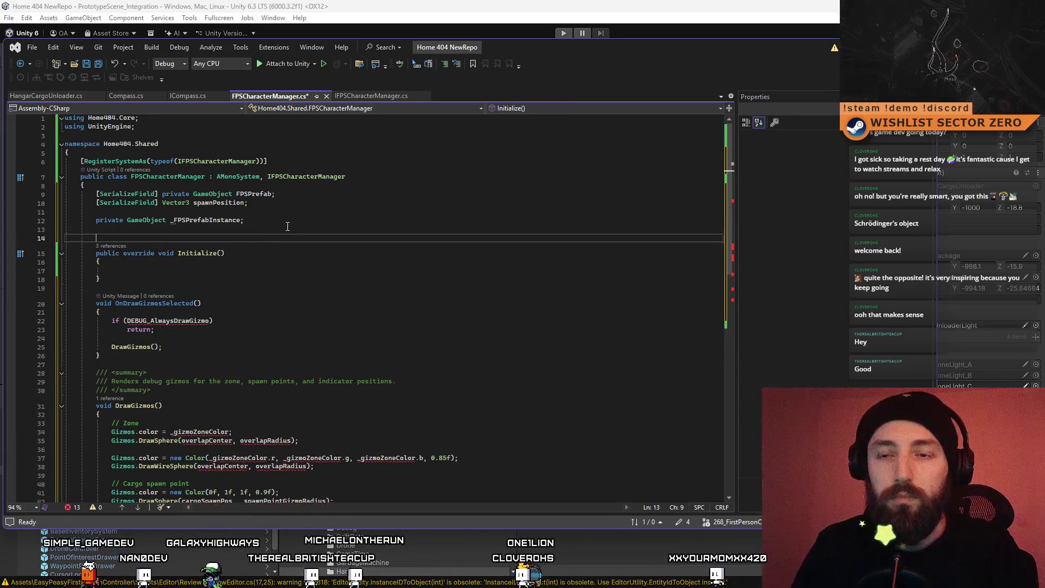
pyautogui.hotkey('ctrl', 'v')
pyautogui.moveTo(292, 246); pyautogui.dragTo(64, 246)
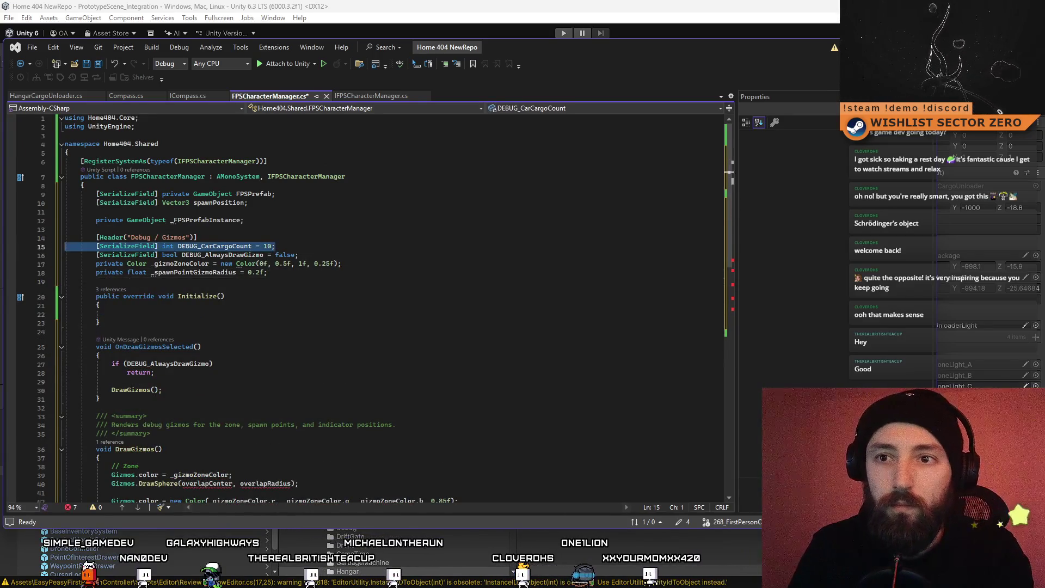
pyautogui.press('Delete')
pyautogui.press('BackSpace')
# Step: Review DrawGizmos against the spawnPosition and _spawnPointGizmoRadius fields, down to the cargo-light cube call
pyautogui.click(275, 226)
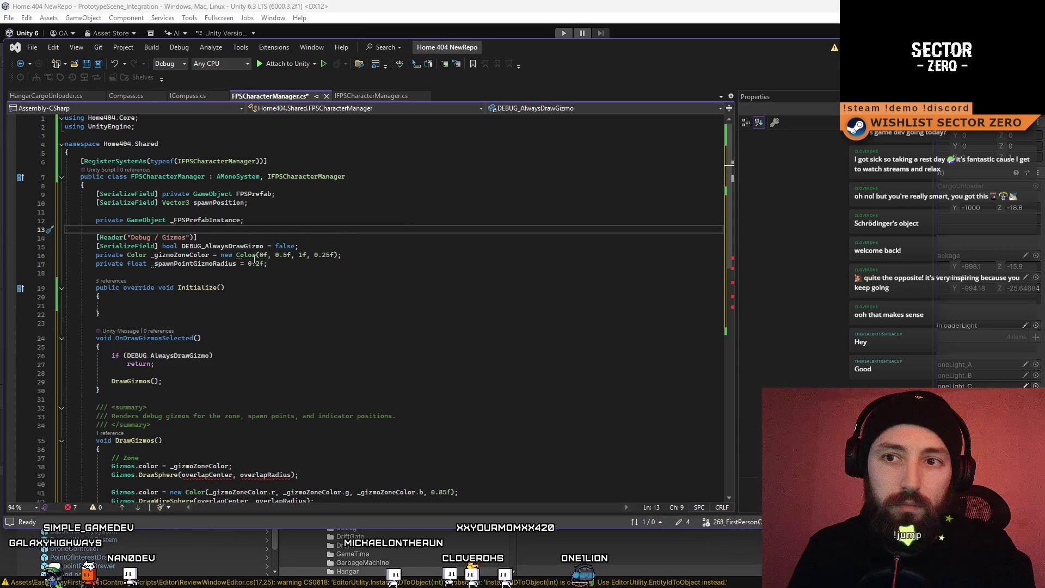
pyautogui.click(407, 263)
pyautogui.moveTo(734, 189); pyautogui.dragTo(722, 295)
pyautogui.scroll(1, 721, 289)
pyautogui.click(720, 290)
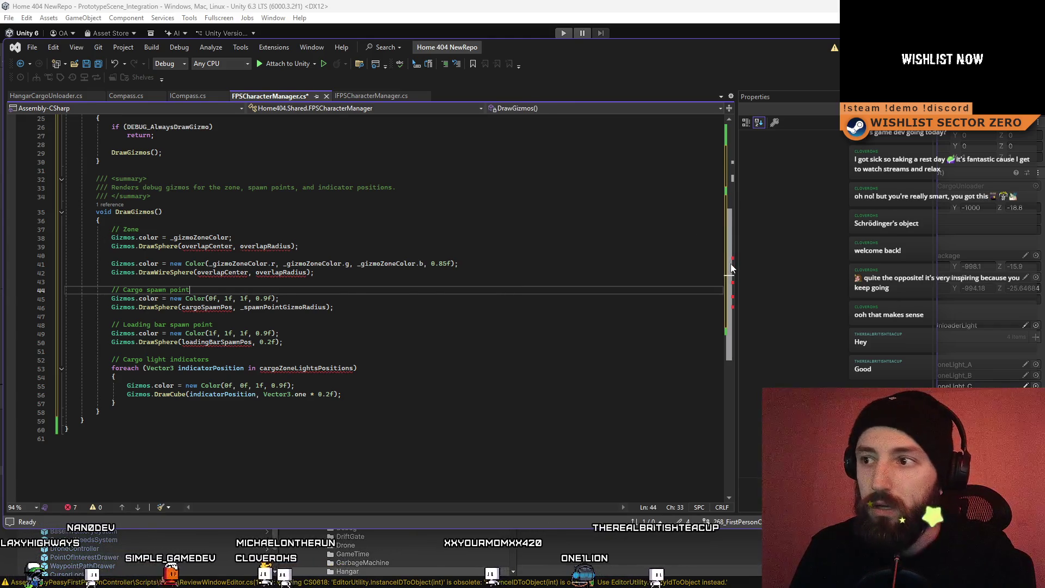
pyautogui.moveTo(733, 196); pyautogui.dragTo(737, 164)
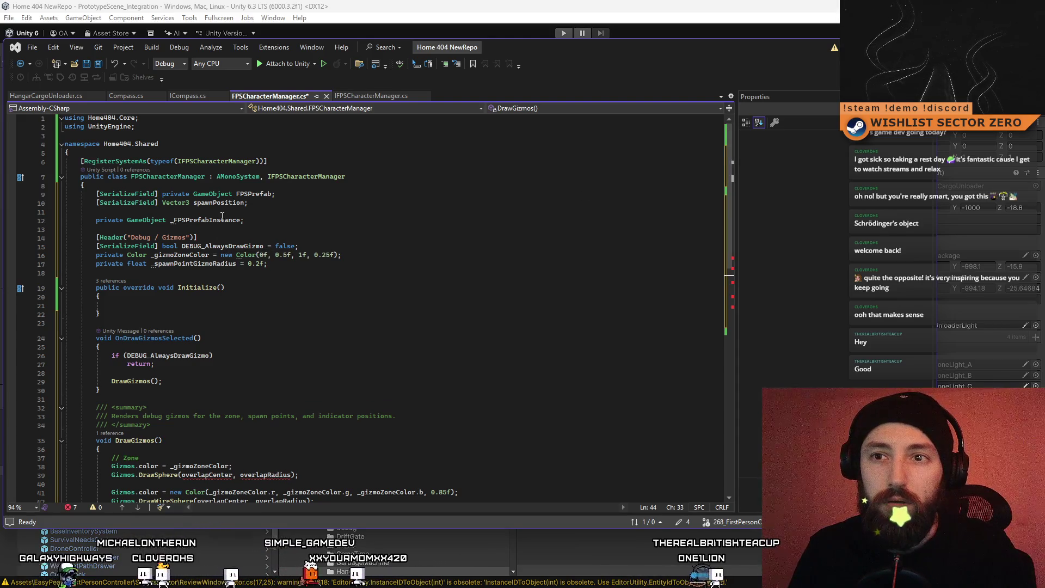
pyautogui.click(245, 203)
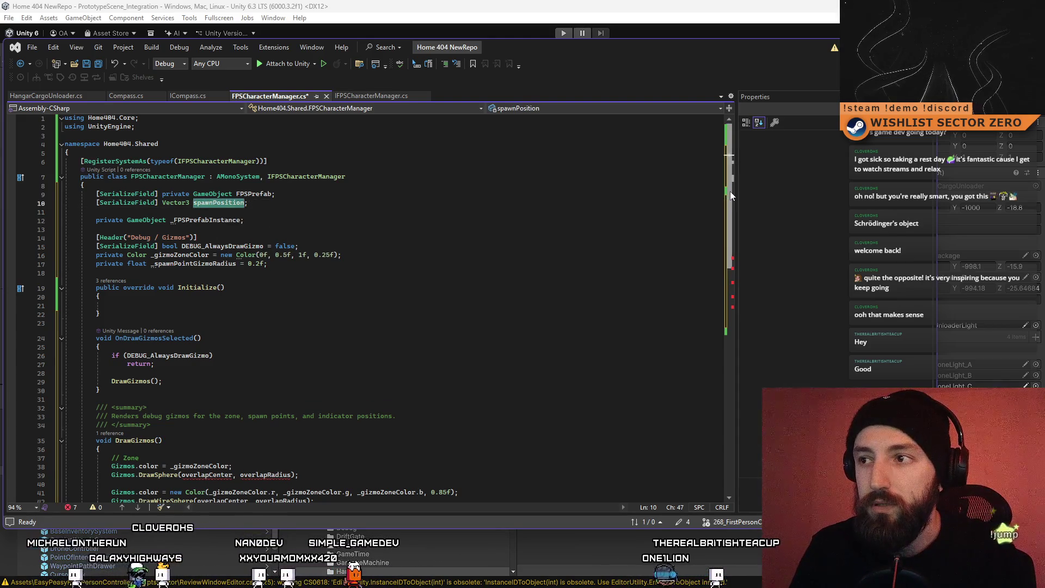
pyautogui.moveTo(730, 191); pyautogui.dragTo(733, 290)
pyautogui.click(280, 307)
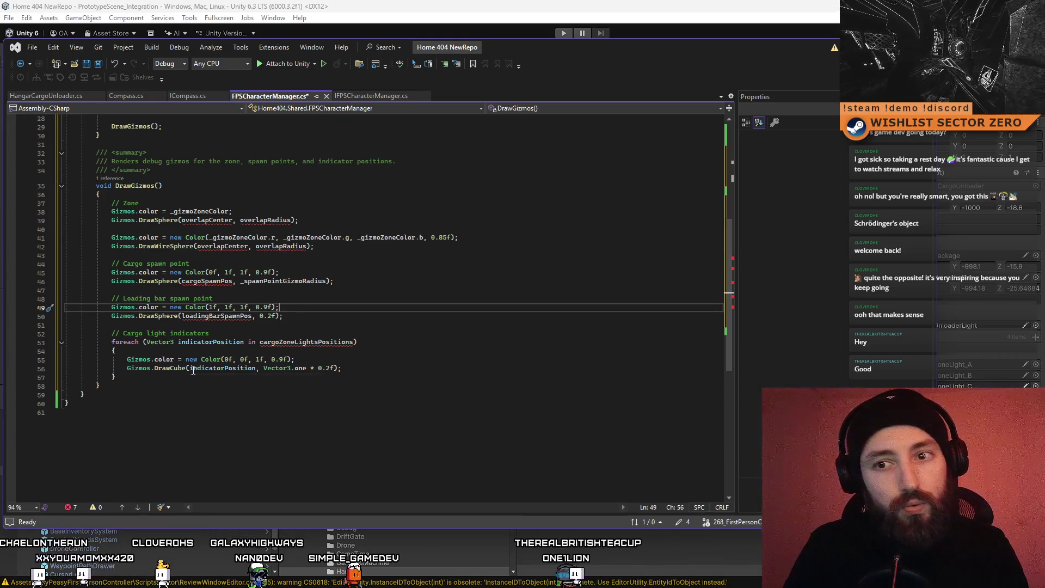
pyautogui.click(174, 369)
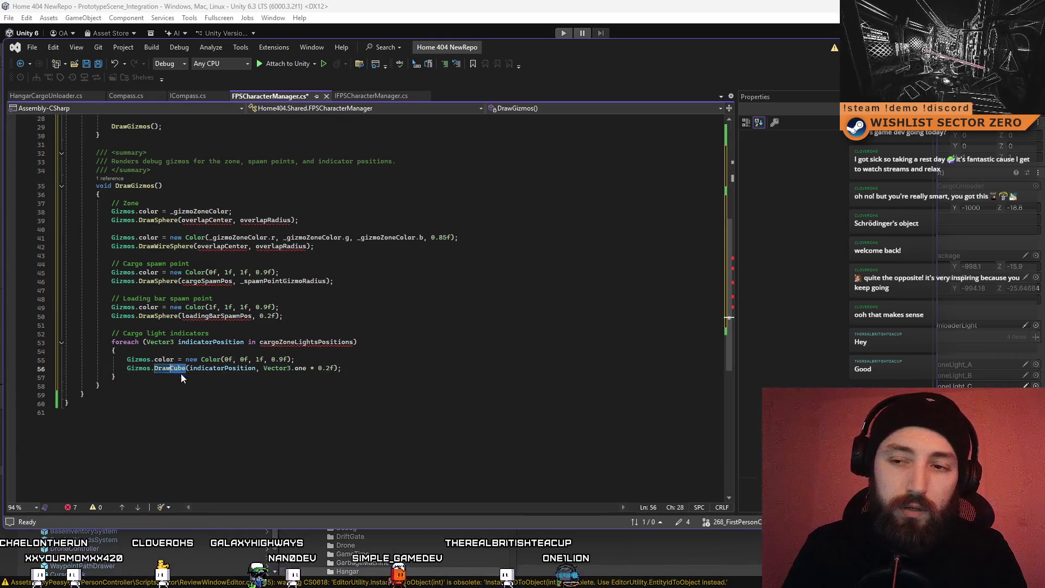
# Step: Change the cargo-light DrawCube call to DrawSphere at spawnPosition instead of indicatorPosition
pyautogui.press('Down')
pyautogui.press('Down')
pyautogui.press('Down')
pyautogui.doubleClick(172, 369)
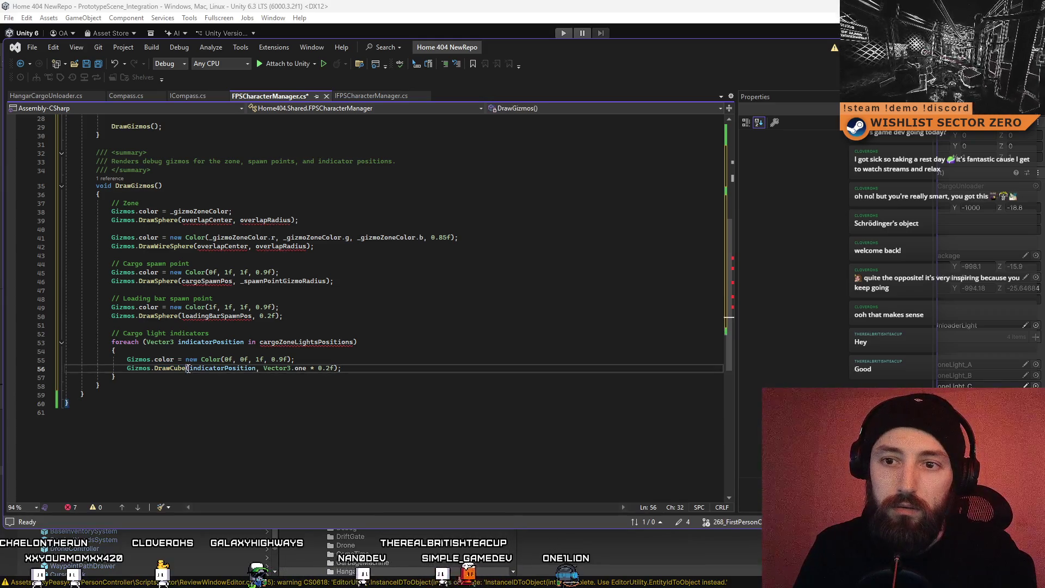
pyautogui.write('DrawSphere')
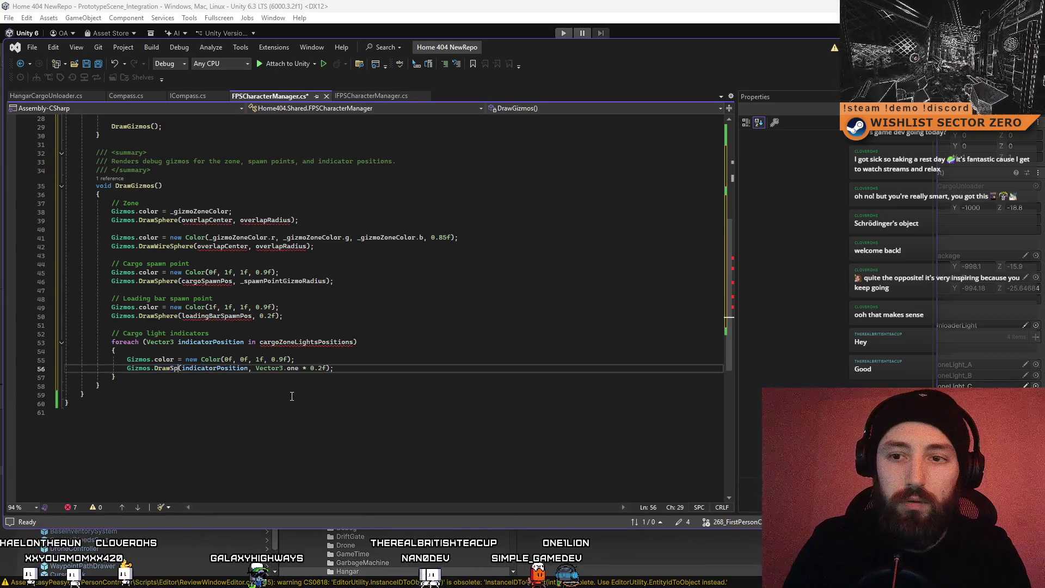
pyautogui.press('Down')
pyautogui.press('Down')
pyautogui.press('Down')
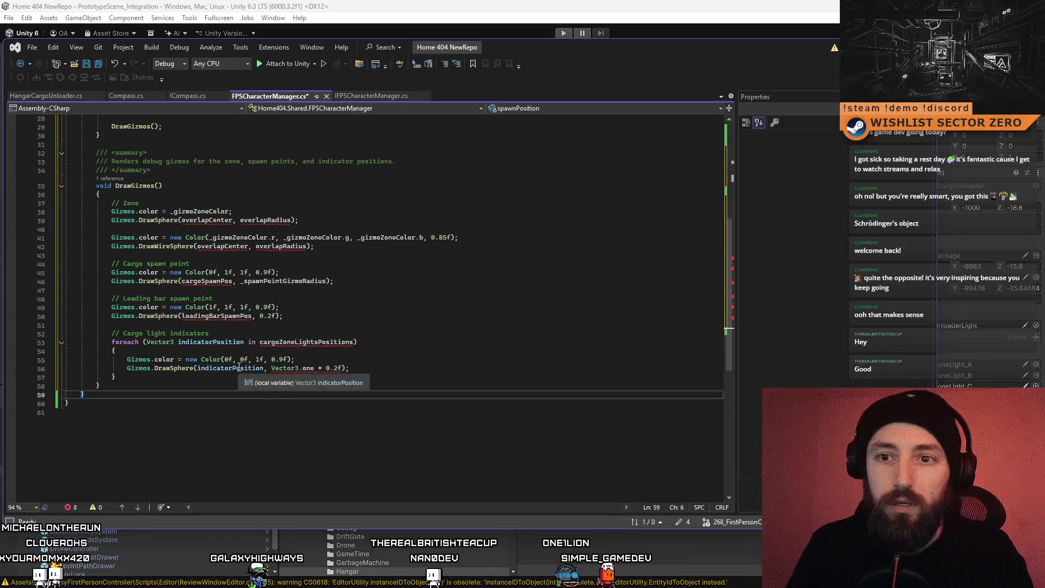
pyautogui.click(240, 369)
pyautogui.click(410, 369)
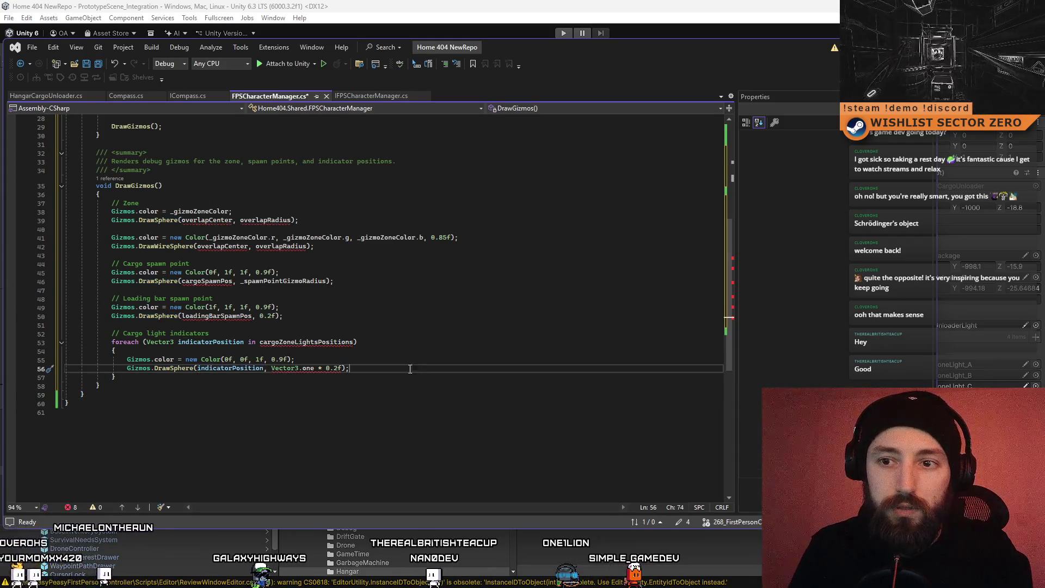
pyautogui.click(229, 369)
pyautogui.press('Down')
pyautogui.press('Down')
pyautogui.press('Down')
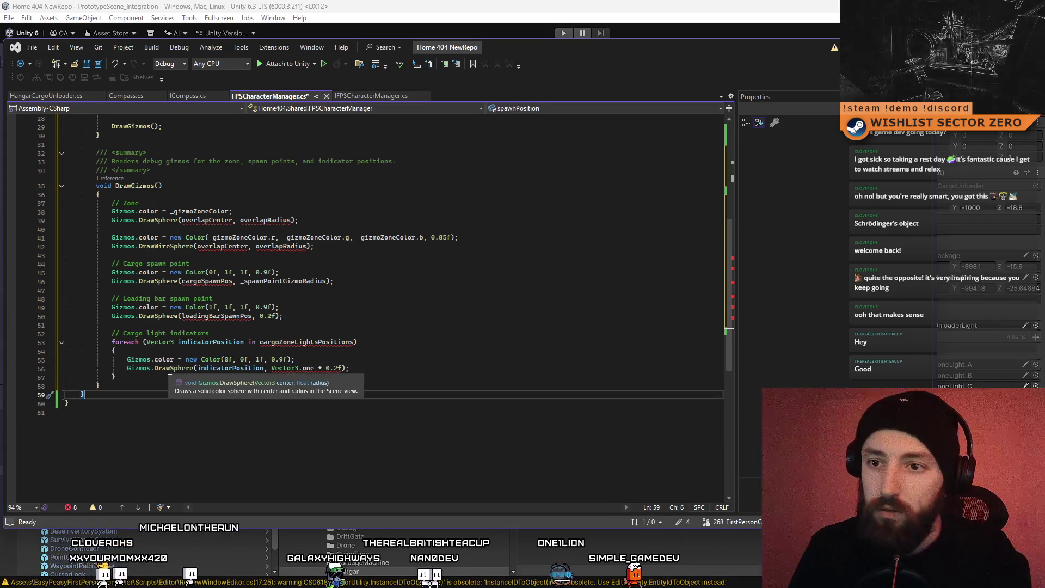
pyautogui.doubleClick(229, 369)
pyautogui.write('spawnPosition')
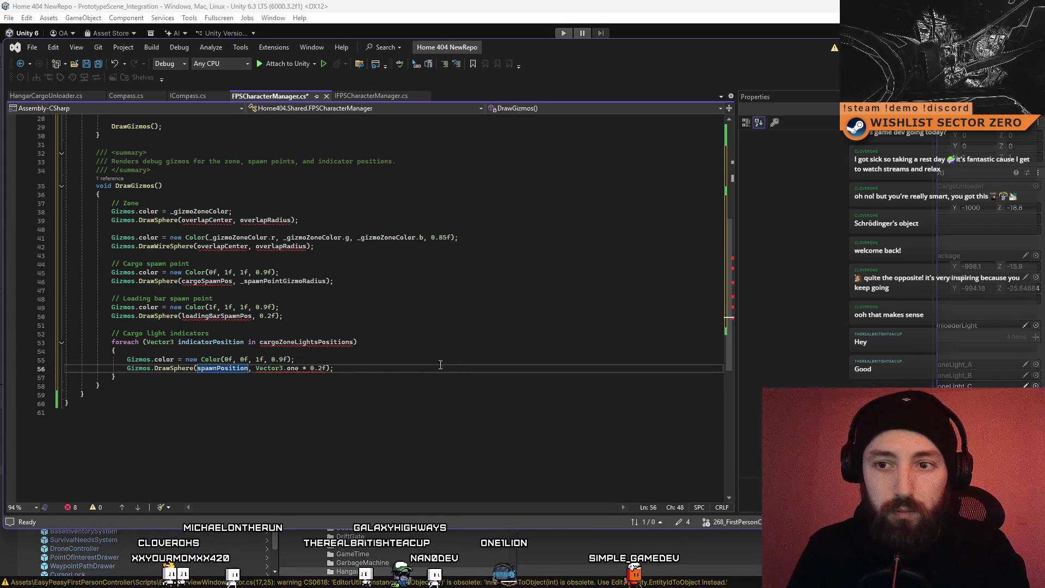
# Step: Replace the sphere's 0.2f size with _spawnPointGizmoRadius
pyautogui.click(414, 360)
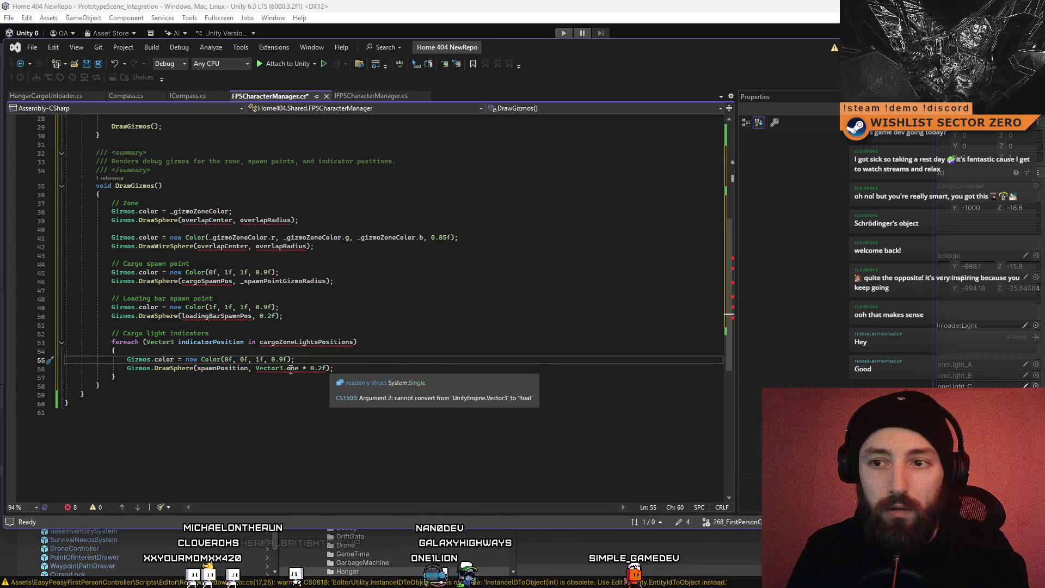
pyautogui.scroll(3, 354, 369)
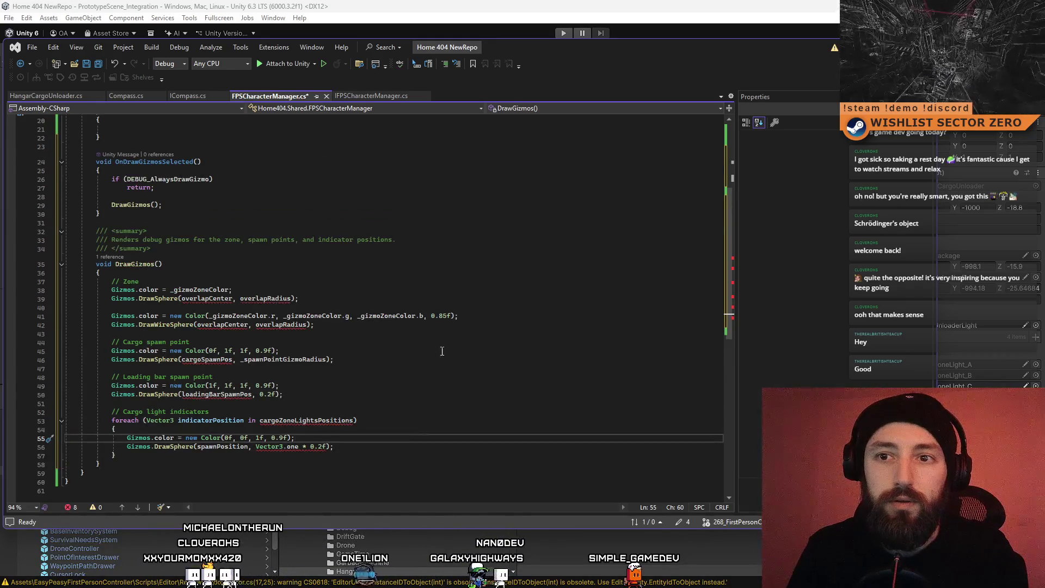
pyautogui.scroll(7, 724, 245)
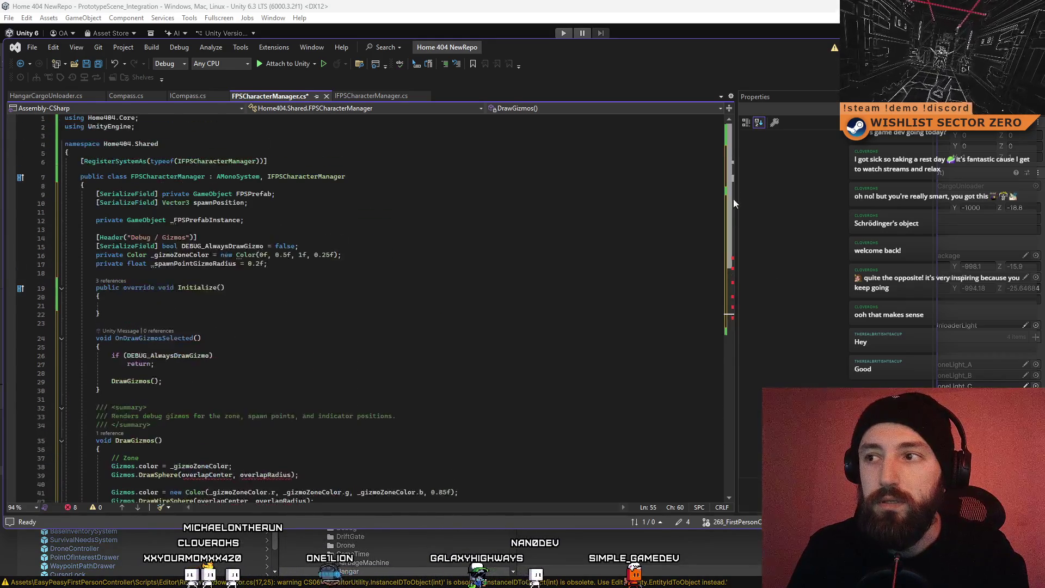
pyautogui.doubleClick(201, 263)
pyautogui.hotkey('ctrl', 'c')
pyautogui.scroll(-8, 733, 204)
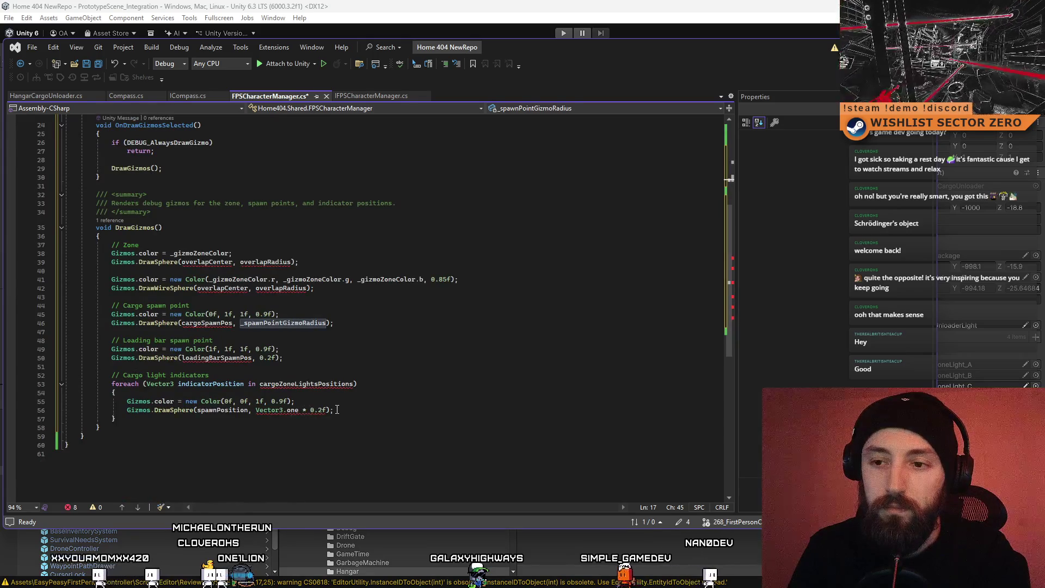
pyautogui.click(318, 410)
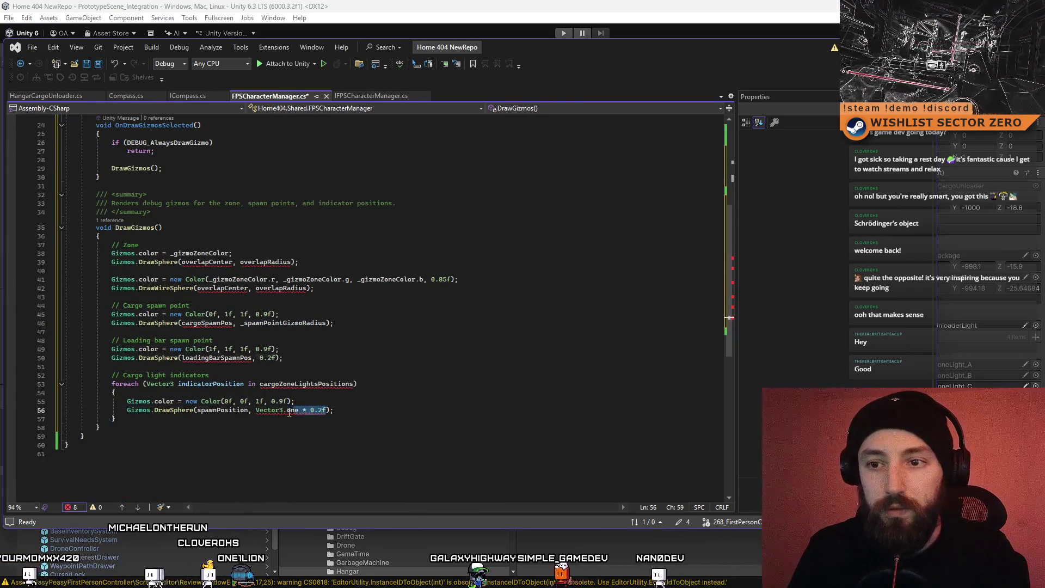
pyautogui.moveTo(289, 412)
pyautogui.mouseDown()
pyautogui.moveTo(267, 412)
pyautogui.moveTo(315, 414)
pyautogui.mouseUp()
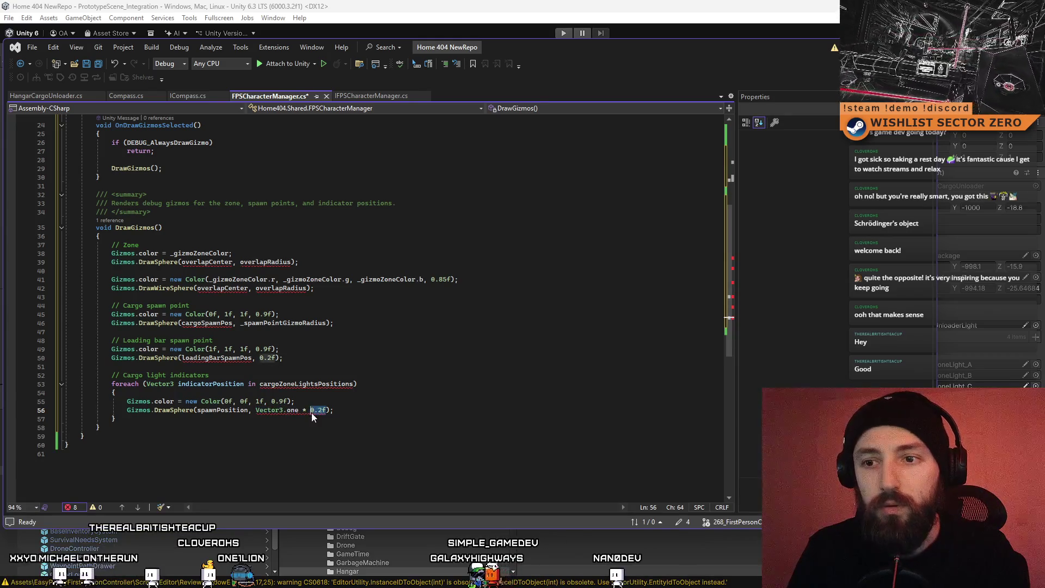
pyautogui.hotkey('ctrl', 'v')
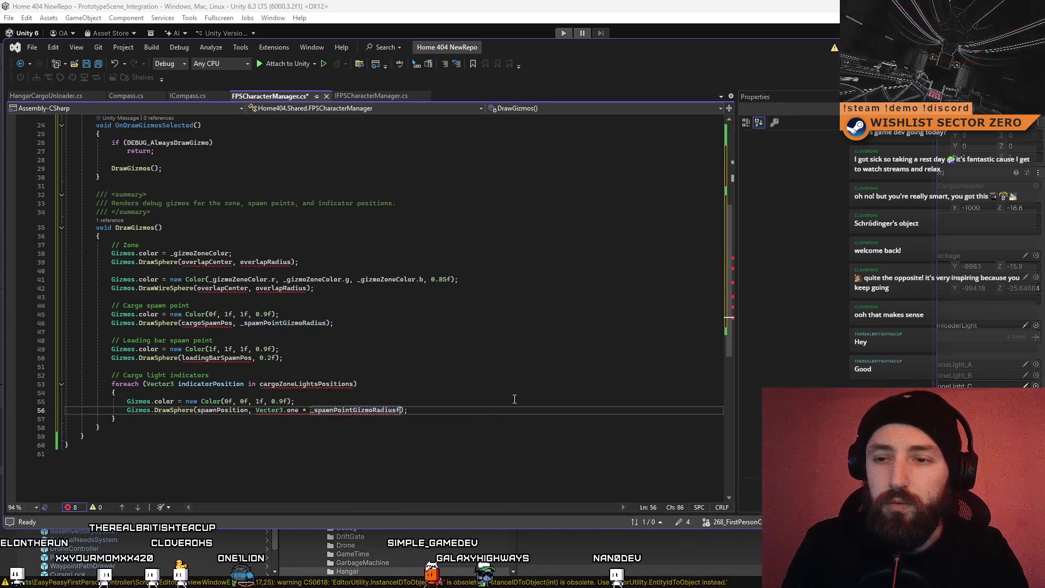
pyautogui.press('Delete')
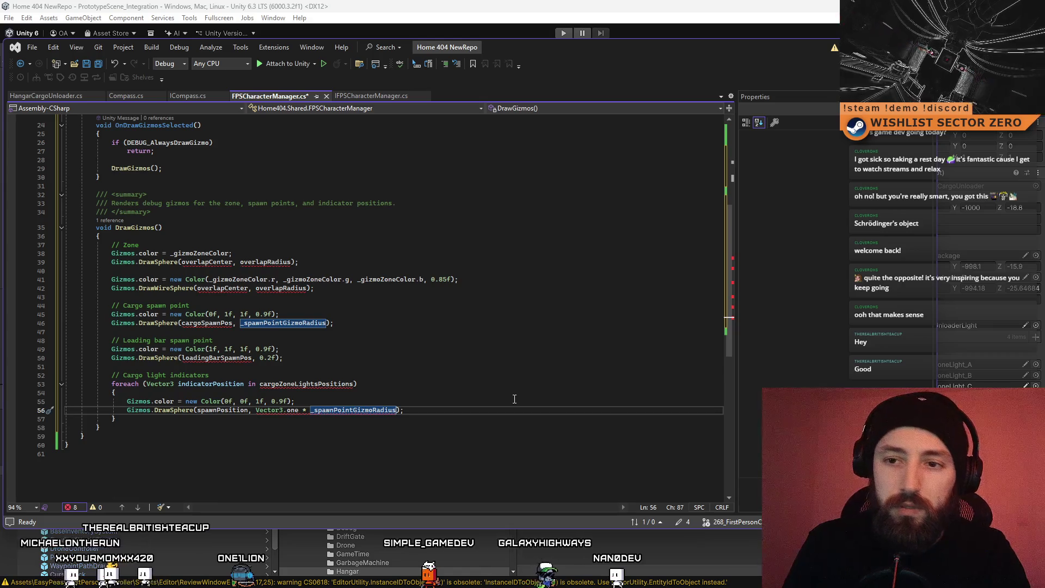
# Step: Delete the cargo-lights comment and foreach loop header around the sphere call
pyautogui.click(514, 400)
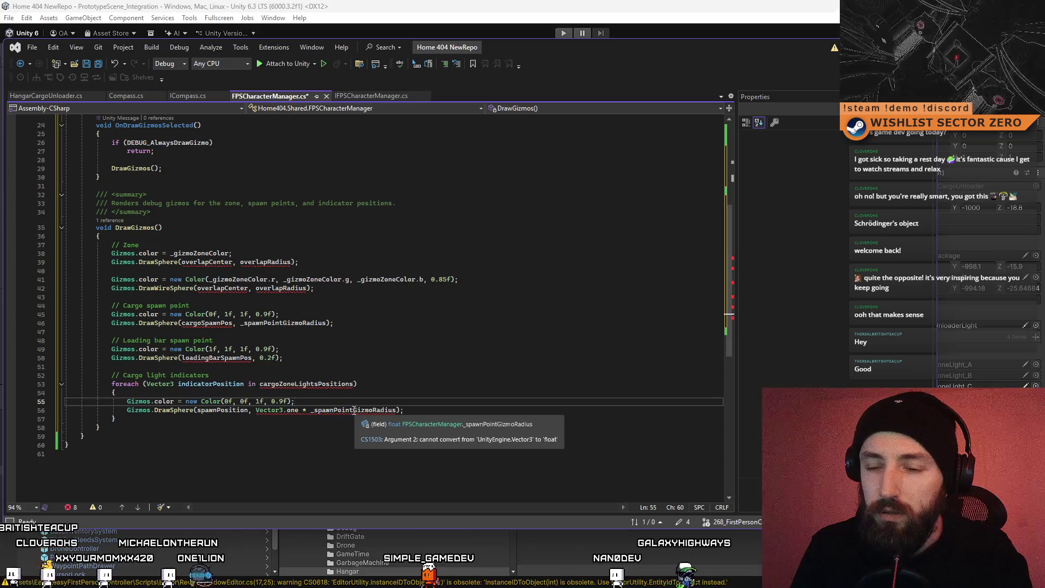
pyautogui.click(311, 411)
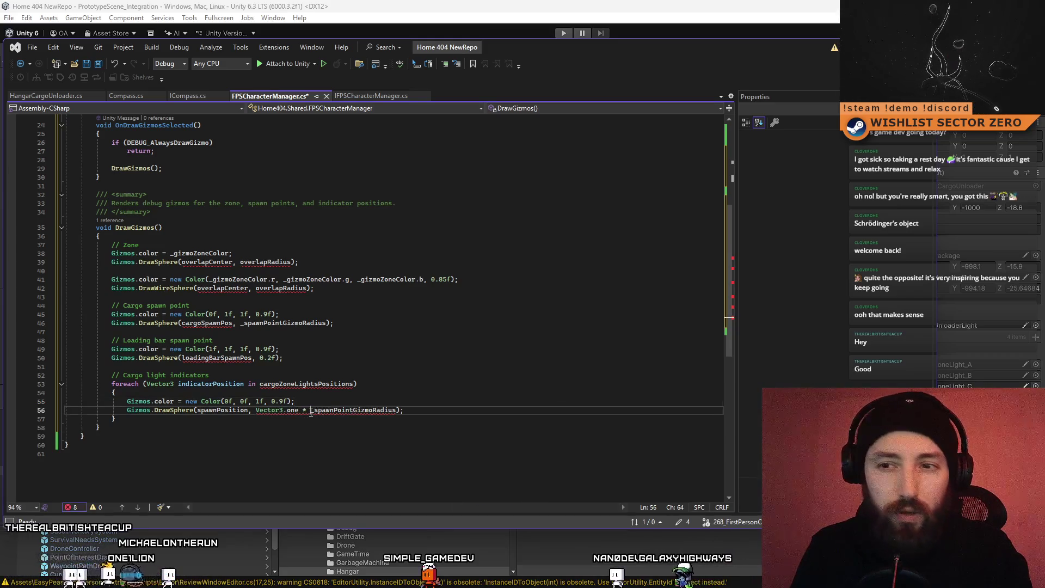
pyautogui.click(423, 401)
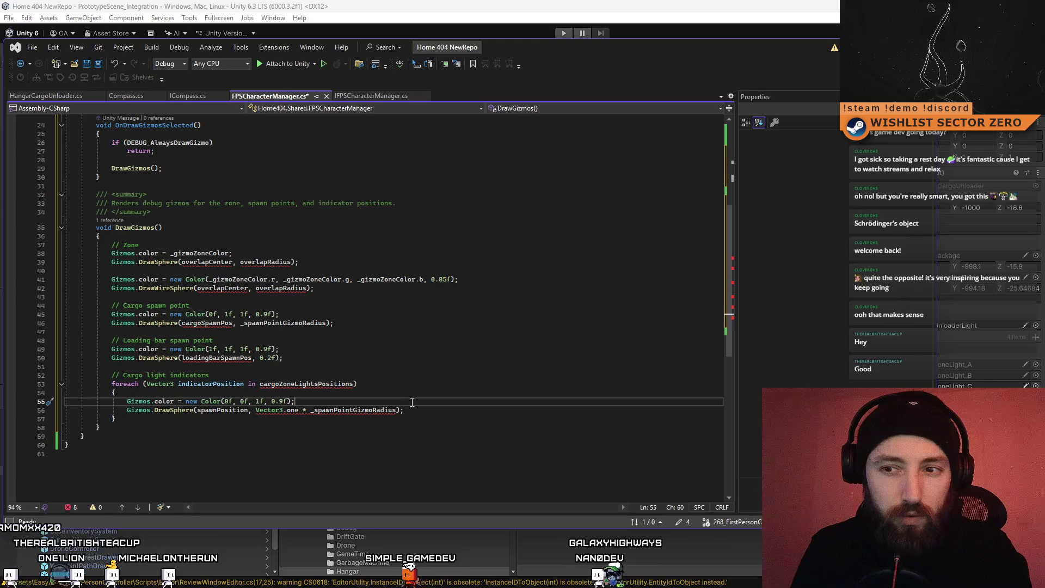
pyautogui.moveTo(397, 411)
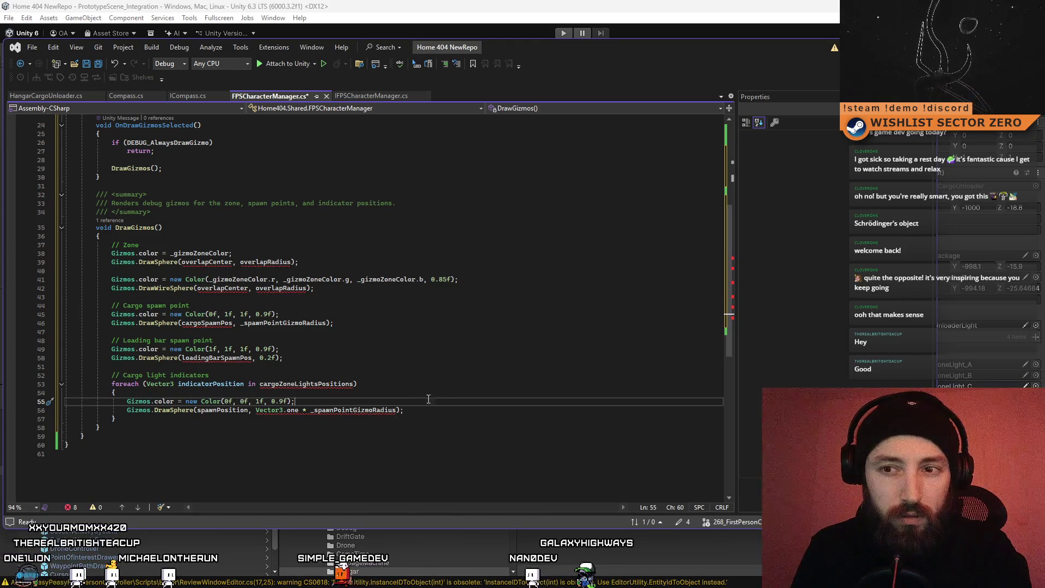
pyautogui.click(211, 395)
pyautogui.moveTo(157, 393); pyautogui.dragTo(155, 376)
pyautogui.press('BackSpace')
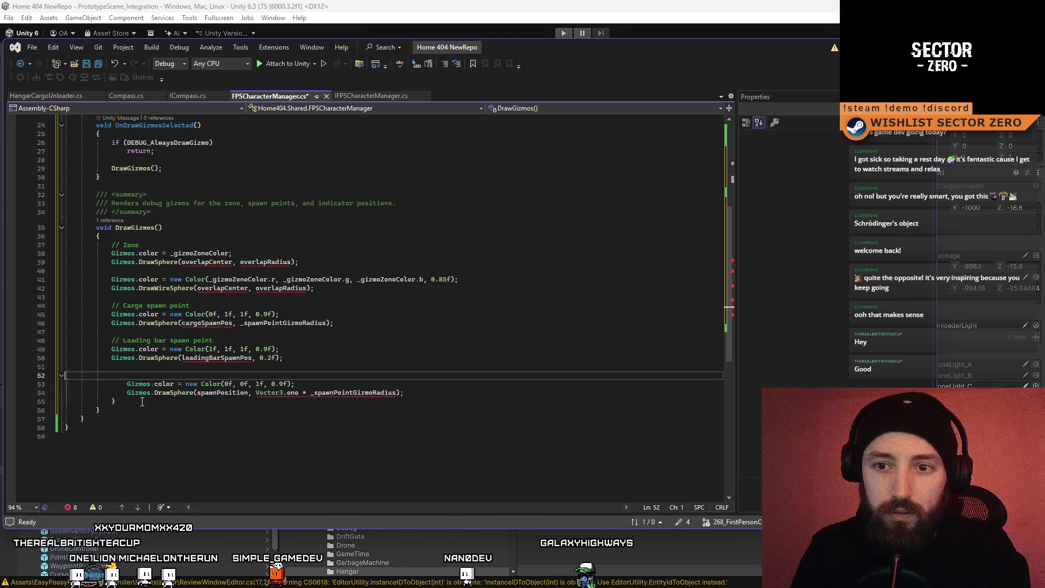
# Step: Remove the cargo-lights loop wrapper and its braces from DrawGizmos
pyautogui.press('Down')
pyautogui.press('Down')
pyautogui.press('Down')
pyautogui.press('End')
pyautogui.press('BackSpace')
pyautogui.click(215, 370)
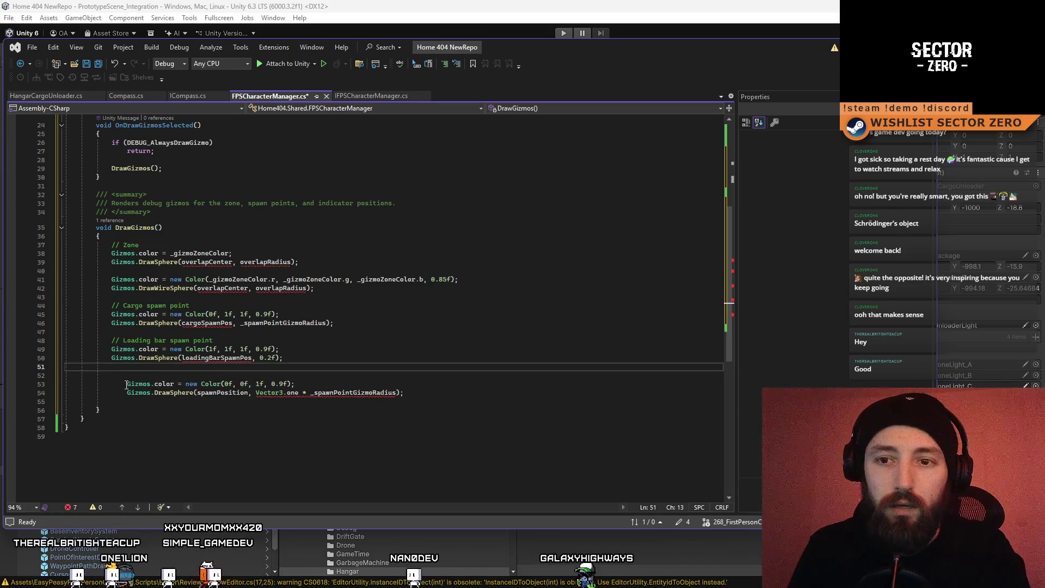
# Step: Replace the blue colour value on line 53 with _gizmoZoneColor
pyautogui.doubleClick(201, 253)
pyautogui.hotkey('ctrl', 'c')
pyautogui.press('BackSpace')
pyautogui.moveTo(185, 384)
pyautogui.mouseDown()
pyautogui.moveTo(315, 384)
pyautogui.moveTo(122, 268)
pyautogui.moveTo(52, 241)
pyautogui.mouseUp()
pyautogui.hotkey('ctrl', 'v')
# Step: Delete the old zone, cargo and loading-bar code, leftover blank lines and extra indentation
pyautogui.click(318, 364)
pyautogui.press('BackSpace')
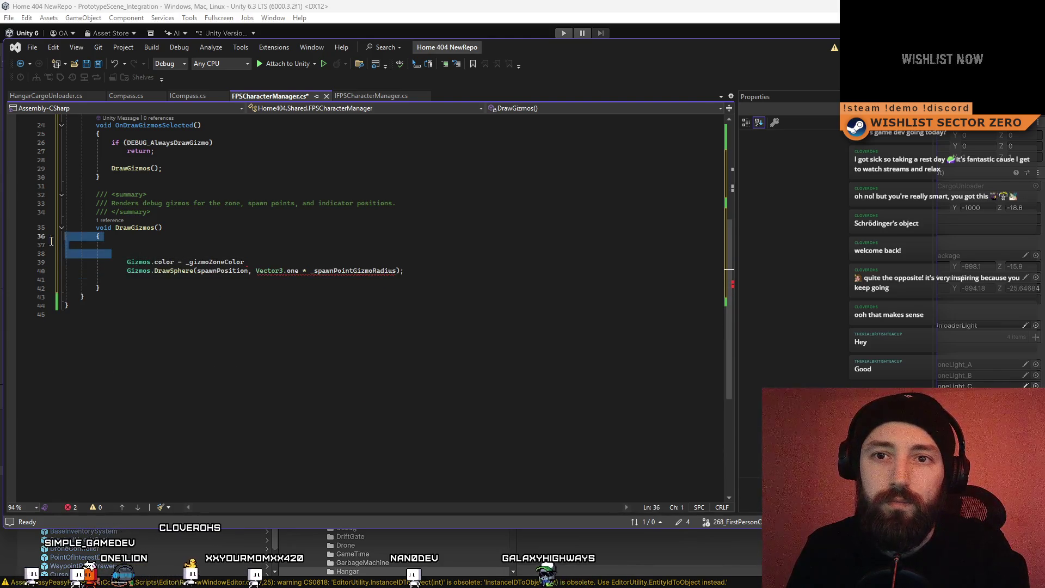
pyautogui.press('BackSpace')
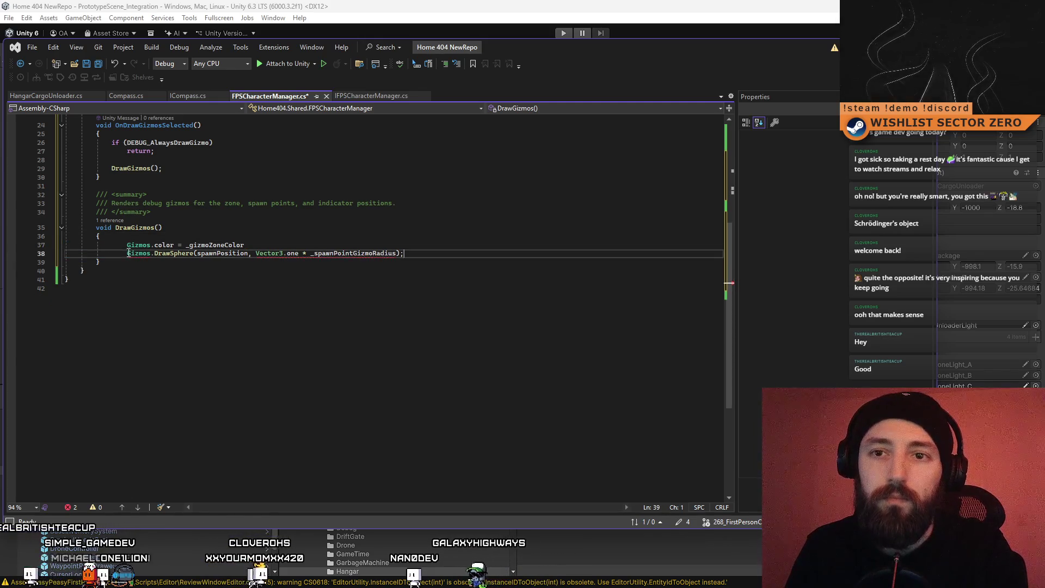
pyautogui.moveTo(127, 245)
pyautogui.mouseDown()
pyautogui.moveTo(109, 246)
pyautogui.moveTo(113, 255)
pyautogui.mouseUp()
pyautogui.press('BackSpace')
pyautogui.press('BackSpace')
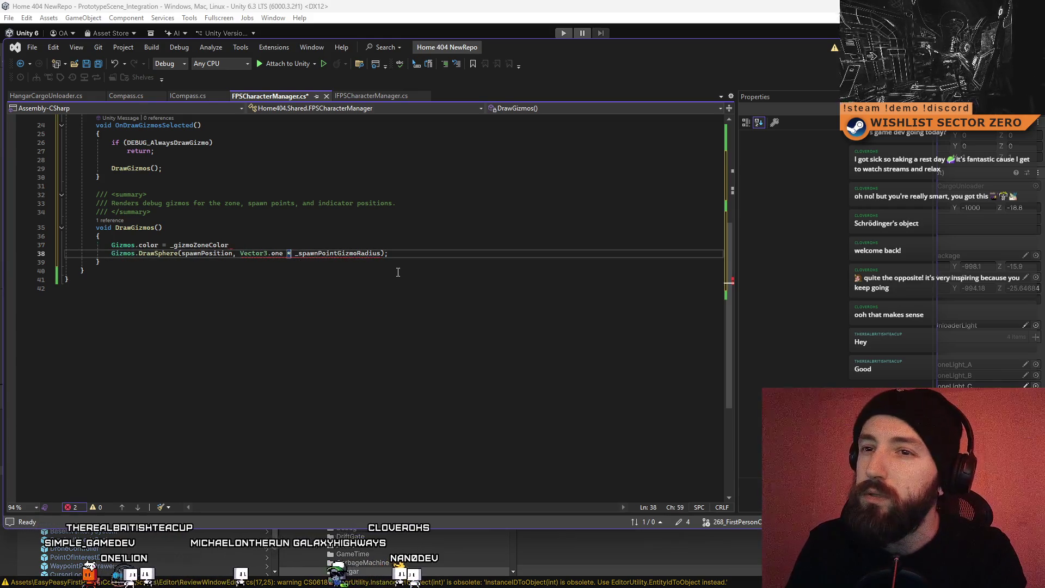
# Step: Drop Vector3.one * from the _spawnPointGizmoRadius argument, add the semicolon, and save
pyautogui.press('Up')
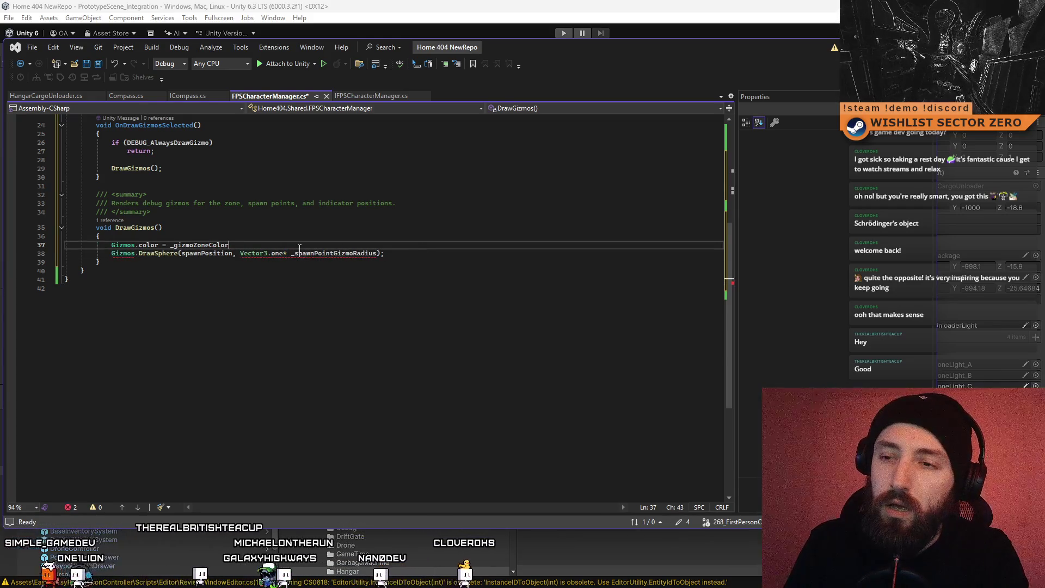
pyautogui.doubleClick(314, 254)
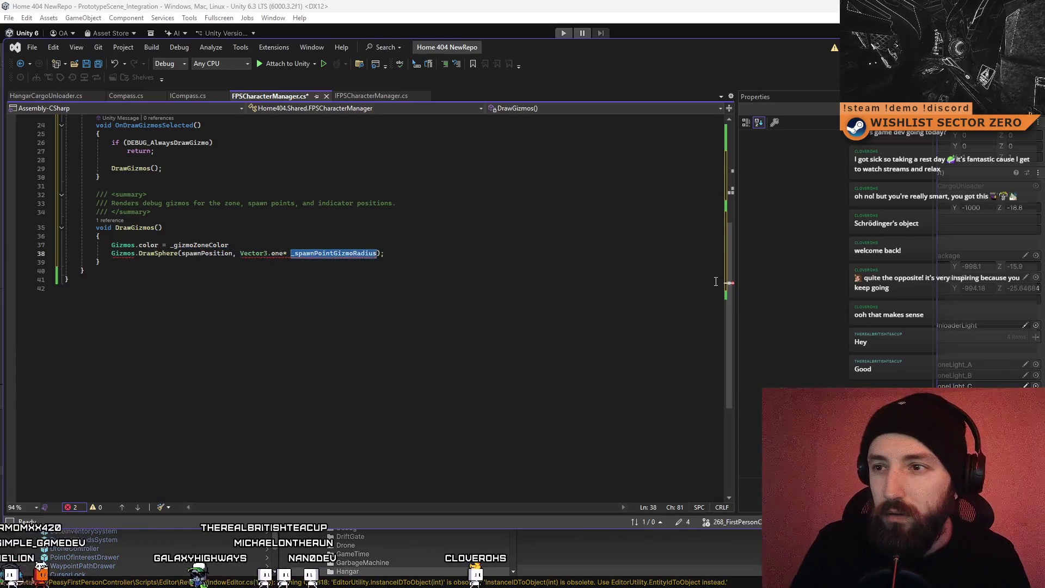
pyautogui.moveTo(732, 266)
pyautogui.mouseDown()
pyautogui.moveTo(725, 150)
pyautogui.moveTo(724, 197)
pyautogui.mouseUp()
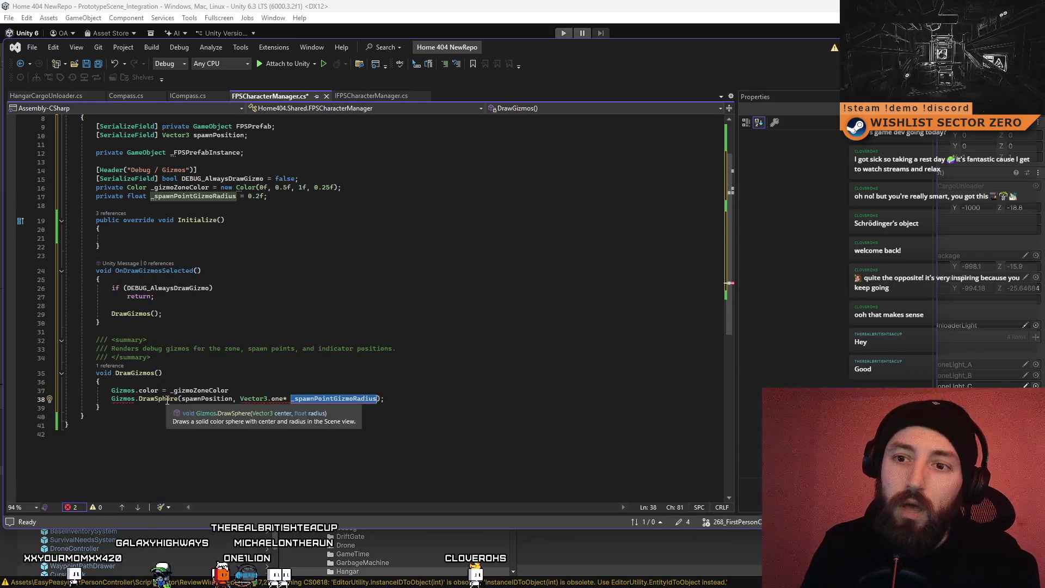
pyautogui.click(291, 398)
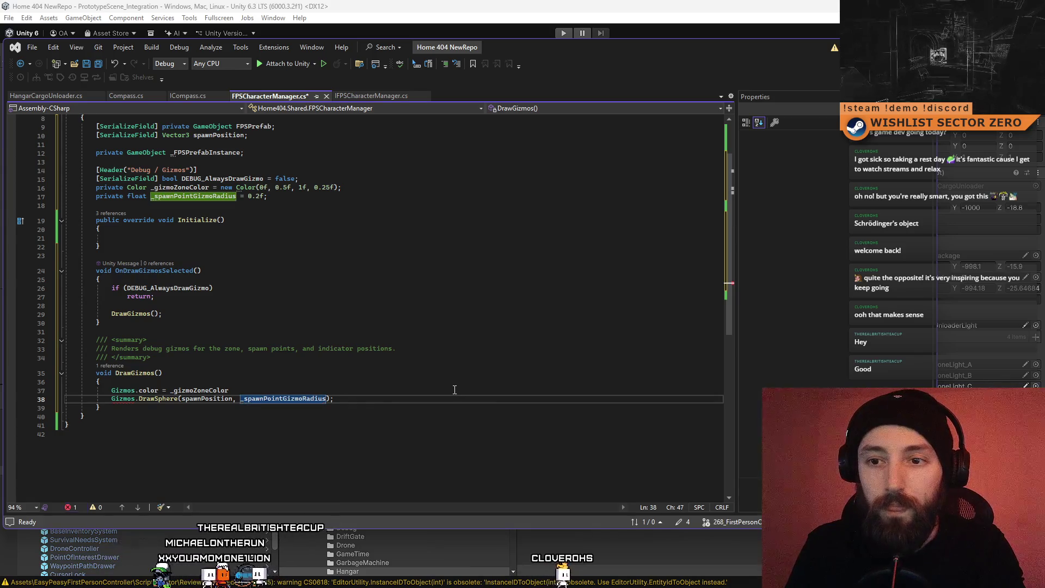
pyautogui.click(407, 394)
pyautogui.press('Down')
pyautogui.press('Down')
pyautogui.press('Down')
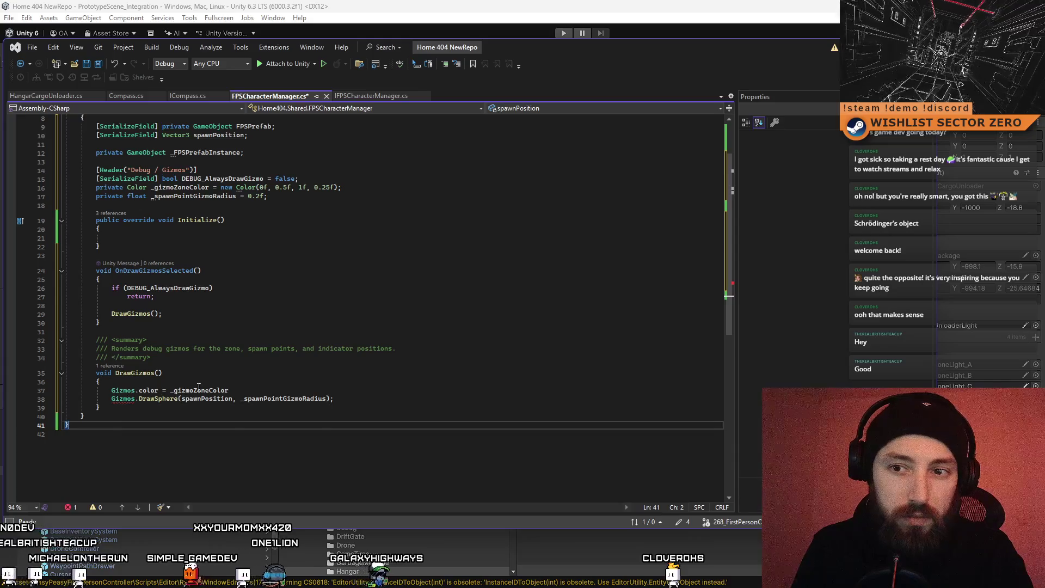
pyautogui.click(257, 388)
pyautogui.write(';')
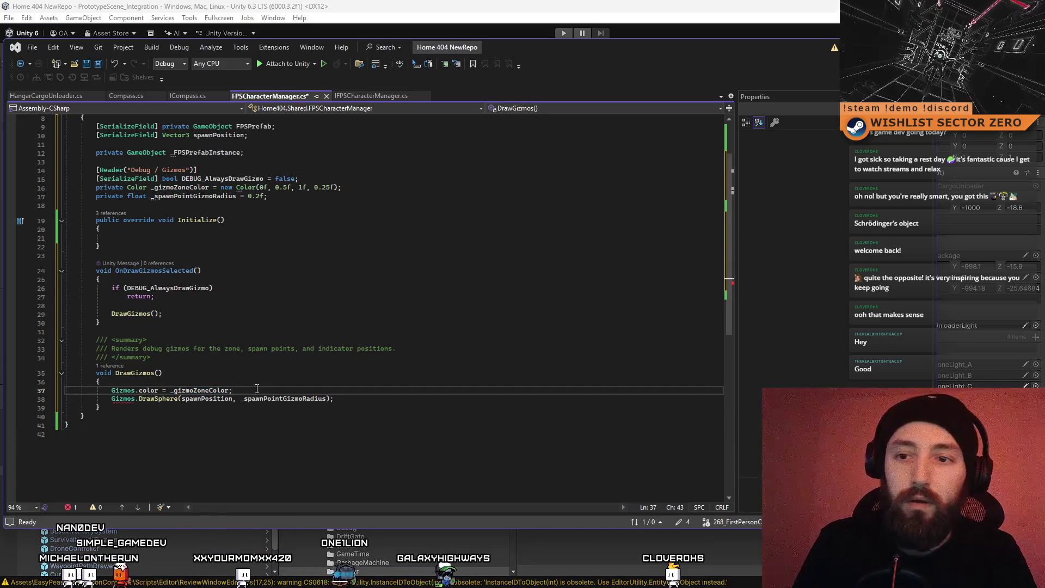
pyautogui.hotkey('ctrl', 's')
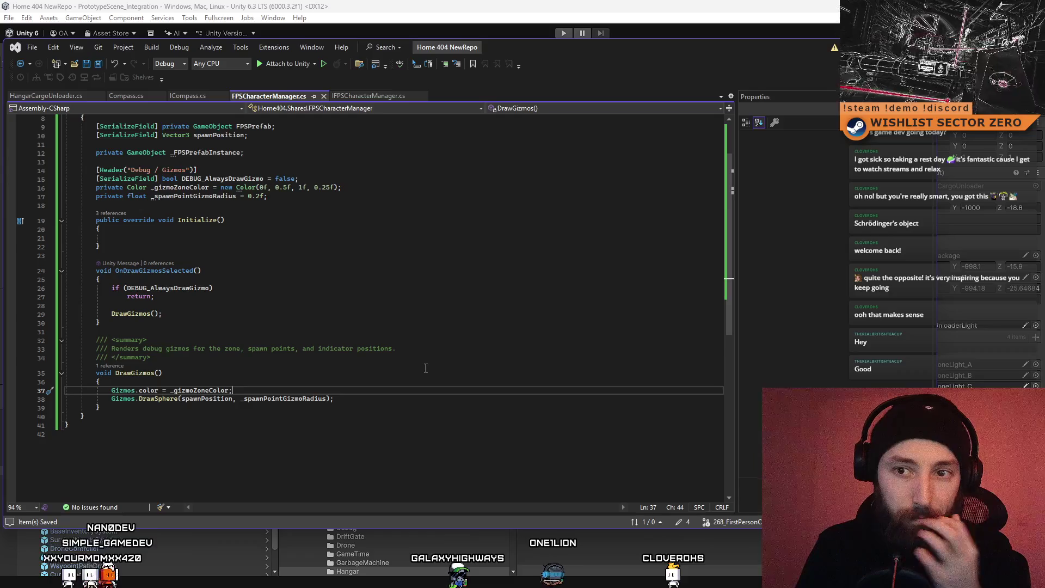
# Step: Shorten the DrawGizmos summary comment to 'Renders debug gizmos'
pyautogui.click(440, 351)
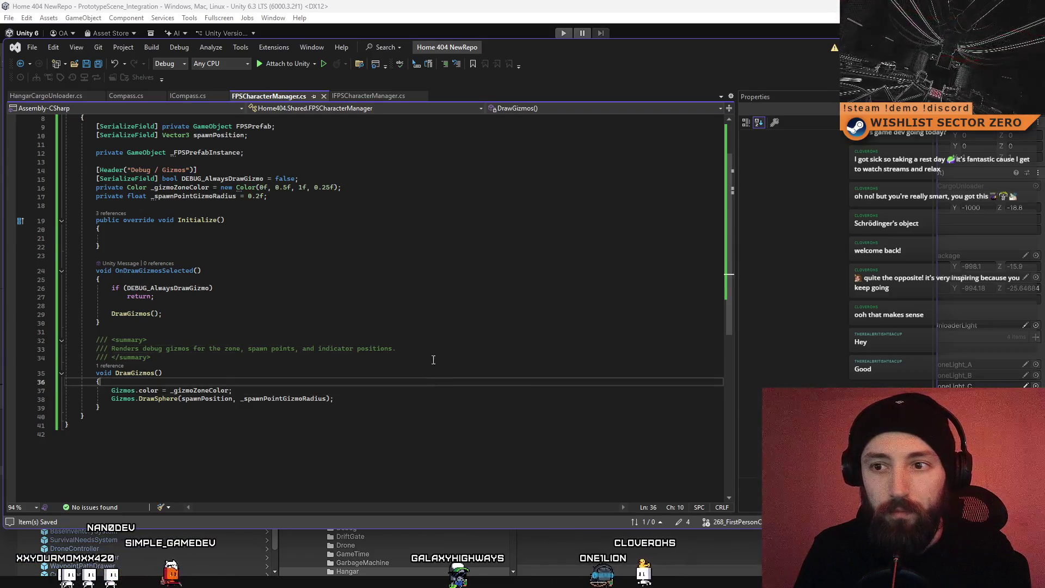
pyautogui.hotkey('shift', 'Up')
pyautogui.press('Down')
pyautogui.press('Down')
pyautogui.press('Down')
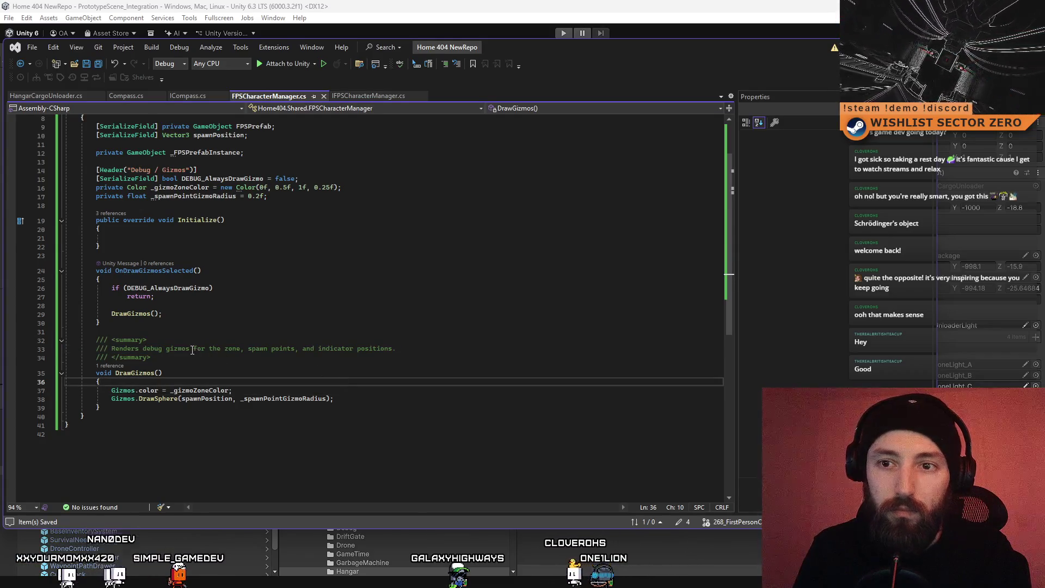
pyautogui.moveTo(192, 350); pyautogui.dragTo(494, 345)
pyautogui.press('BackSpace')
pyautogui.press('Down')
pyautogui.press('Down')
pyautogui.scroll(3, 374, 390)
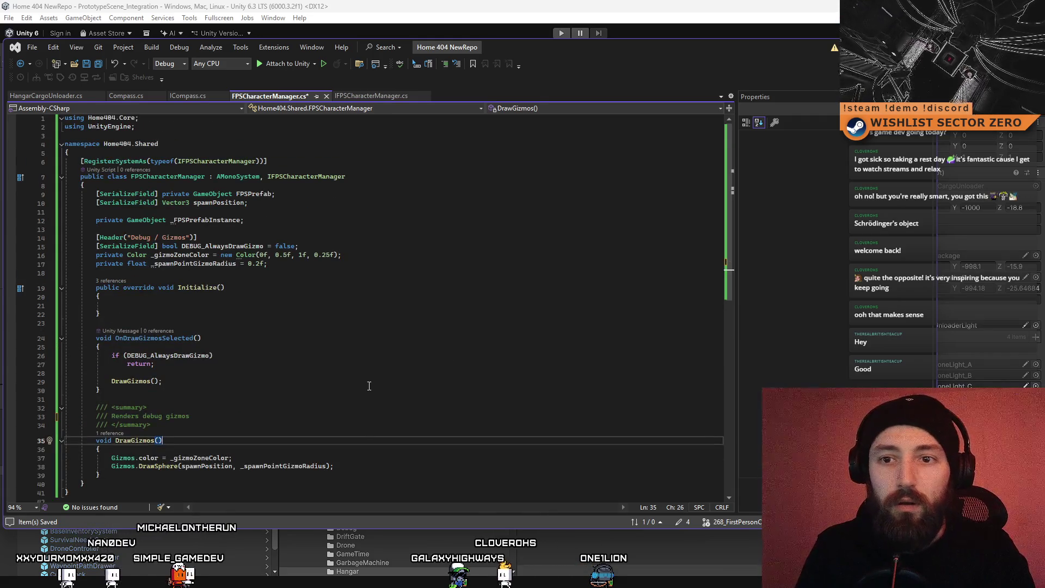
pyautogui.click(246, 406)
pyautogui.click(245, 397)
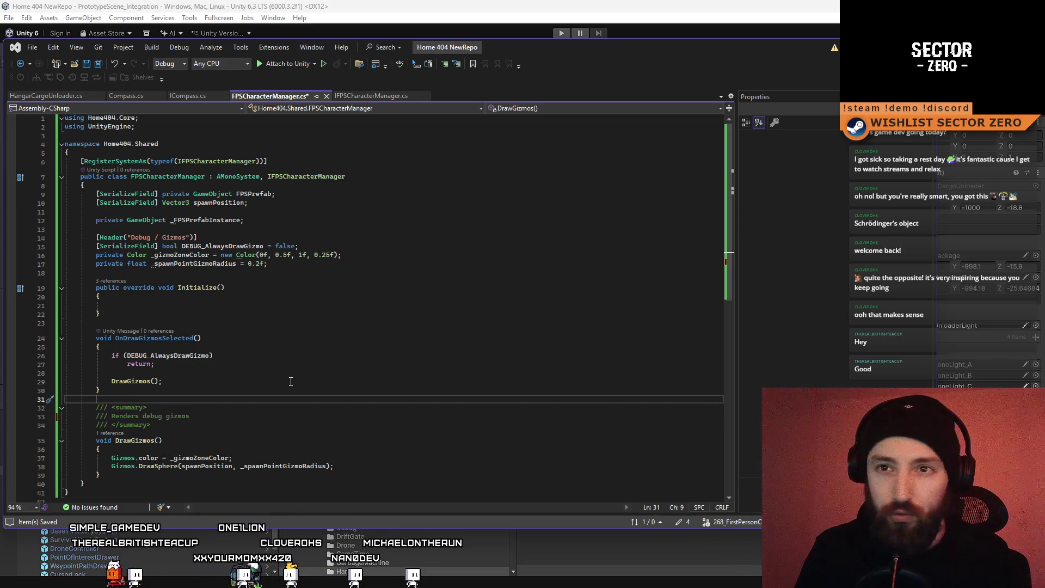
# Step: Copy the OnDrawGizmos method from HangarCargoUnloader and paste it after Initialize in FPSCharacterManager
pyautogui.click(46, 97)
pyautogui.scroll(-10, 729, 211)
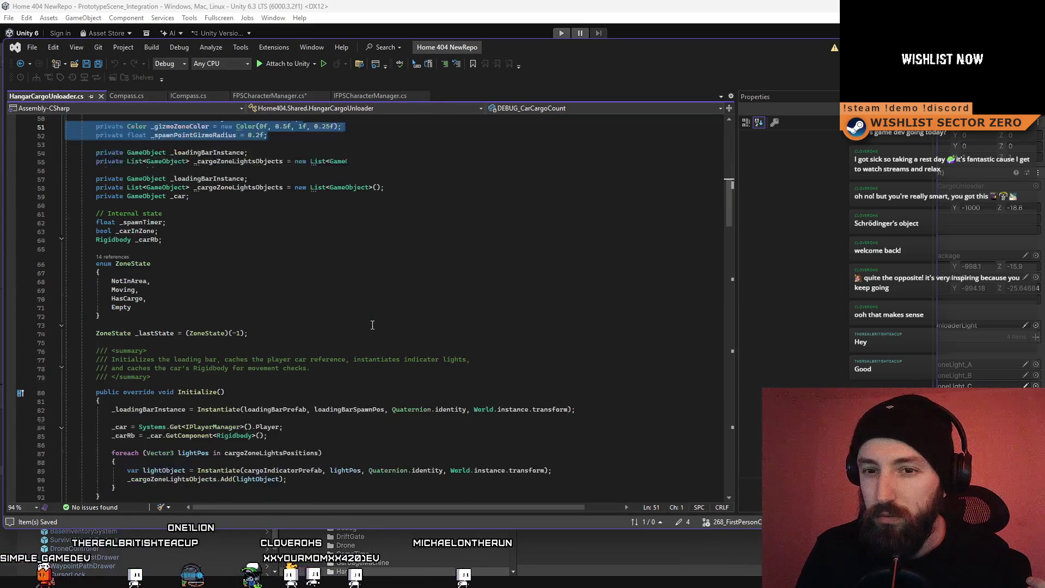
pyautogui.moveTo(729, 211)
pyautogui.mouseDown()
pyautogui.moveTo(704, 427)
pyautogui.moveTo(712, 372)
pyautogui.mouseUp()
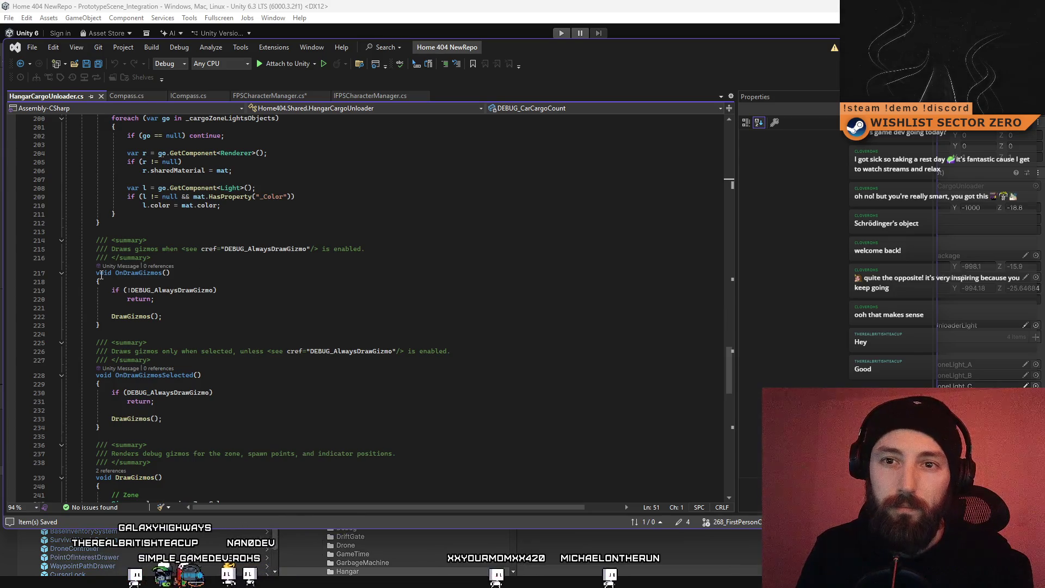
pyautogui.moveTo(94, 241); pyautogui.dragTo(136, 292)
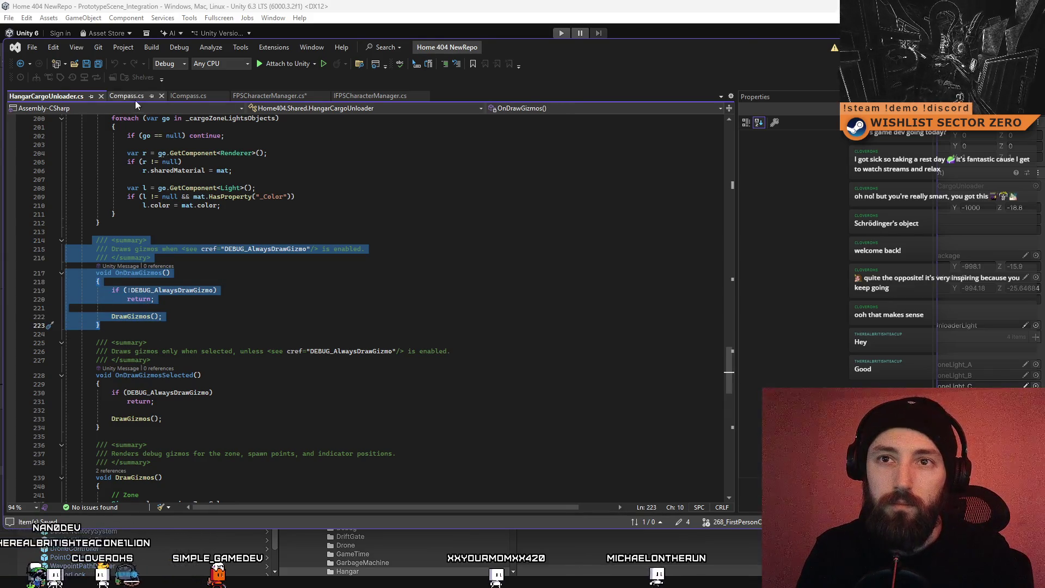
pyautogui.click(249, 96)
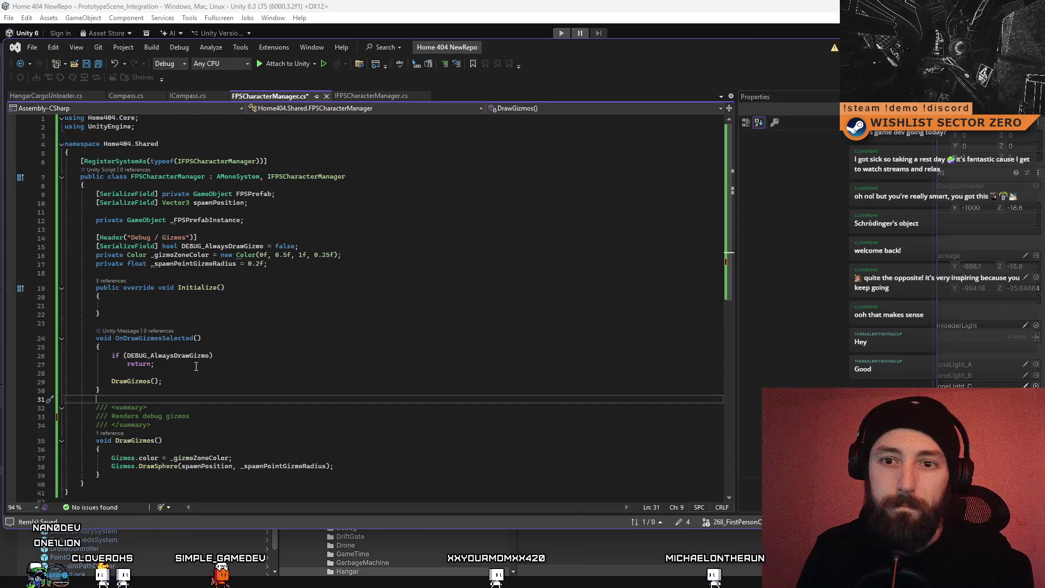
pyautogui.click(163, 315)
pyautogui.press('Return')
pyautogui.press('Tab')
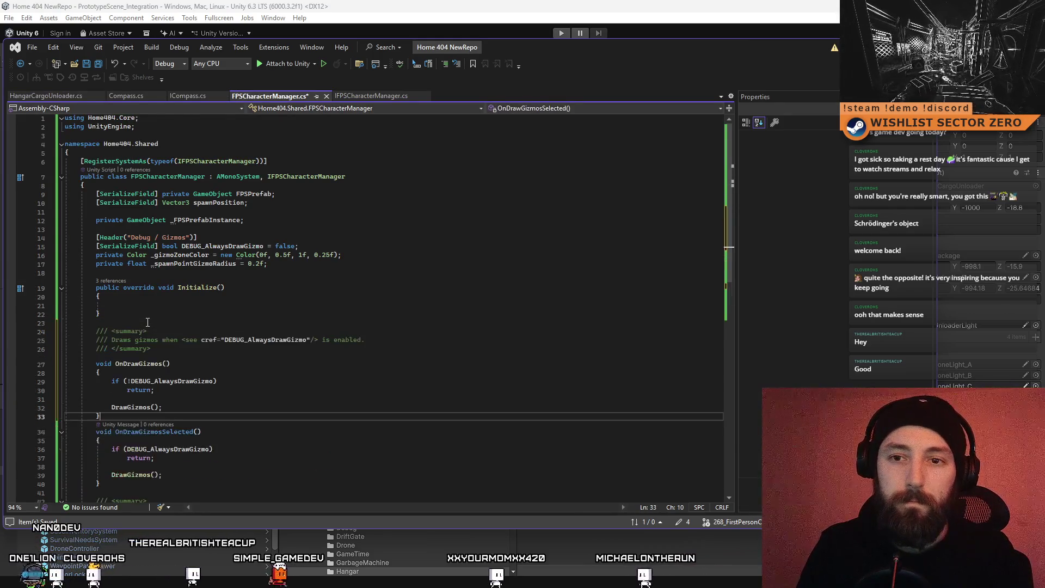
pyautogui.scroll(-2, 180, 324)
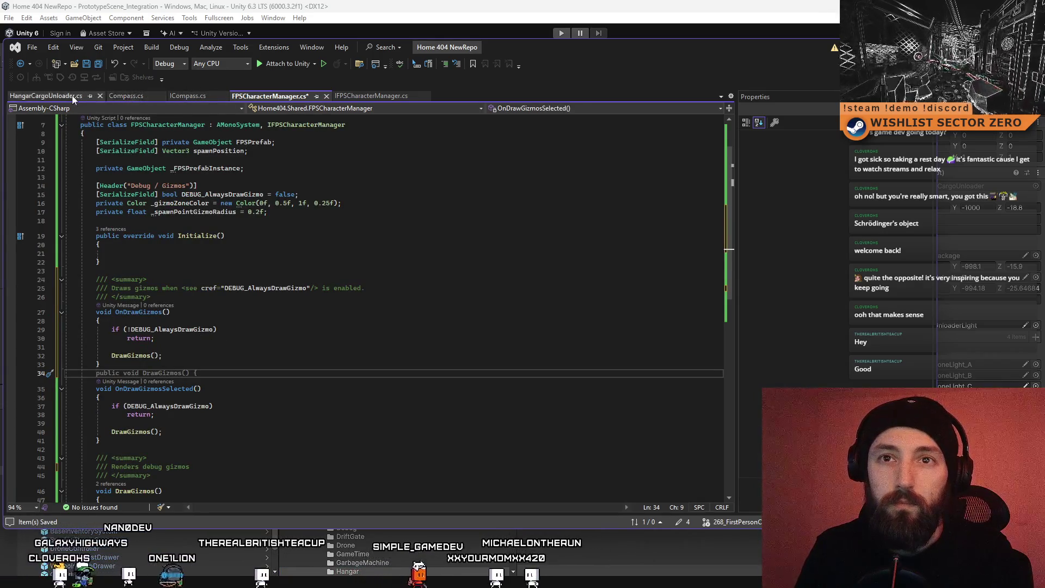
# Step: Look through the Compass script for reference before returning to FPSCharacterManager
pyautogui.click(130, 98)
pyautogui.scroll(-5, 436, 174)
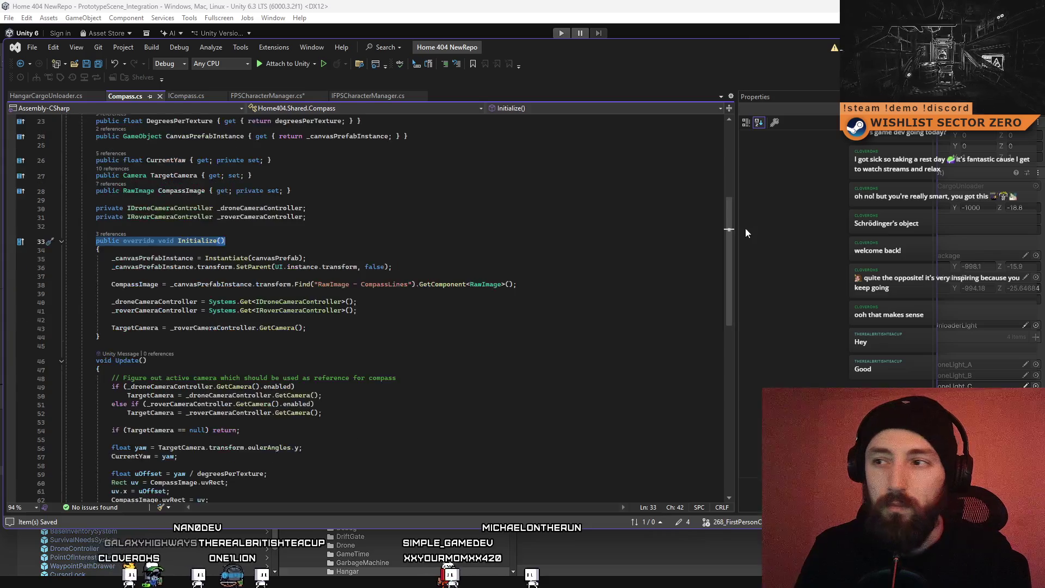
pyautogui.scroll(-9, 639, 229)
pyautogui.click(370, 96)
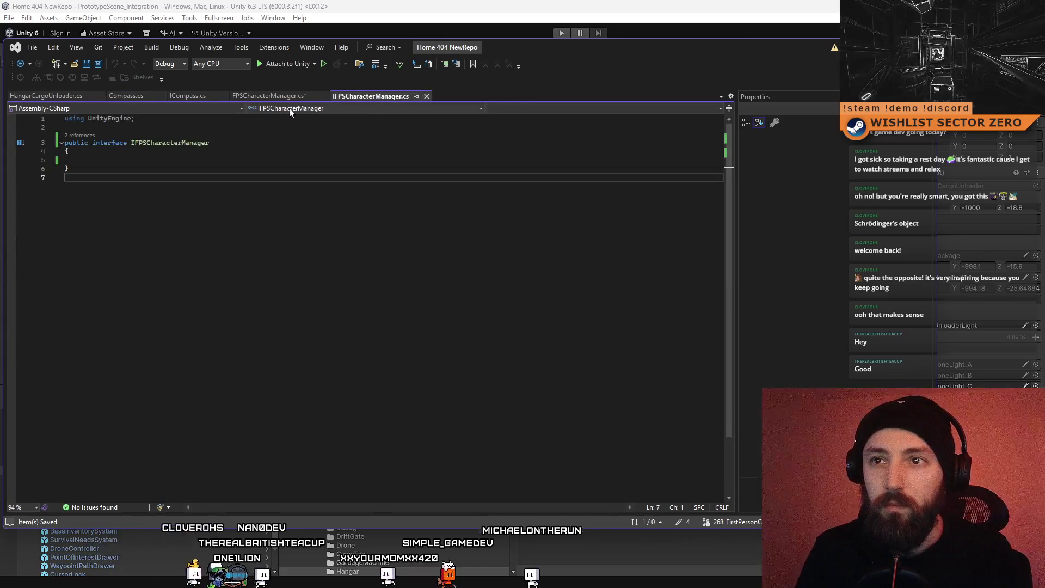
pyautogui.click(269, 95)
pyautogui.scroll(-8, 719, 289)
pyautogui.scroll(5, 596, 207)
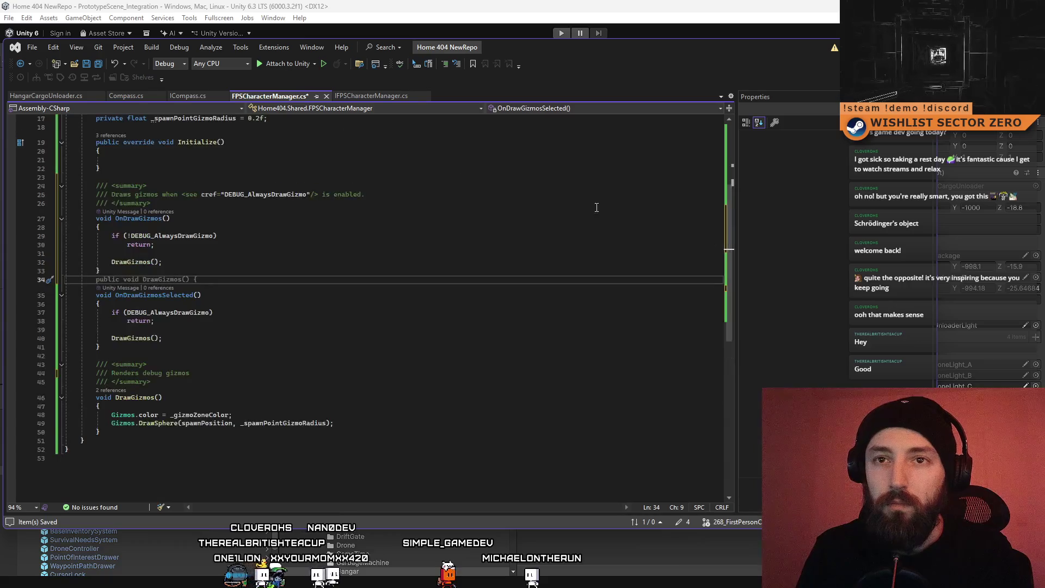
# Step: Copy the OnDrawGizmosSelected summary comment from HangarCargoUnloader and insert it above OnDrawGizmosSelected
pyautogui.click(35, 96)
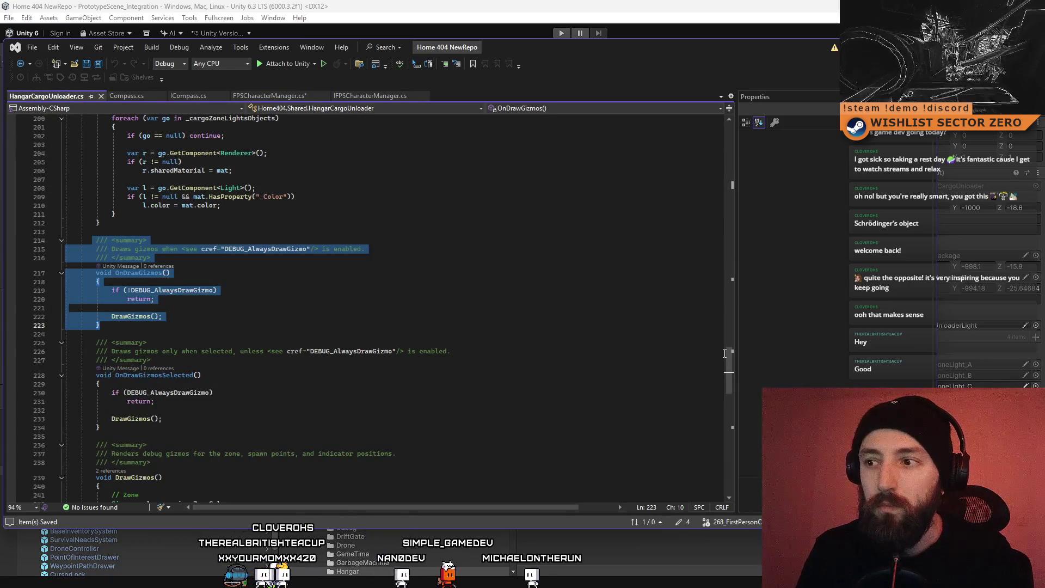
pyautogui.moveTo(99, 345); pyautogui.dragTo(184, 362)
pyautogui.hotkey('ctrl', 'c')
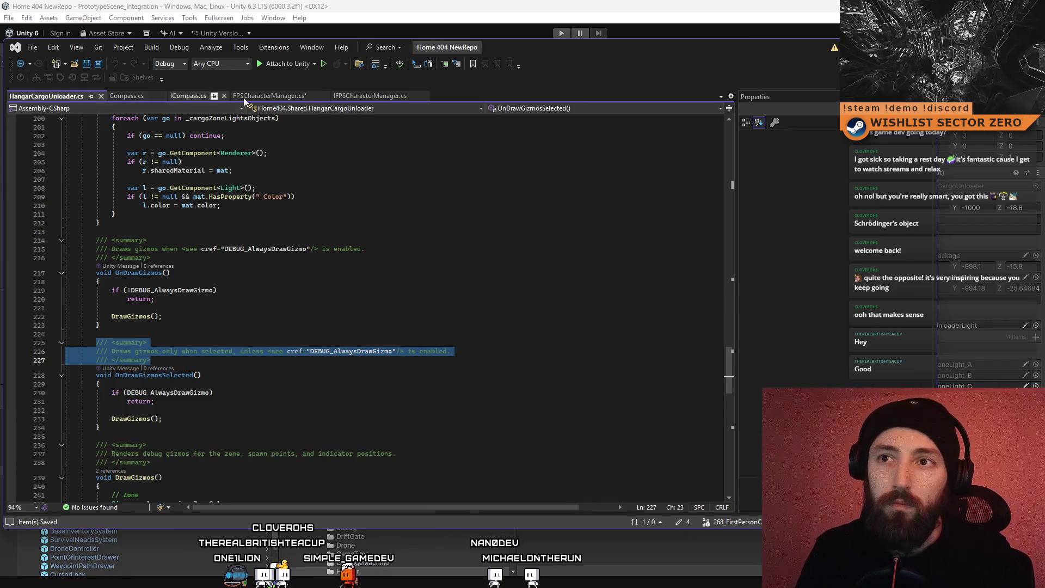
pyautogui.click(128, 96)
pyautogui.click(195, 94)
pyautogui.click(297, 94)
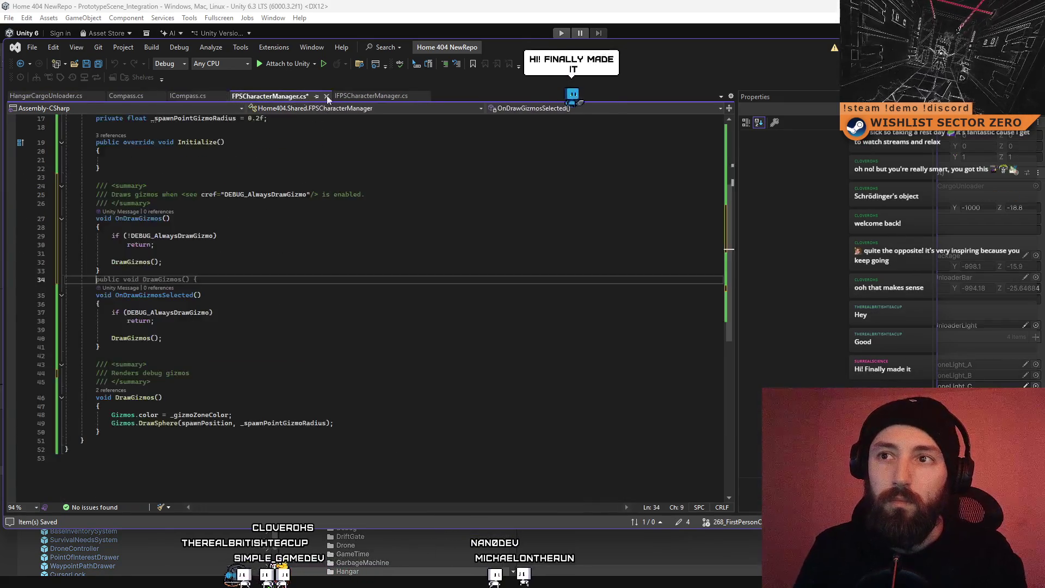
pyautogui.click(400, 274)
pyautogui.press('Return')
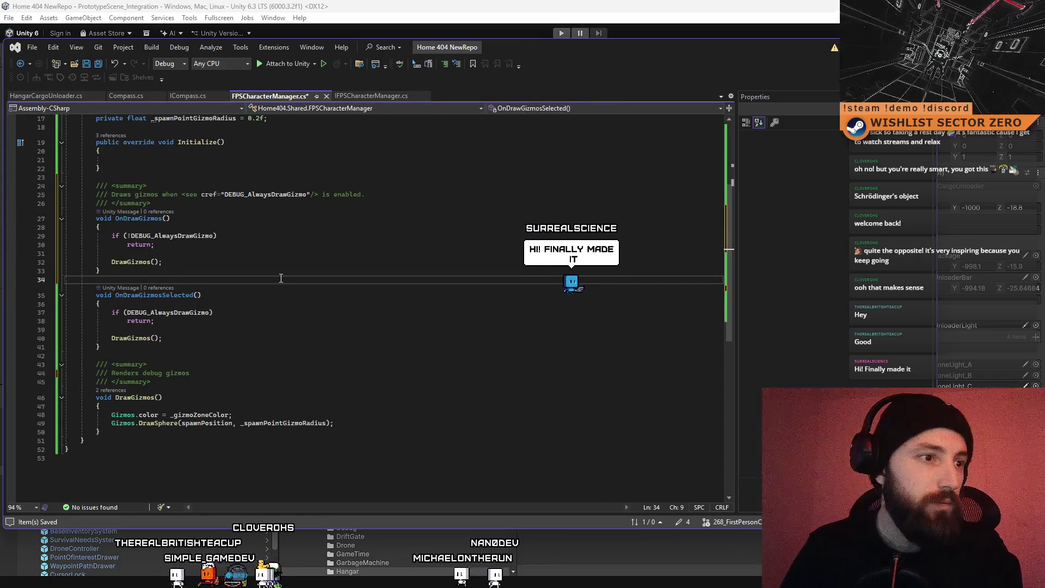
pyautogui.hotkey('ctrl', 'v')
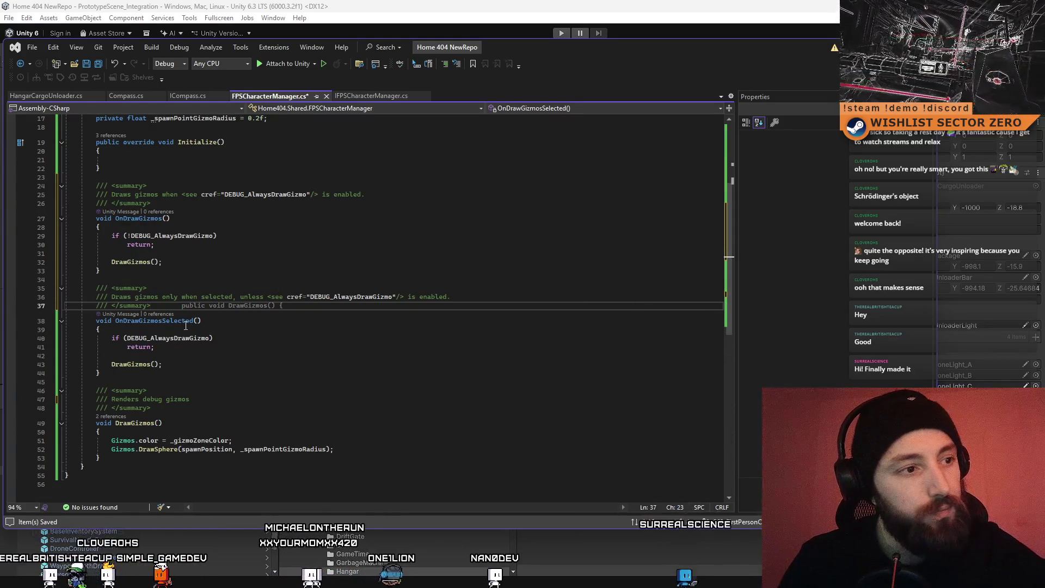
# Step: Dismiss the stray inline suggestion and review OnDrawGizmosSelected's DEBUG_AlwaysDrawGizmo check
pyautogui.click(197, 392)
pyautogui.click(280, 338)
pyautogui.click(283, 321)
pyautogui.click(296, 373)
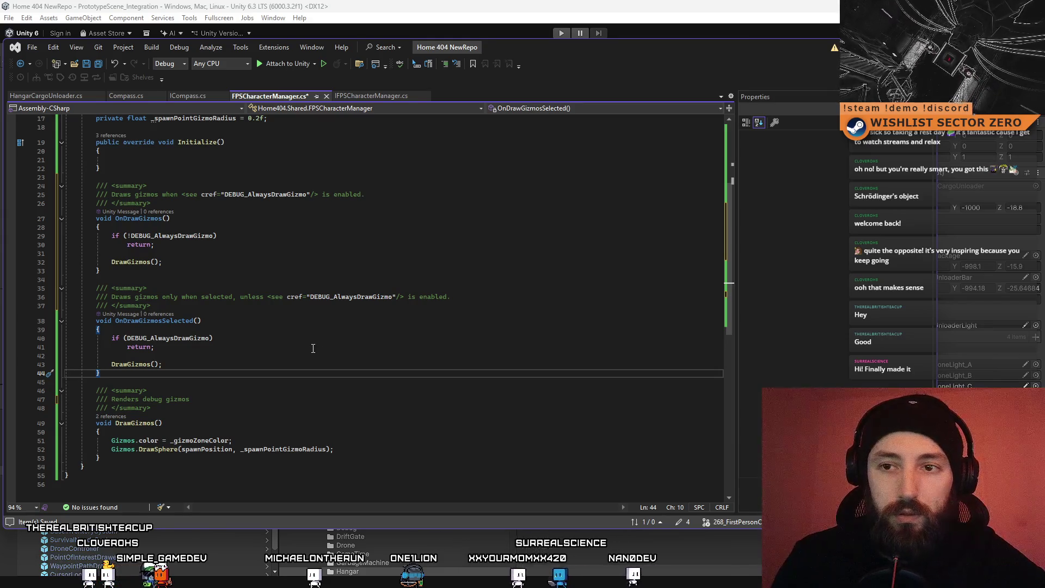
pyautogui.click(300, 319)
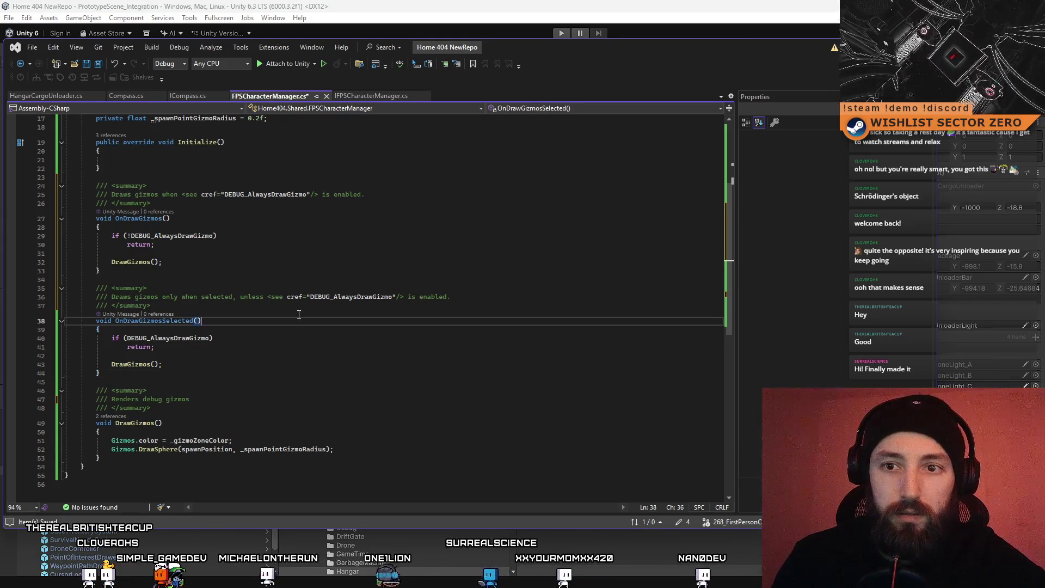
pyautogui.click(276, 340)
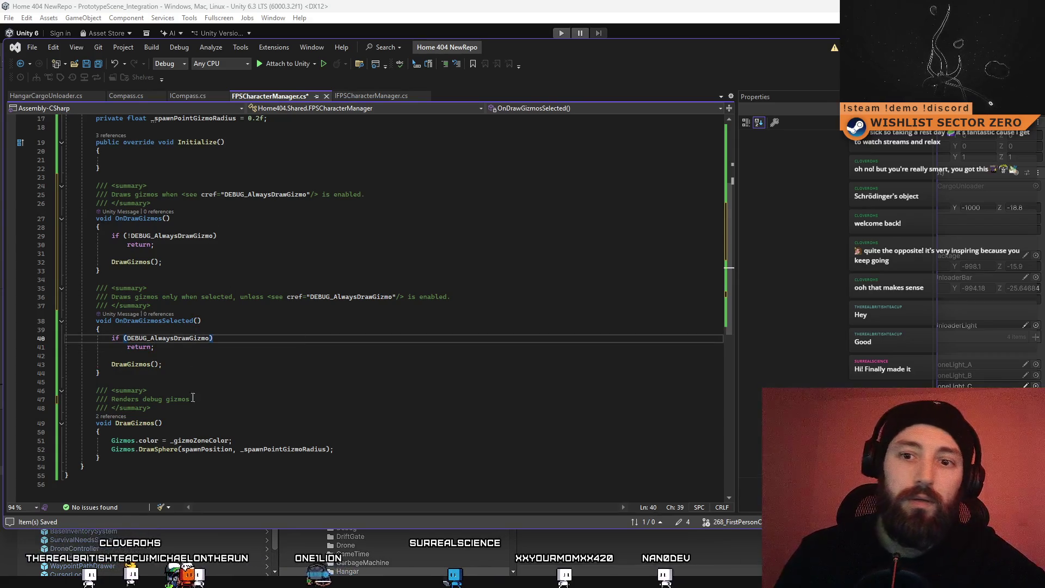
pyautogui.scroll(5, 226, 429)
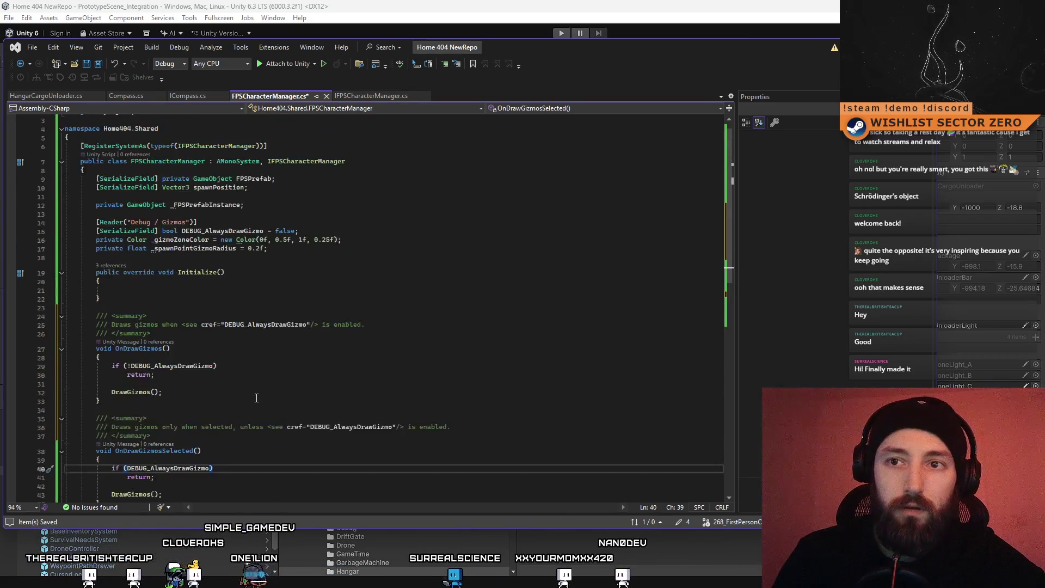
pyautogui.click(185, 325)
pyautogui.scroll(-9, 218, 337)
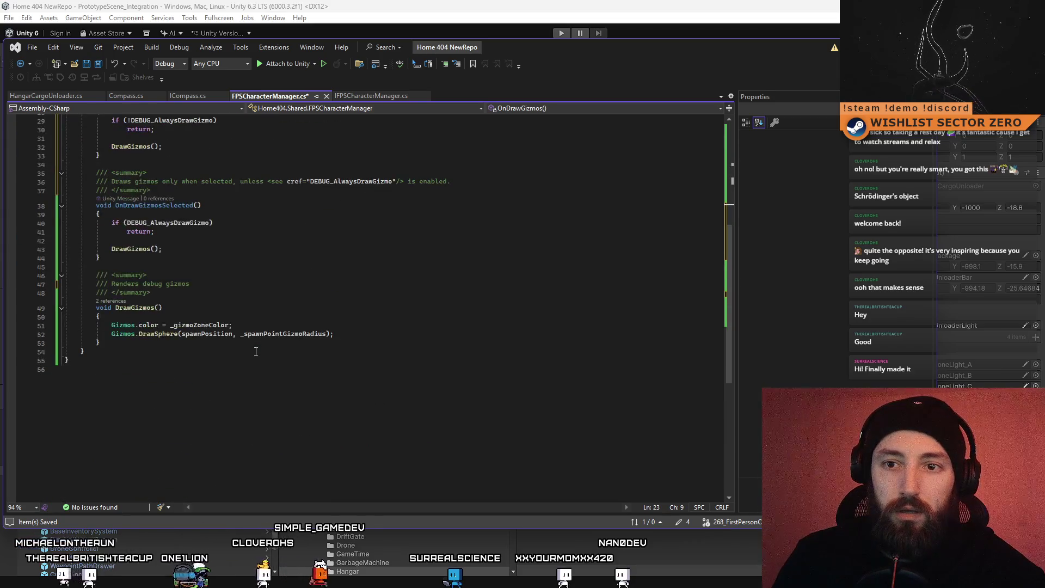
pyautogui.scroll(5, 250, 349)
pyautogui.scroll(5, 256, 352)
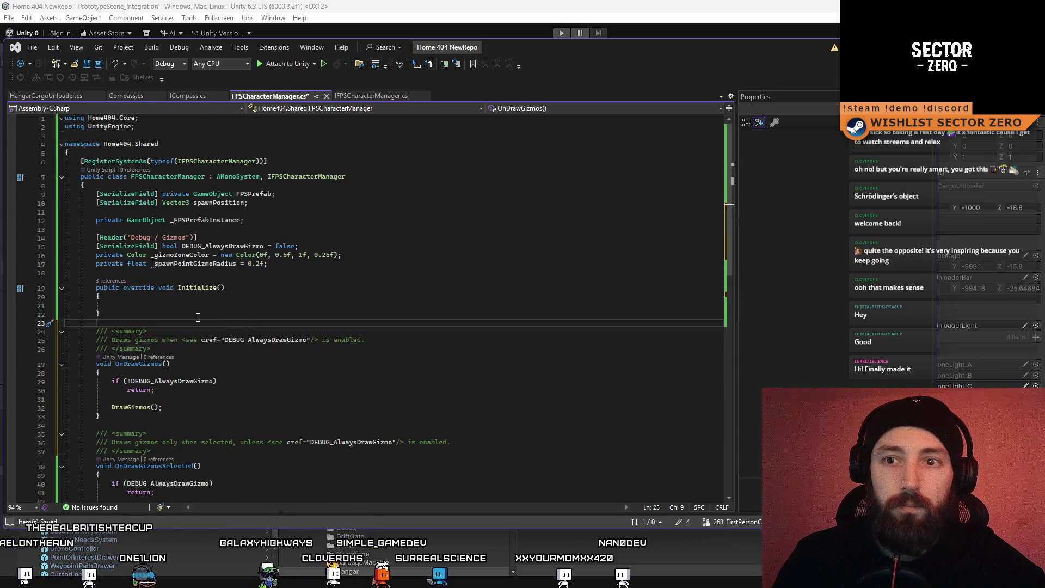
# Step: Declare an empty public void SpawnCharacterPrefab() method below Initialize
pyautogui.press('Return')
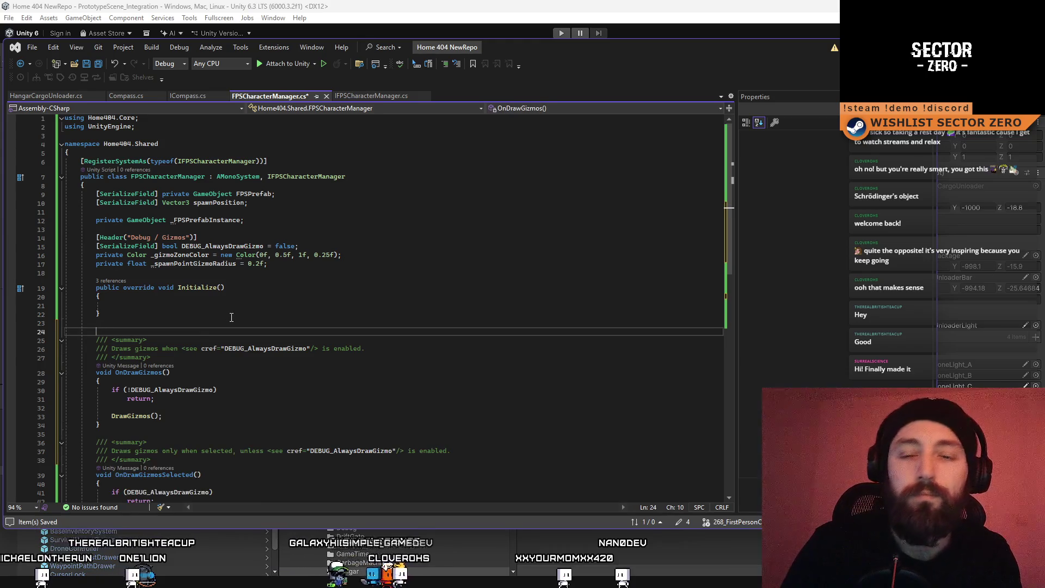
pyautogui.press('Return')
pyautogui.press('Up')
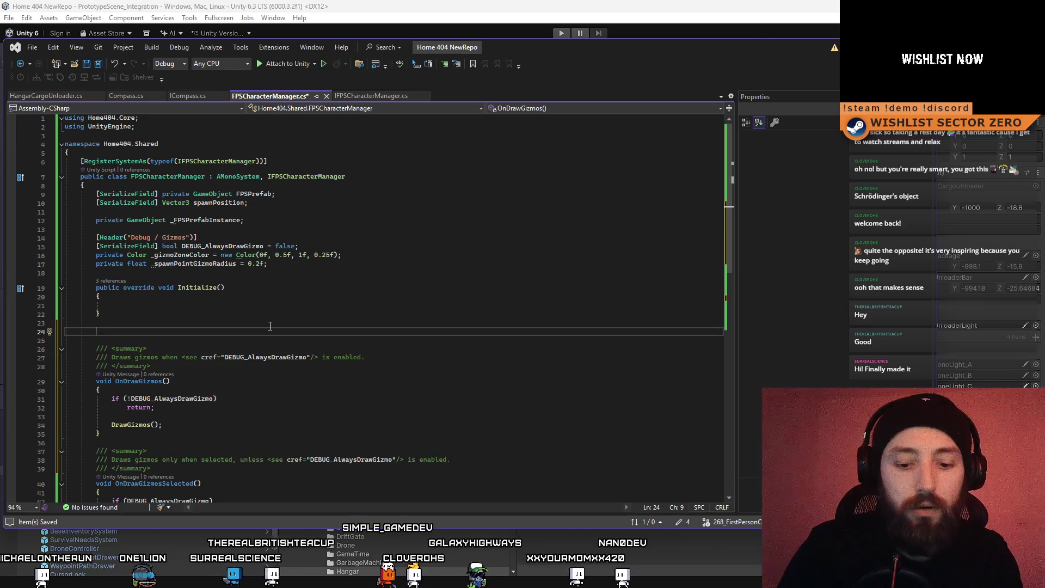
pyautogui.write('priave')
pyautogui.press('BackSpace')
pyautogui.press('BackSpace')
pyautogui.press('BackSpace')
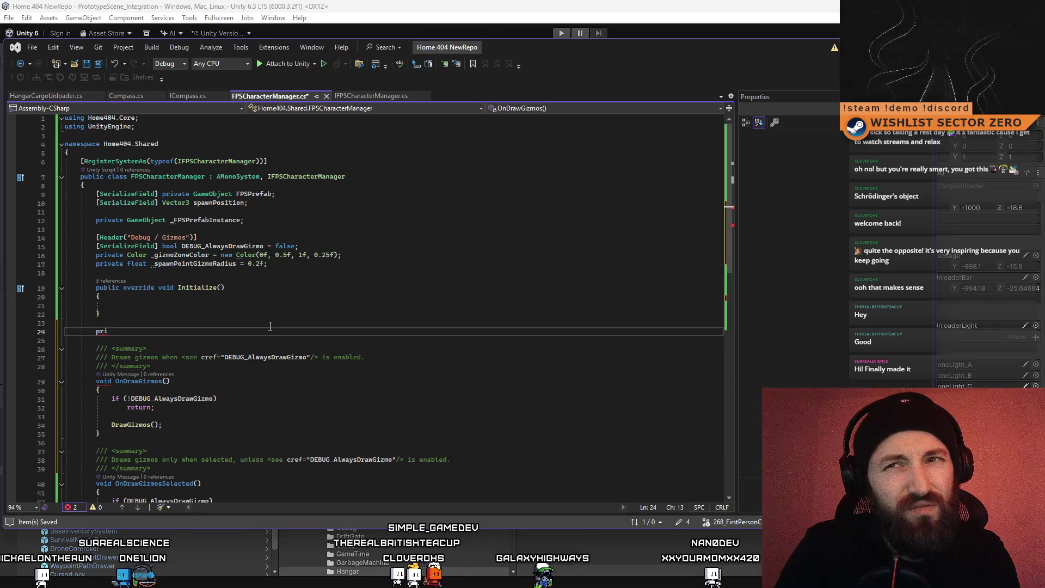
pyautogui.write('ubl')
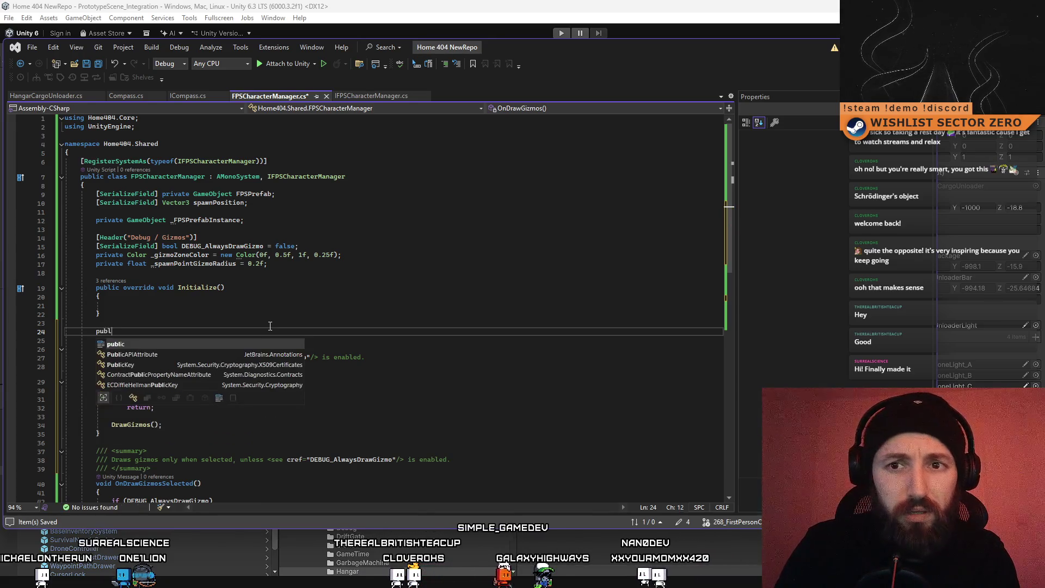
pyautogui.write('ic void SpawnCharact')
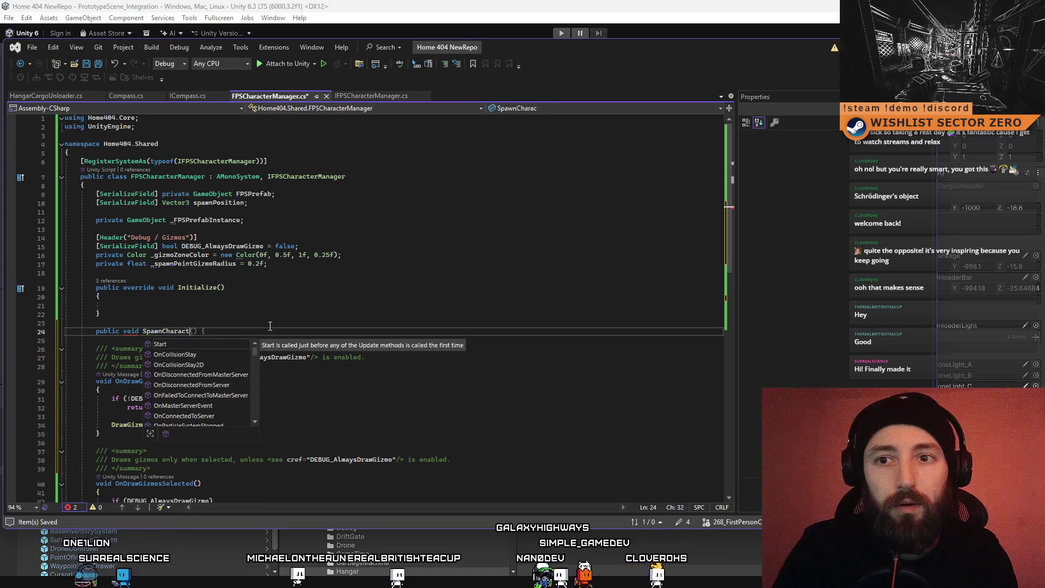
pyautogui.write('() {')
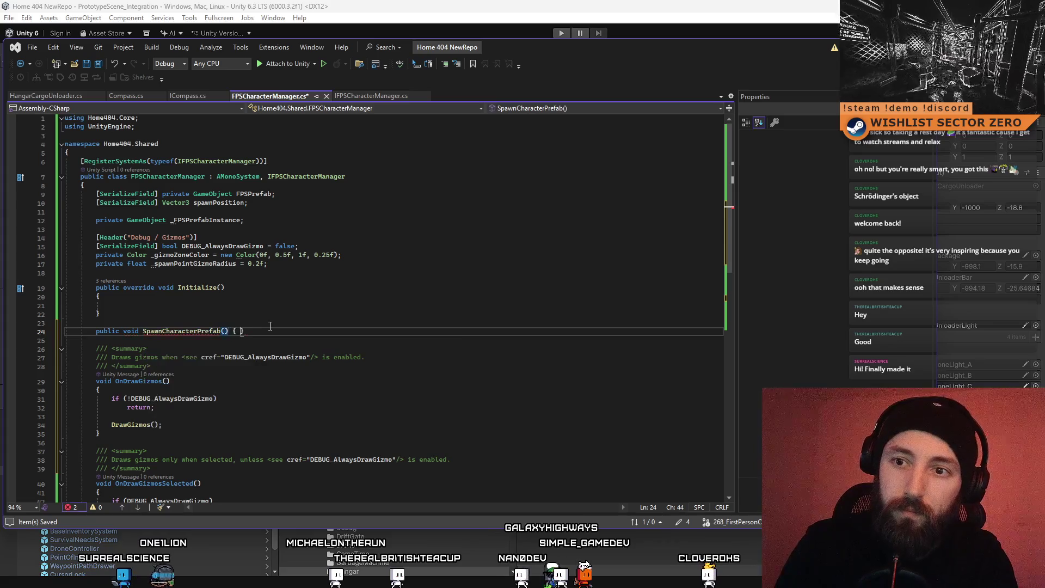
pyautogui.press('Return')
pyautogui.write('{')
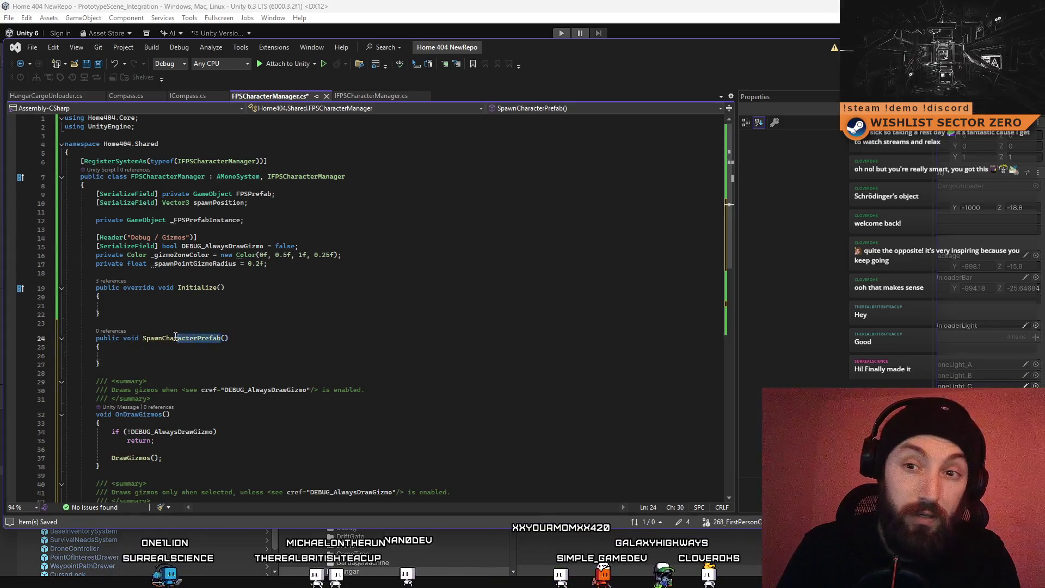
pyautogui.click(150, 338)
pyautogui.click(143, 356)
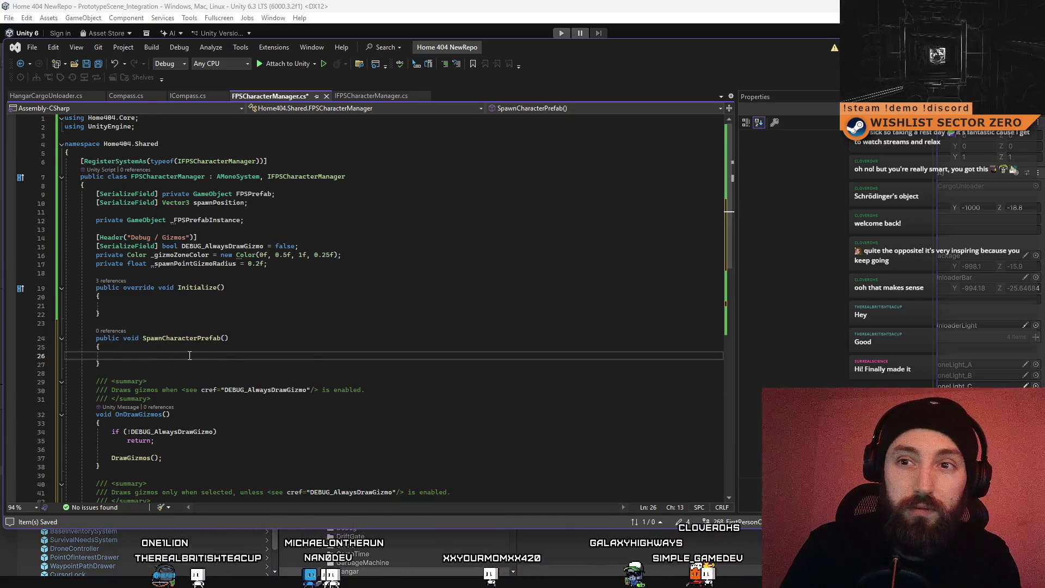
# Step: Add an if (_FPSPrefabInstance != null) return; guard at the top of the method
pyautogui.click(207, 220)
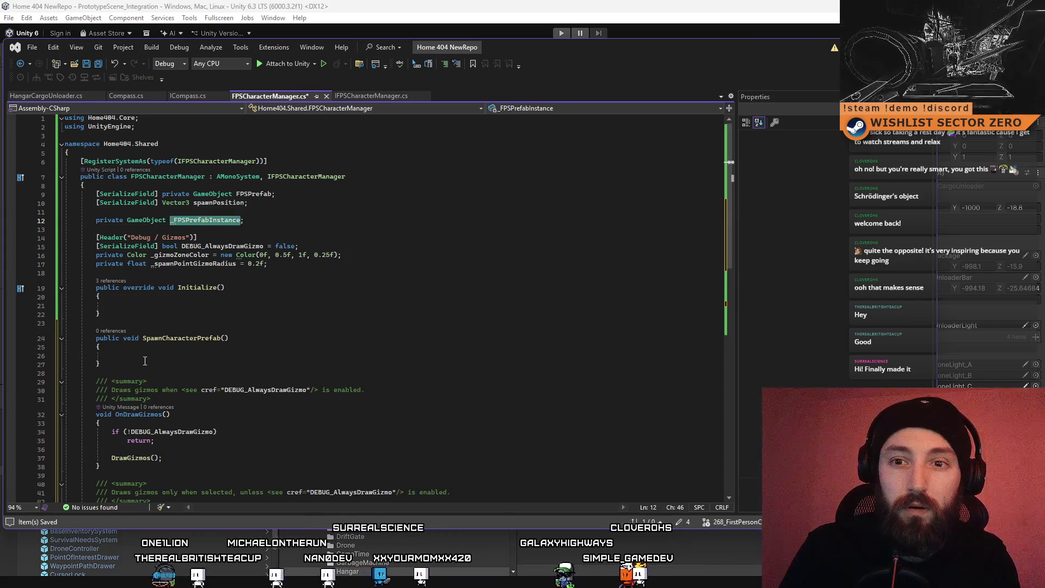
pyautogui.click(273, 357)
pyautogui.write('if(_FPSPrefabInstance')
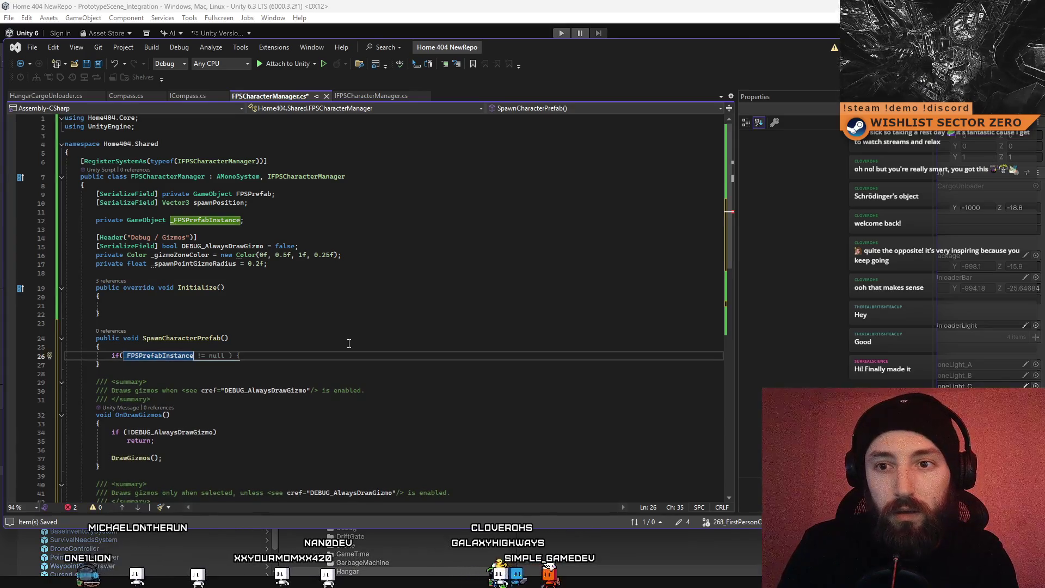
pyautogui.write(' == null')
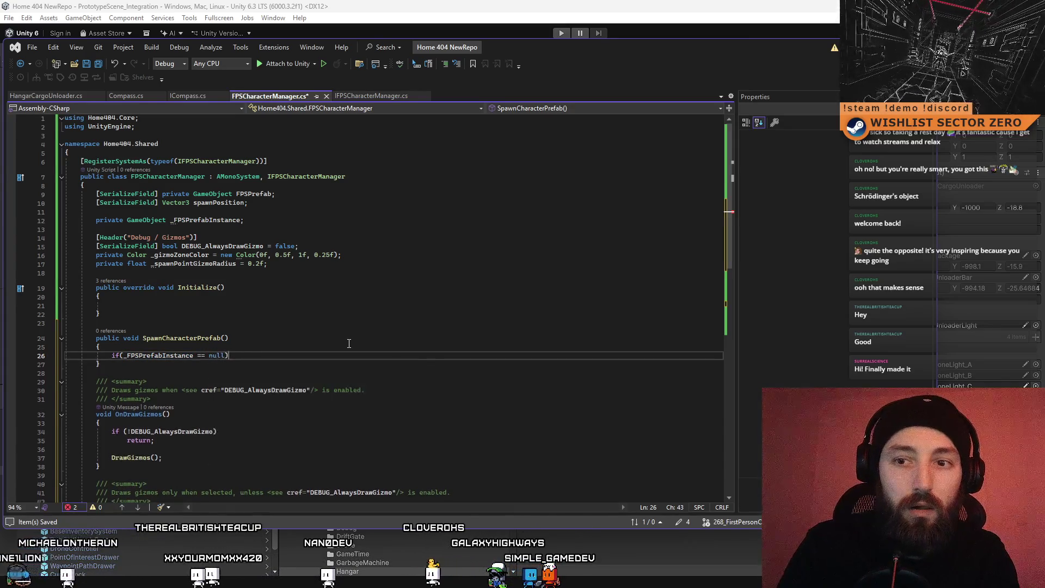
pyautogui.press('Return')
pyautogui.write('return;')
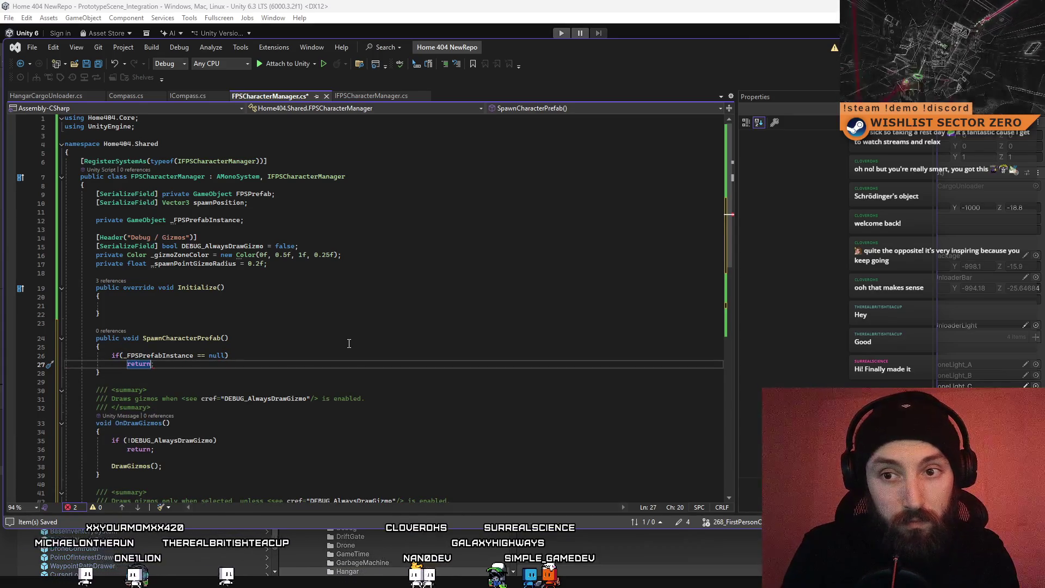
pyautogui.click(199, 355)
pyautogui.press('Delete')
pyautogui.write('!')
pyautogui.press('Down')
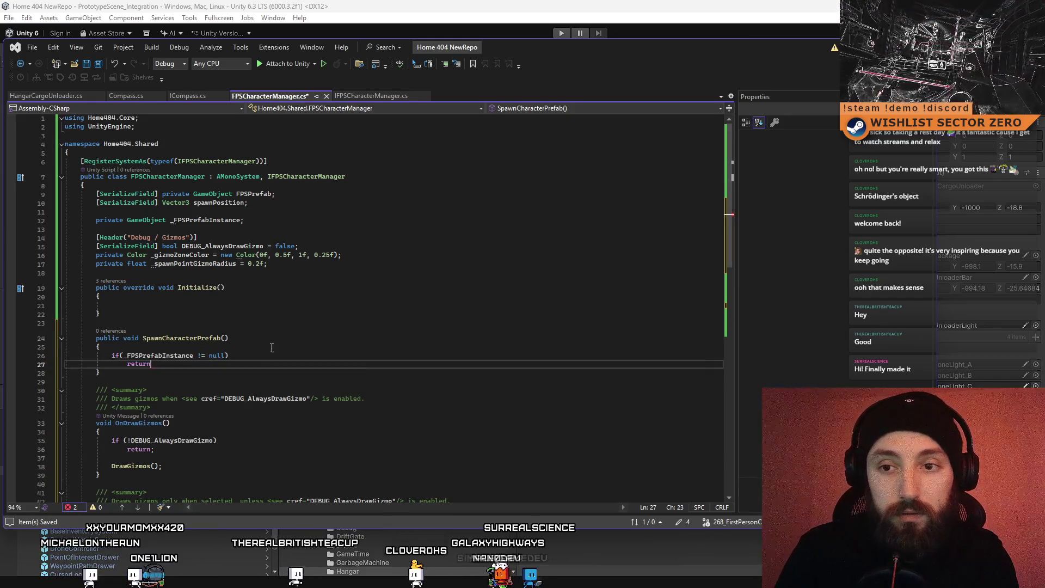
# Step: Begin the assignment line _FPSPrefabInstance = Instantiate under the guard
pyautogui.press('Return')
pyautogui.press('Return')
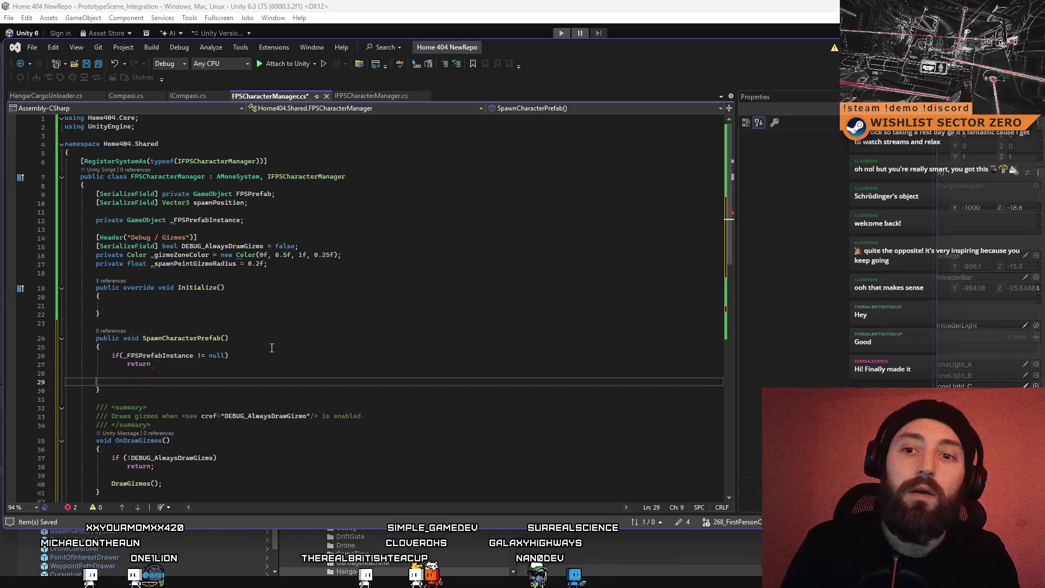
pyautogui.press('Tab')
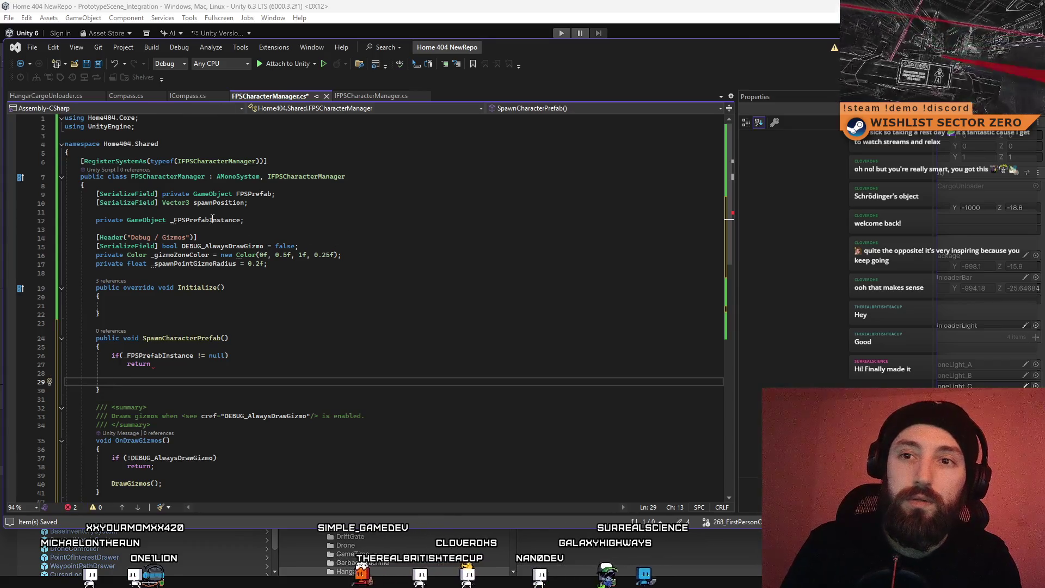
pyautogui.write('Ins')
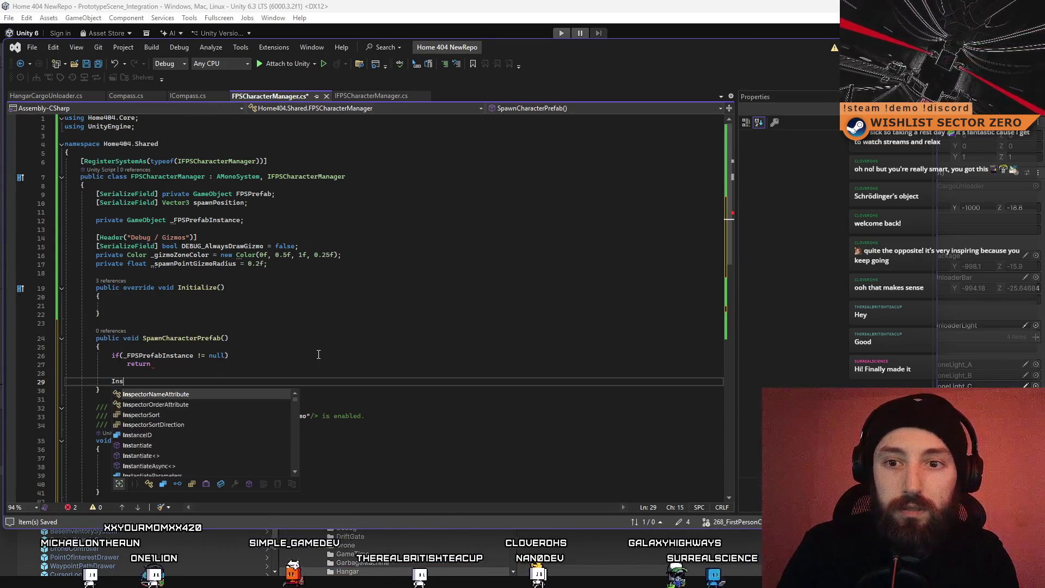
pyautogui.press('BackSpace')
pyautogui.press('BackSpace')
pyautogui.press('BackSpace')
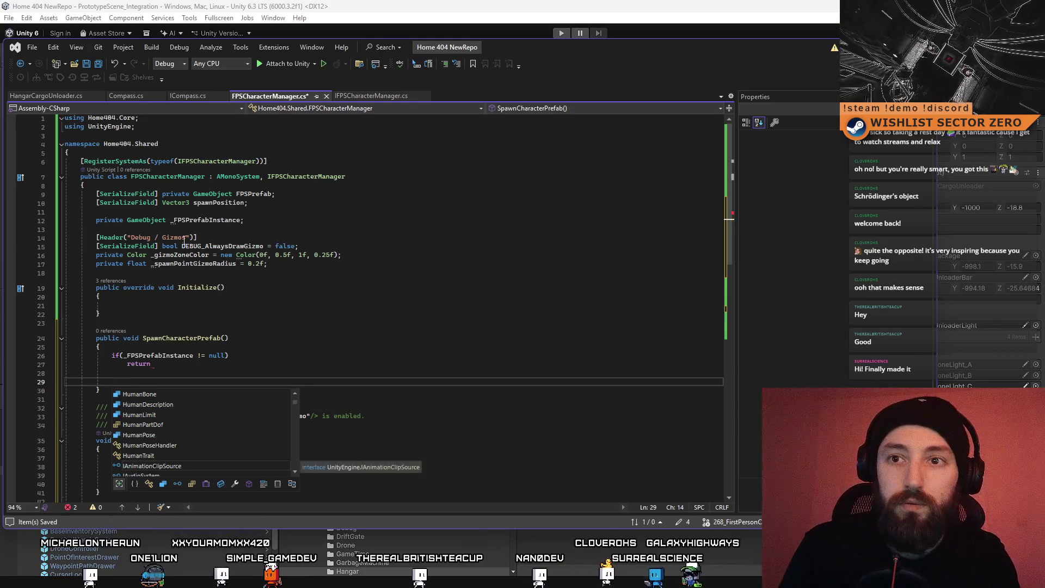
pyautogui.doubleClick(208, 220)
pyautogui.hotkey('ctrl', 'c')
pyautogui.click(325, 380)
pyautogui.hotkey('ctrl', 'v')
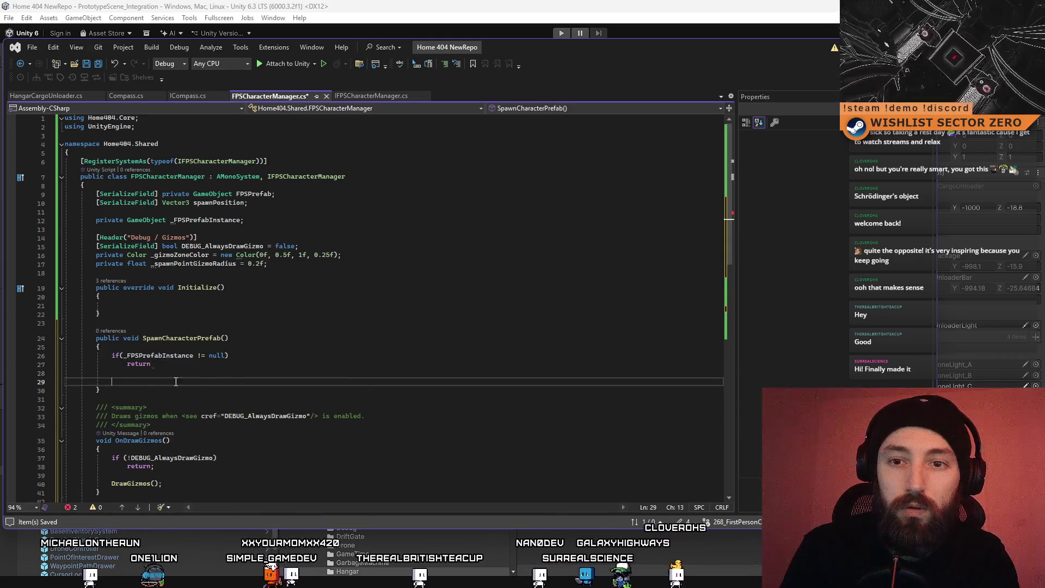
pyautogui.write('= Inst')
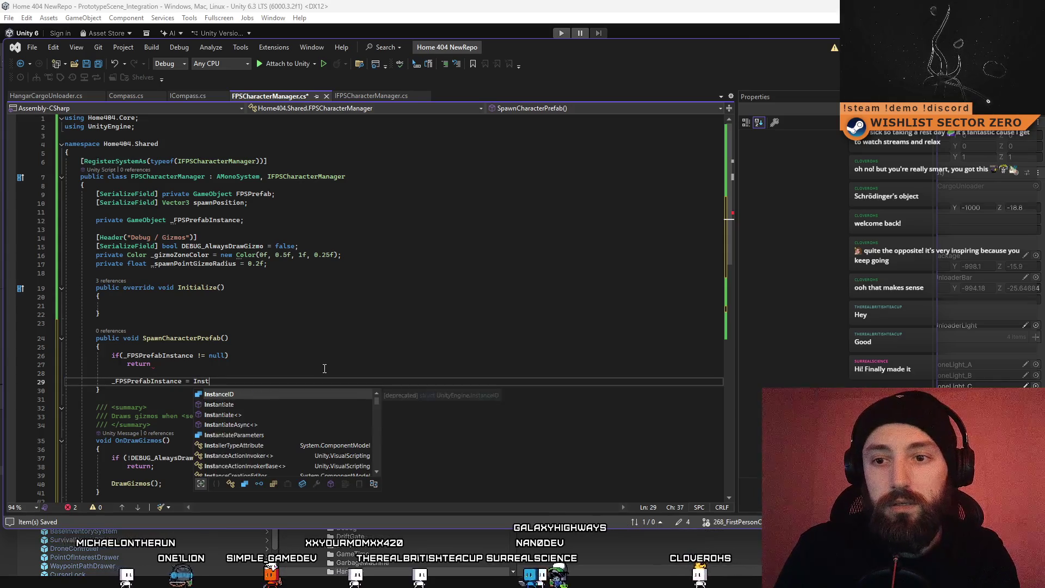